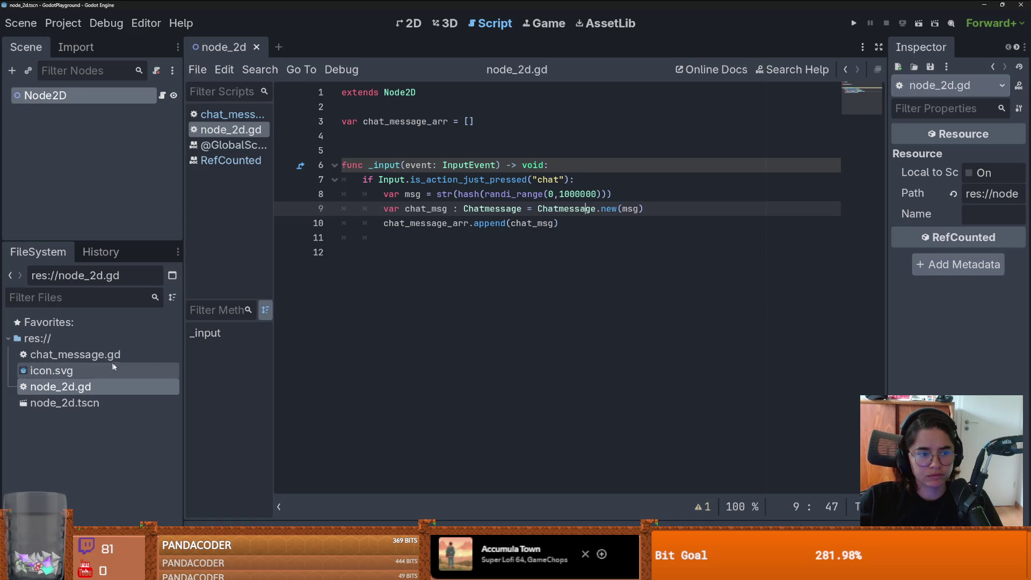
Step: Read the RefCounted class documentation, then return to the node_2d.gd script
{"action": "left_click", "coordinate": [413, 100], "text": "ctrl"}
{"action": "scroll", "coordinate": [407, 294], "scroll_direction": "down", "scroll_amount": 10}
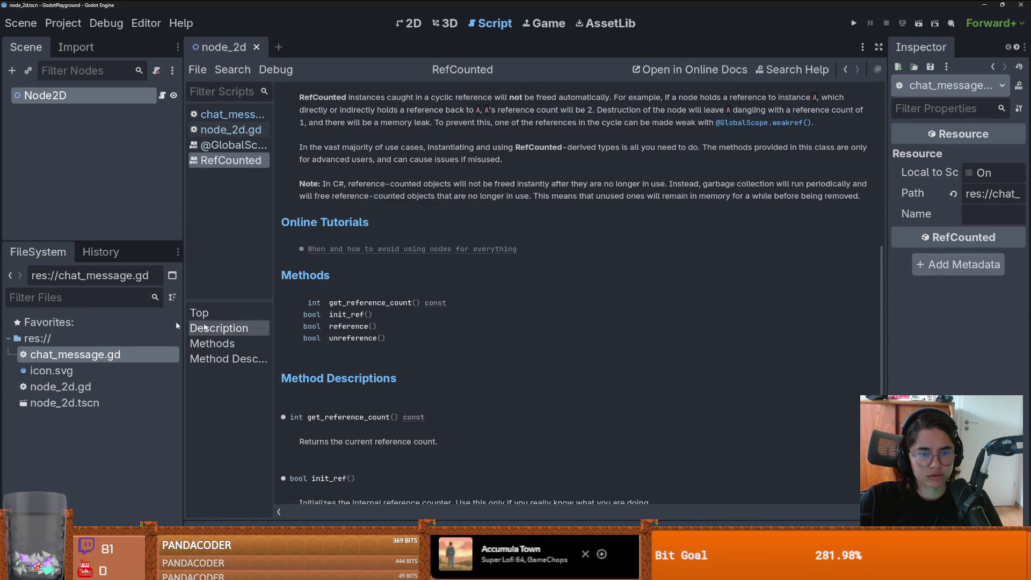
{"action": "left_click", "coordinate": [161, 96]}
Step: Add print("reference_count: ", chat_msg.get_reference_count()) on line 11 and save node_2d.gd
{"action": "left_click", "coordinate": [563, 224]}
{"action": "key", "text": "Return"}
{"action": "type", "text": "print(\"refg"}
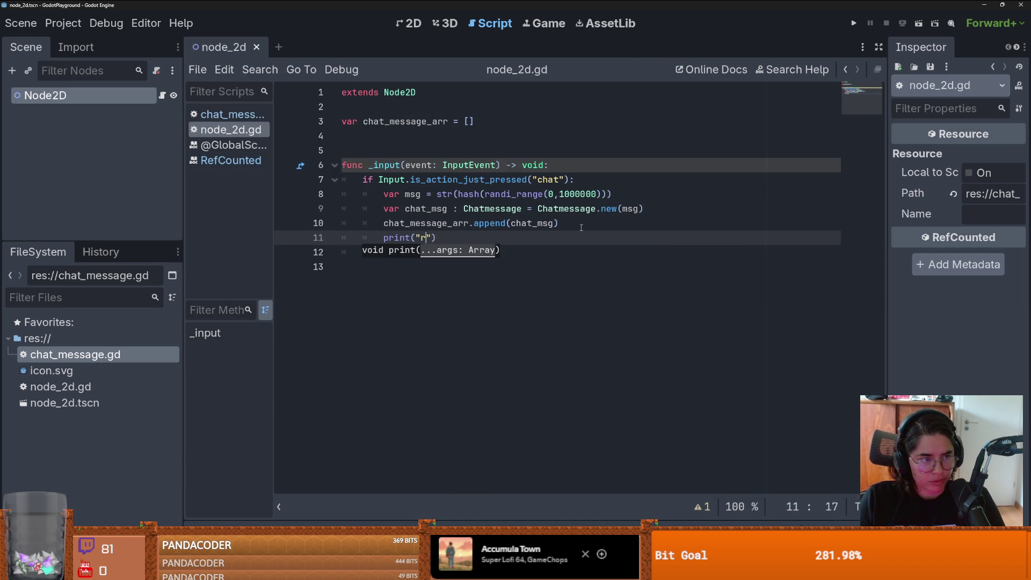
{"action": "key", "text": "BackSpace"}
{"action": "type", "text": "erence"}
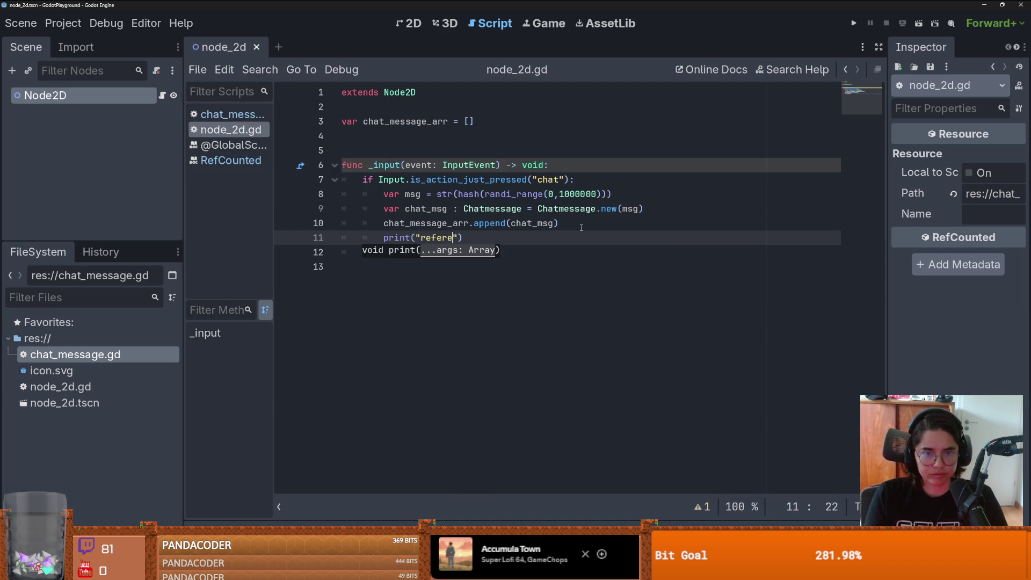
{"action": "type", "text": "_count \", "}
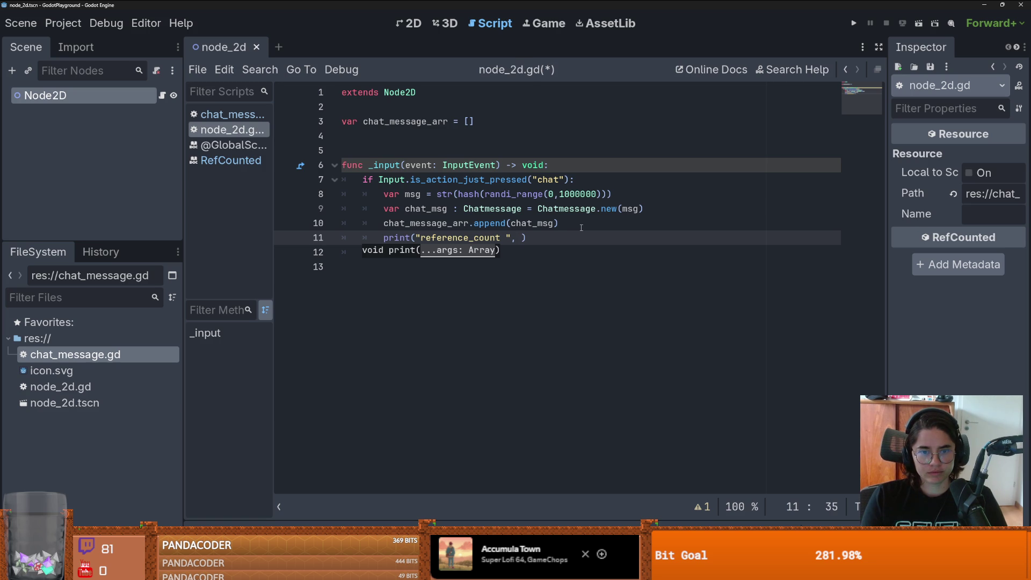
{"action": "type", "text": "ch"}
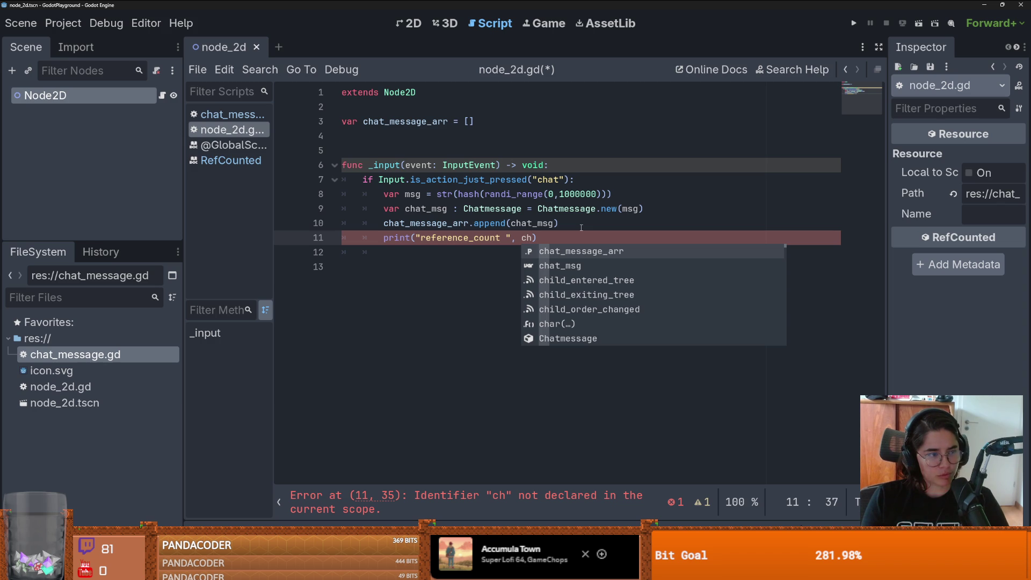
{"action": "type", "text": "at_msg."}
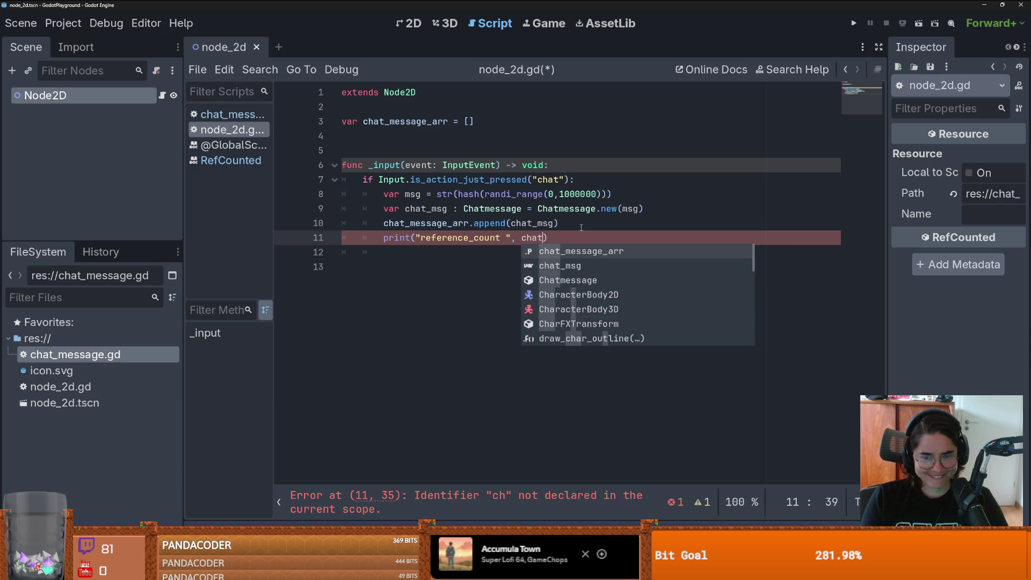
{"action": "type", "text": "get"}
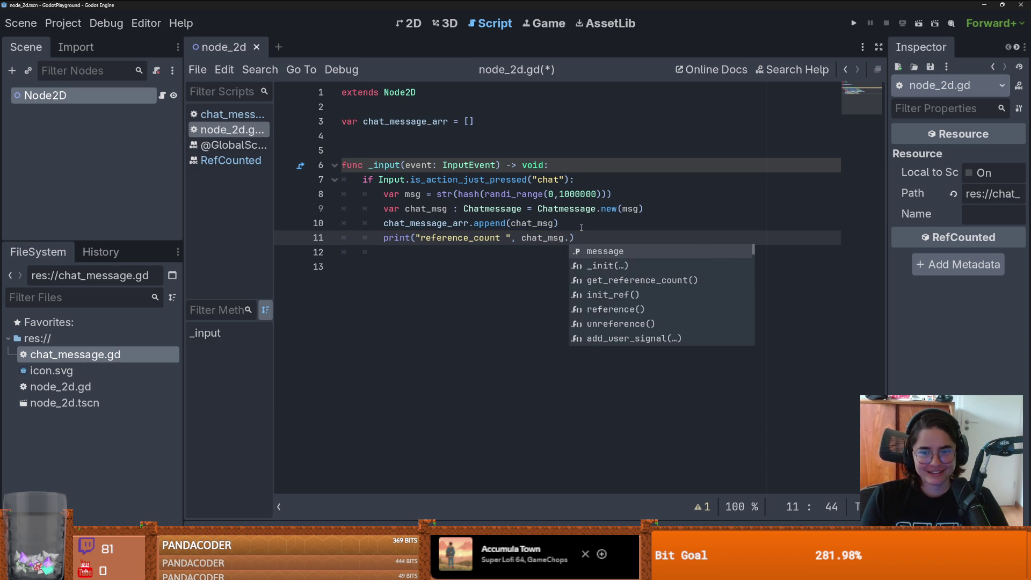
{"action": "key", "text": "Return"}
{"action": "key", "text": "ctrl+s"}
{"action": "key", "text": "Left"}
{"action": "key", "text": "Left"}
{"action": "key", "text": "Left"}
{"action": "key", "text": "Left"}
{"action": "key", "text": "Left"}
{"action": "key", "text": "Left"}
{"action": "type", "text": ":"}
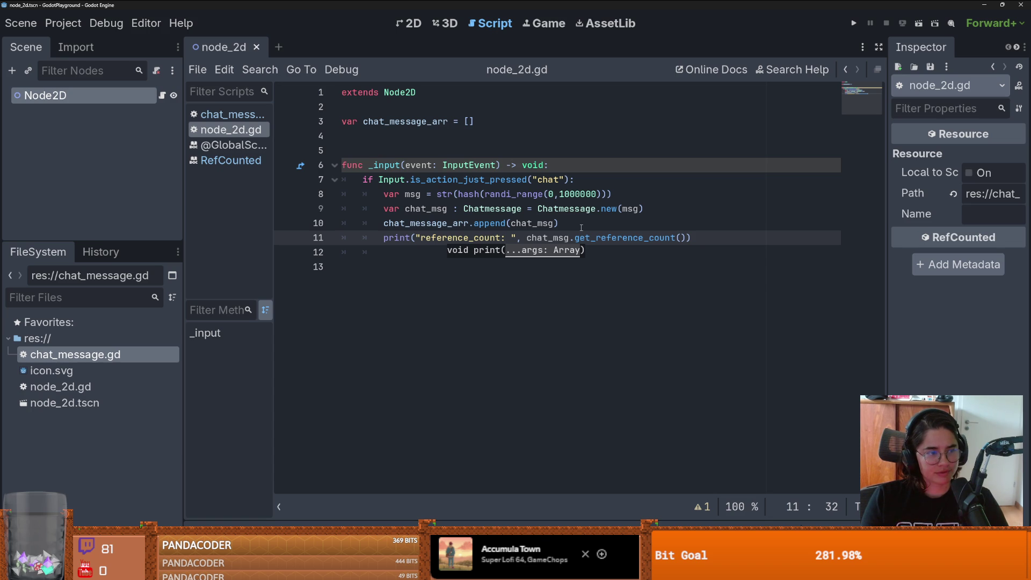
{"action": "left_click", "coordinate": [574, 194]}
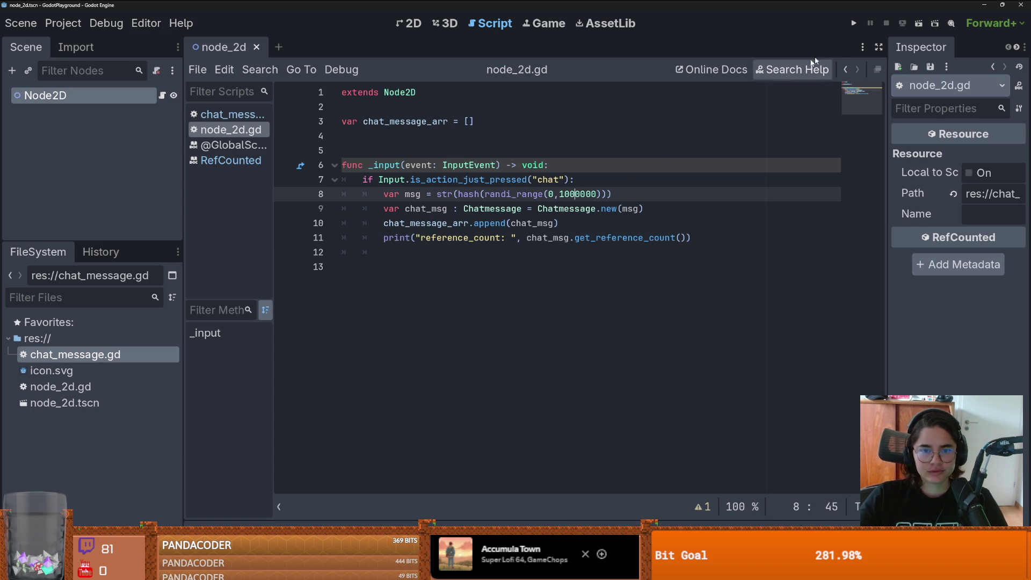
Step: Run the scene, trigger chat several times to log reference_count: 2, then stop the game
{"action": "left_click", "coordinate": [919, 23]}
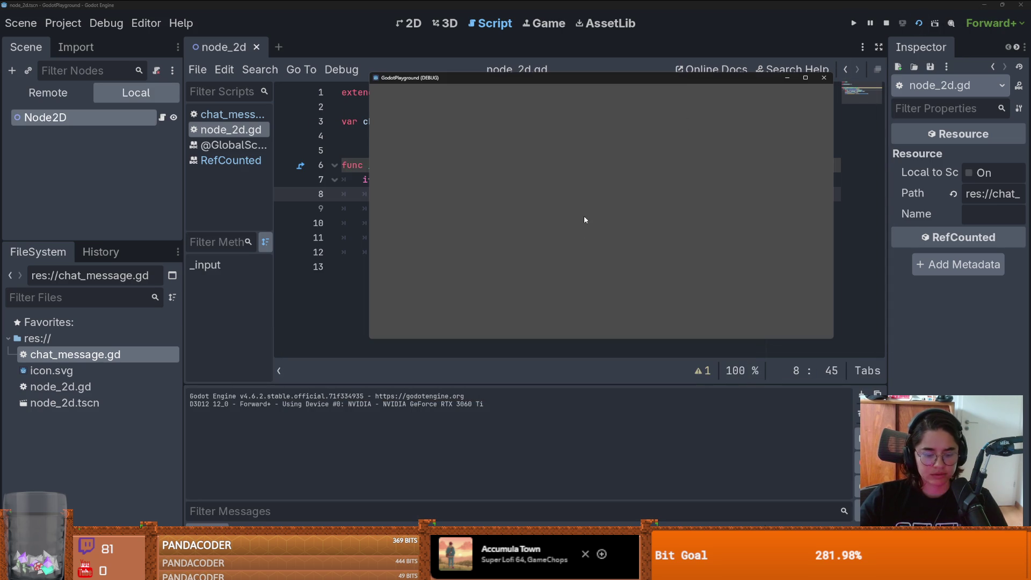
{"action": "left_click", "coordinate": [582, 189]}
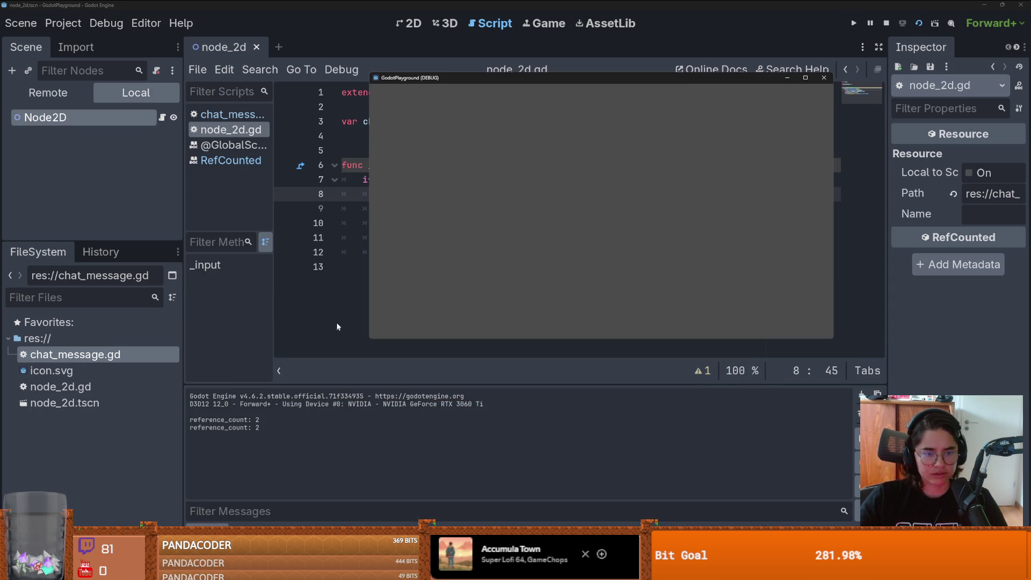
{"action": "key", "text": "space"}
{"action": "key", "text": "space"}
{"action": "key", "text": "space"}
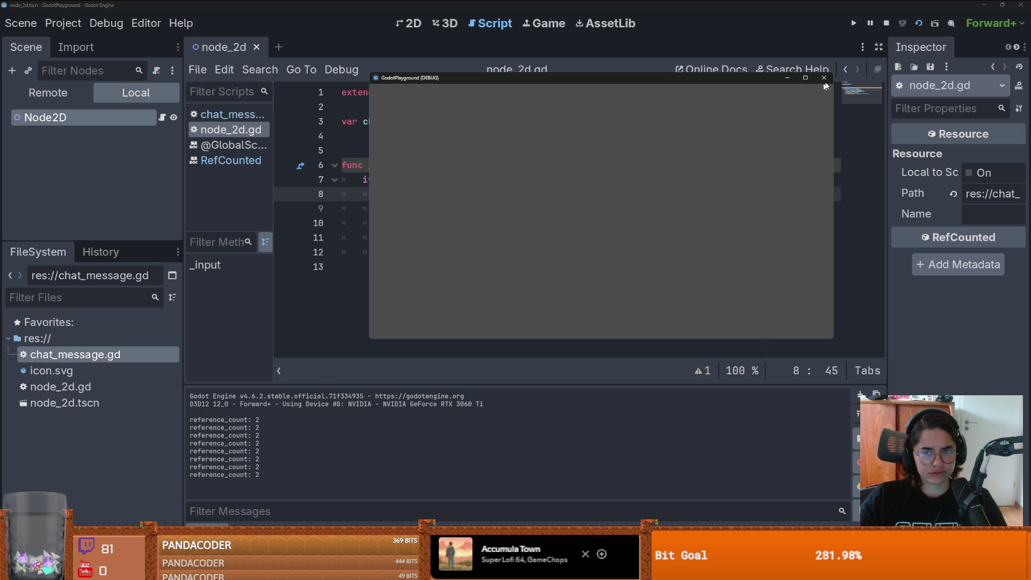
{"action": "left_click", "coordinate": [823, 77]}
{"action": "left_click", "coordinate": [577, 234]}
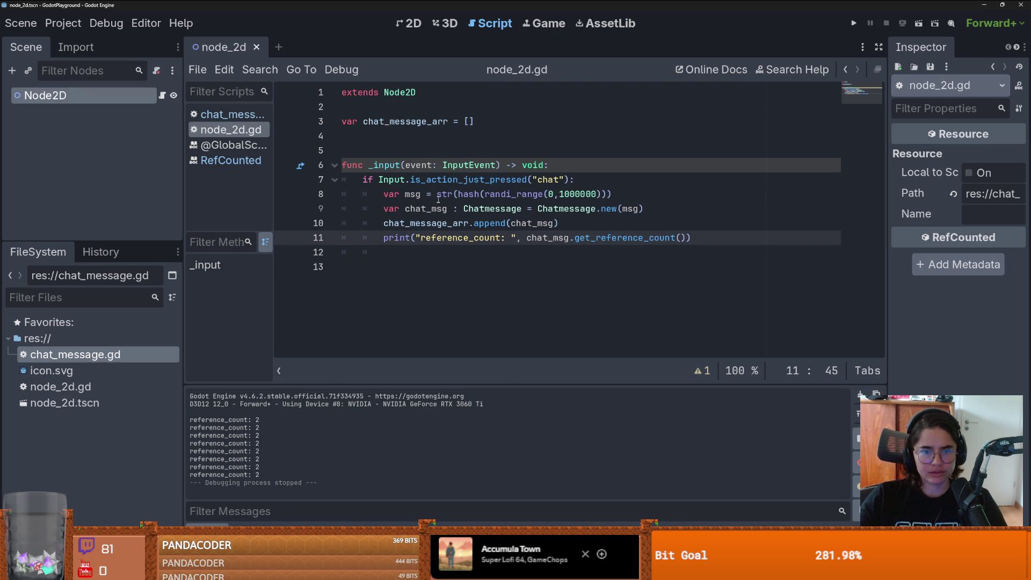
{"action": "left_click", "coordinate": [613, 192]}
{"action": "key", "text": "Return"}
Step: Add print("msg ", msg) after line 8, run the scene, trigger chat, then stop it
{"action": "type", "text": "print"}
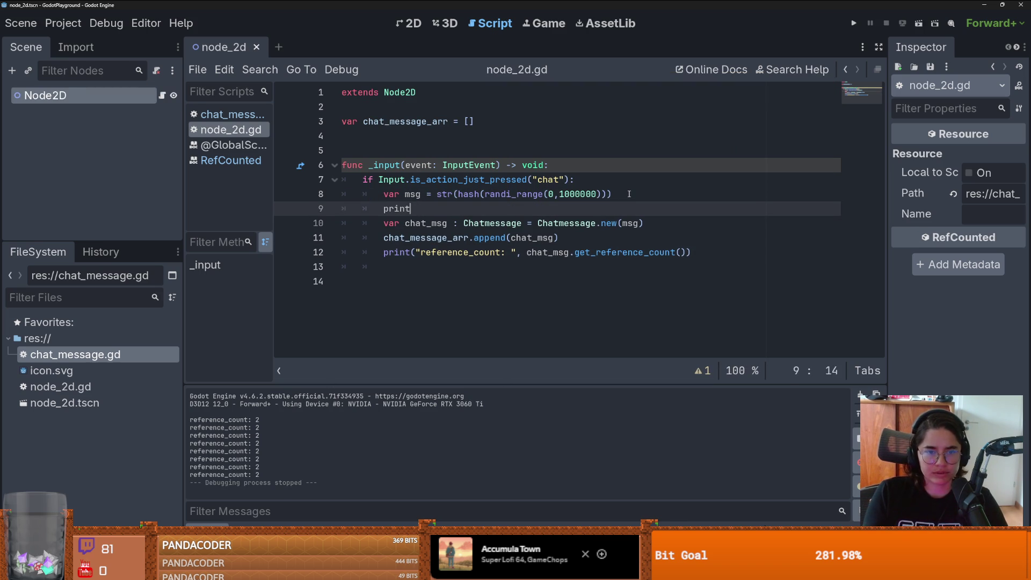
{"action": "type", "text": "(\"msg \", m"}
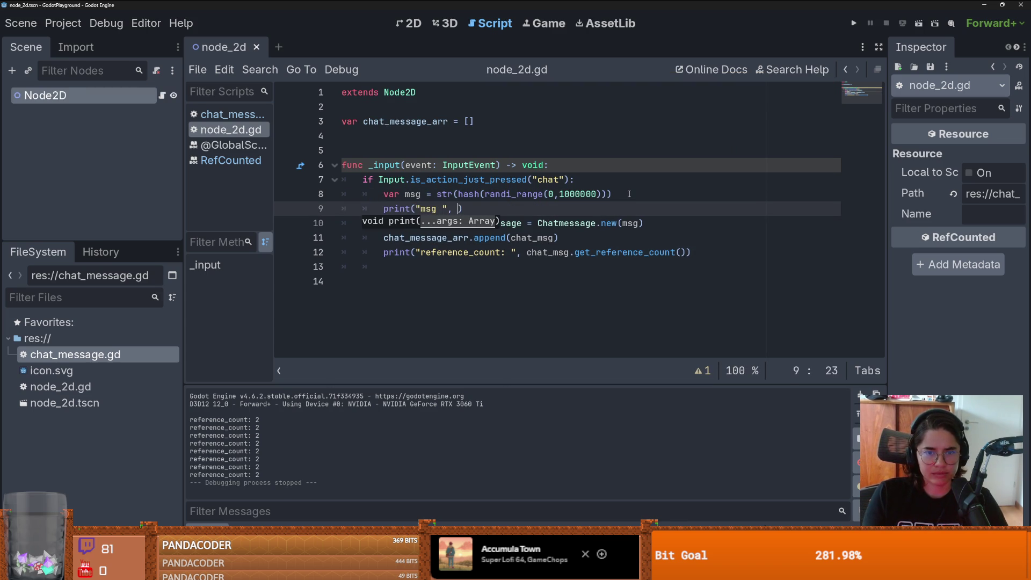
{"action": "type", "text": "sg"}
{"action": "key", "text": "F5"}
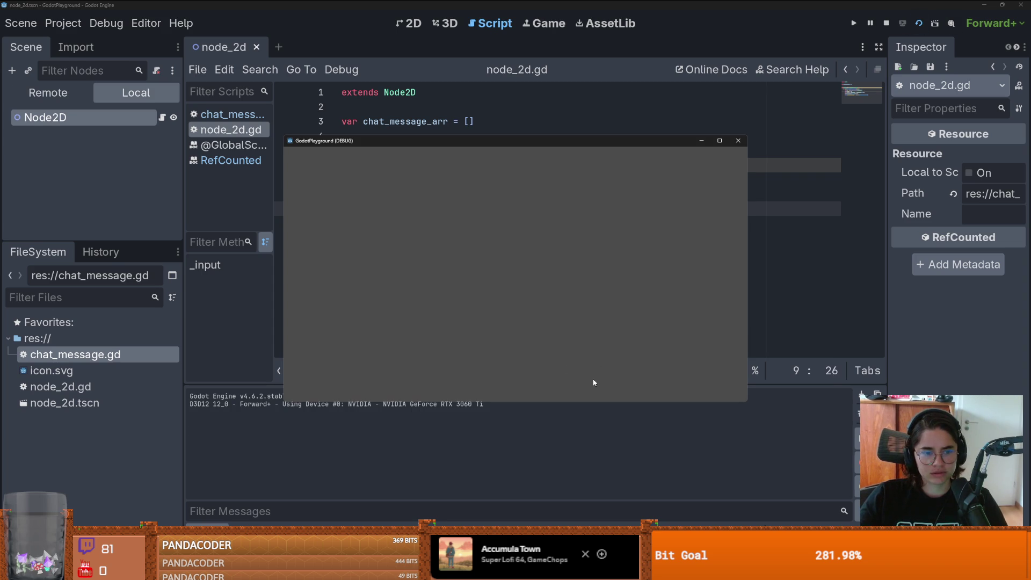
{"action": "key", "text": "Return"}
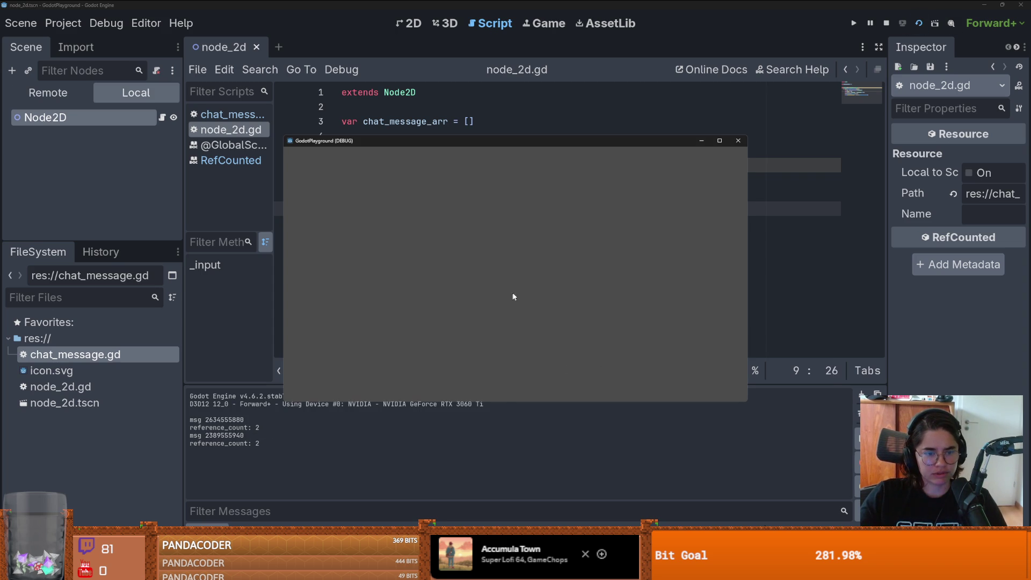
{"action": "key", "text": "F8"}
{"action": "left_click", "coordinate": [548, 209]}
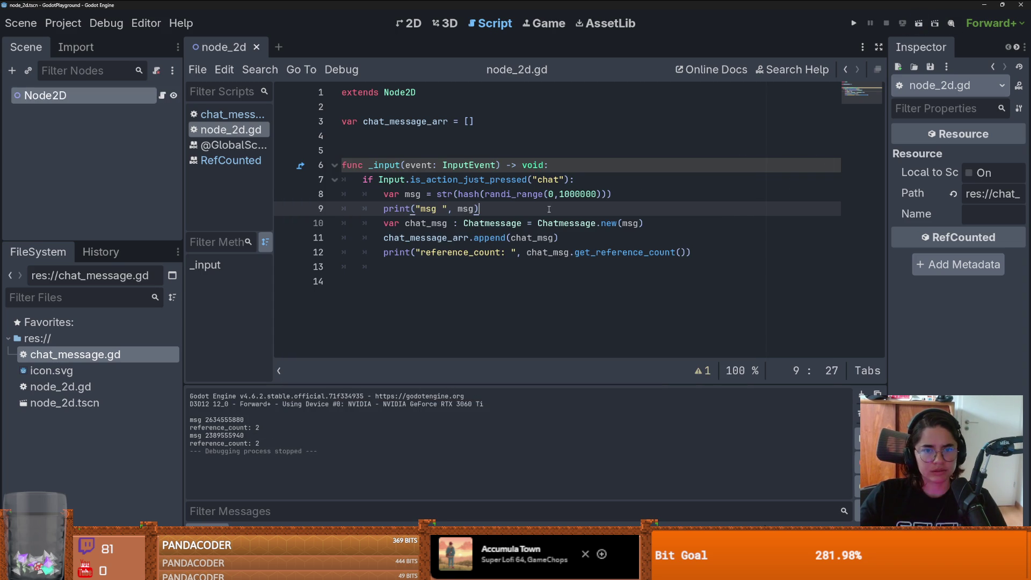
Step: Look up the documentation for chat_msg and is_action_just_pressed, then dismiss the popup
{"action": "left_click", "coordinate": [548, 256]}
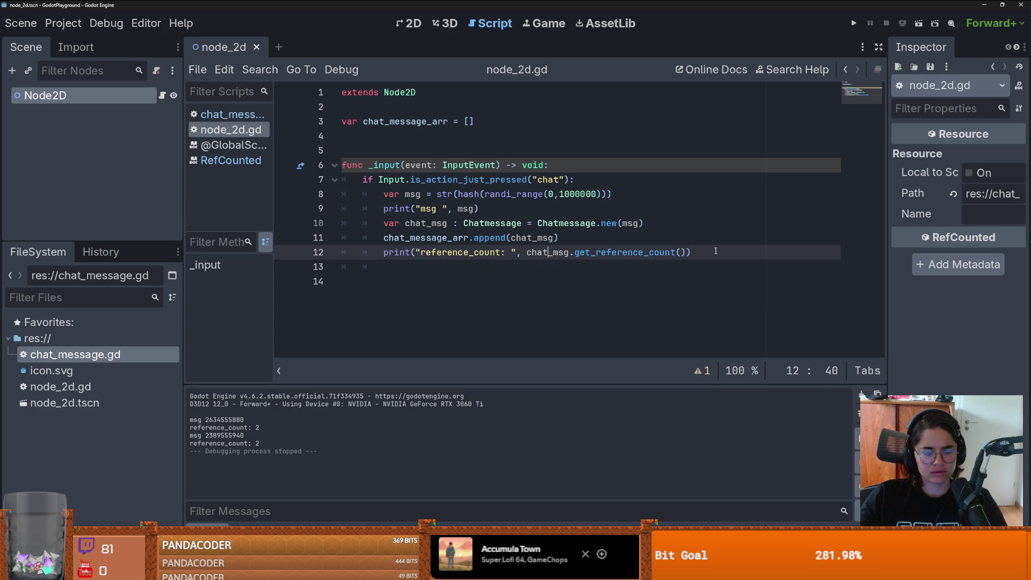
{"action": "mouse_move", "coordinate": [470, 184]}
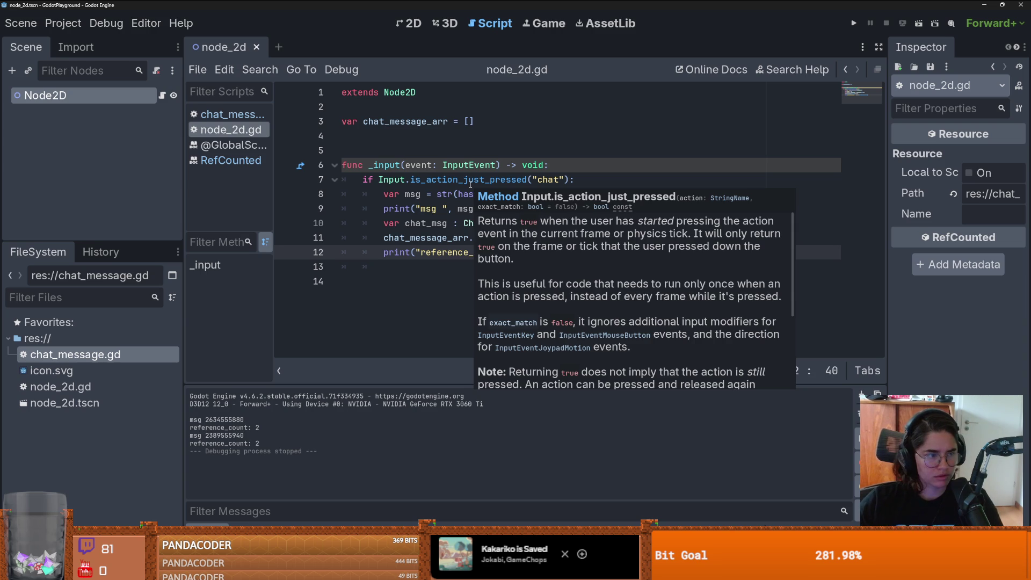
{"action": "left_click", "coordinate": [408, 266]}
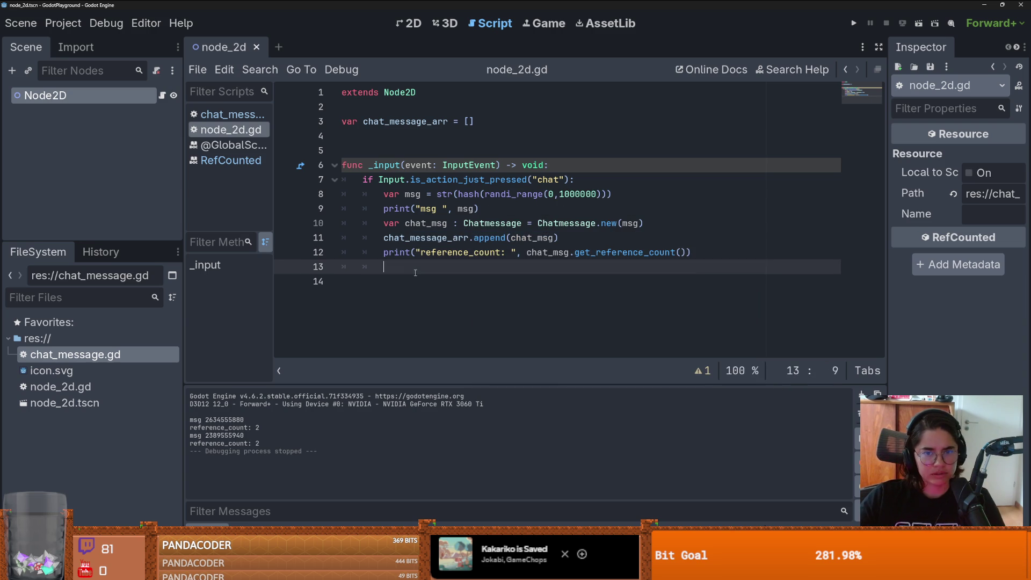
{"action": "left_click", "coordinate": [494, 222], "text": "ctrl"}
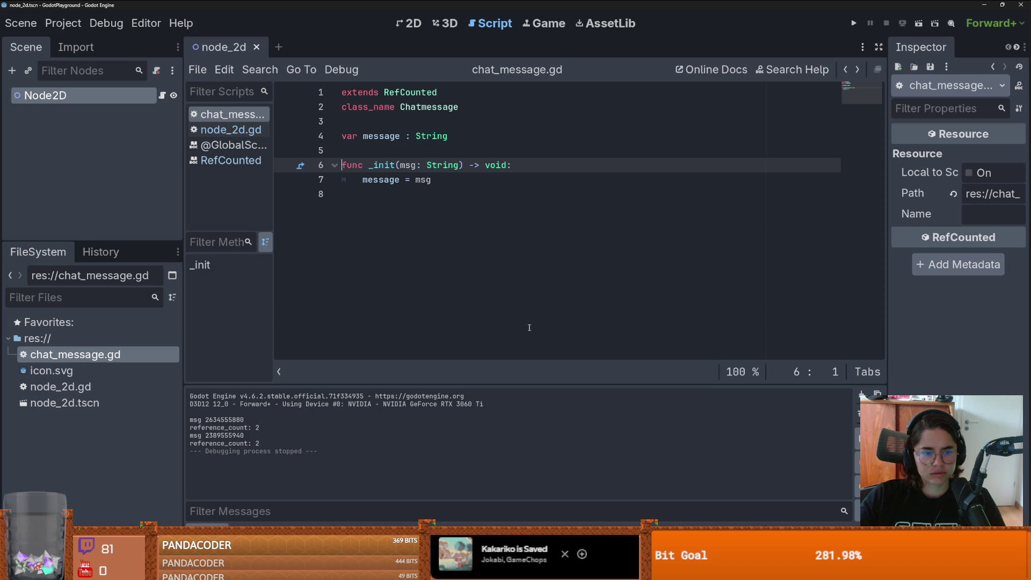
{"action": "left_click", "coordinate": [166, 95]}
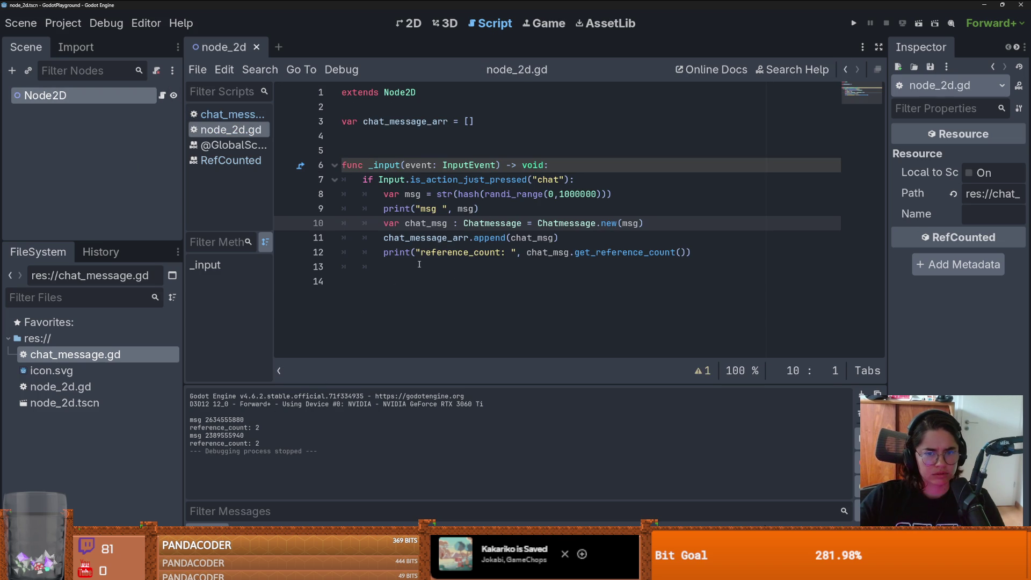
{"action": "left_click_drag", "start_coordinate": [414, 180], "coordinate": [521, 179]}
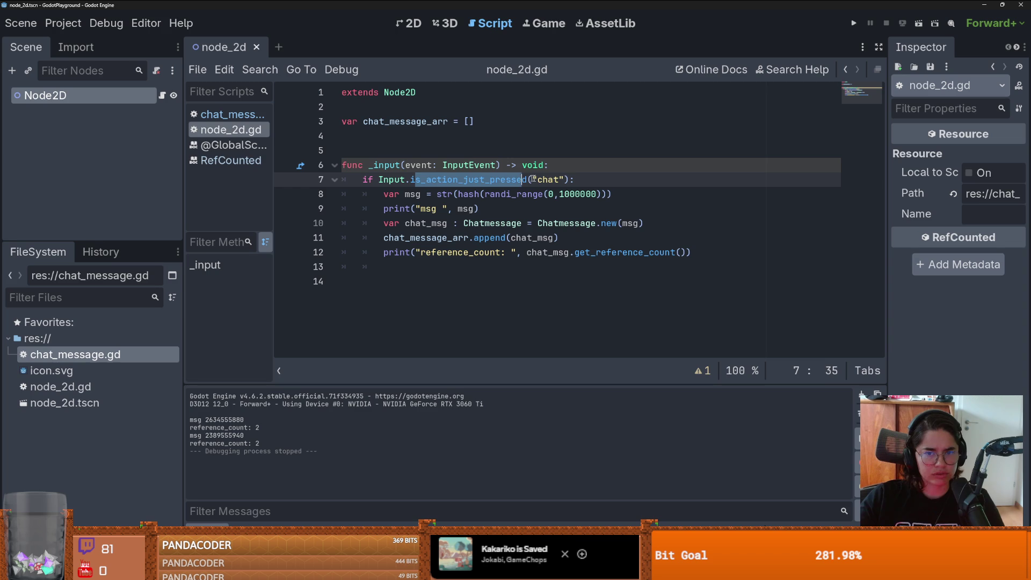
{"action": "double_click", "coordinate": [536, 179]}
{"action": "left_click", "coordinate": [542, 179]}
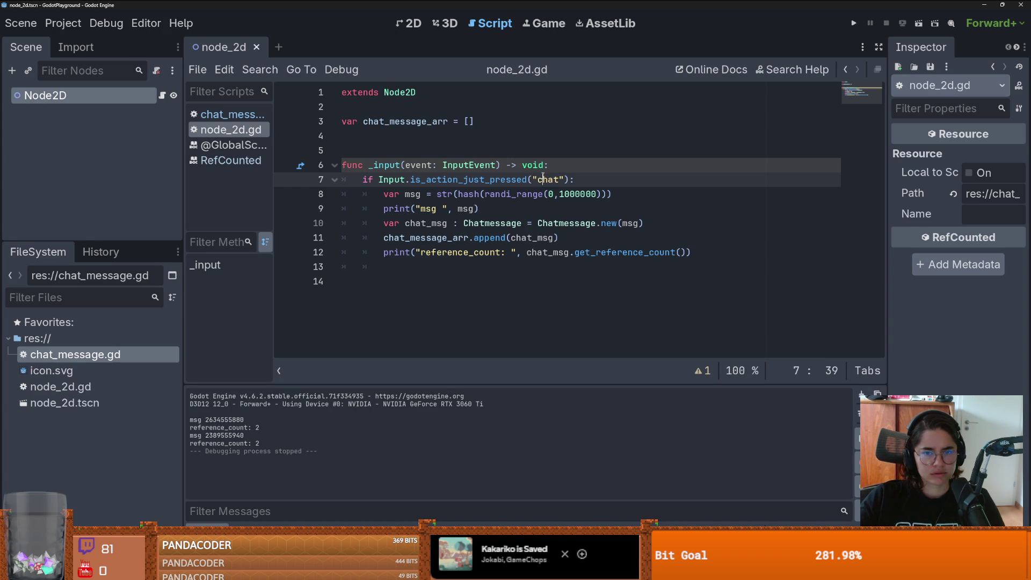
{"action": "double_click", "coordinate": [413, 194]}
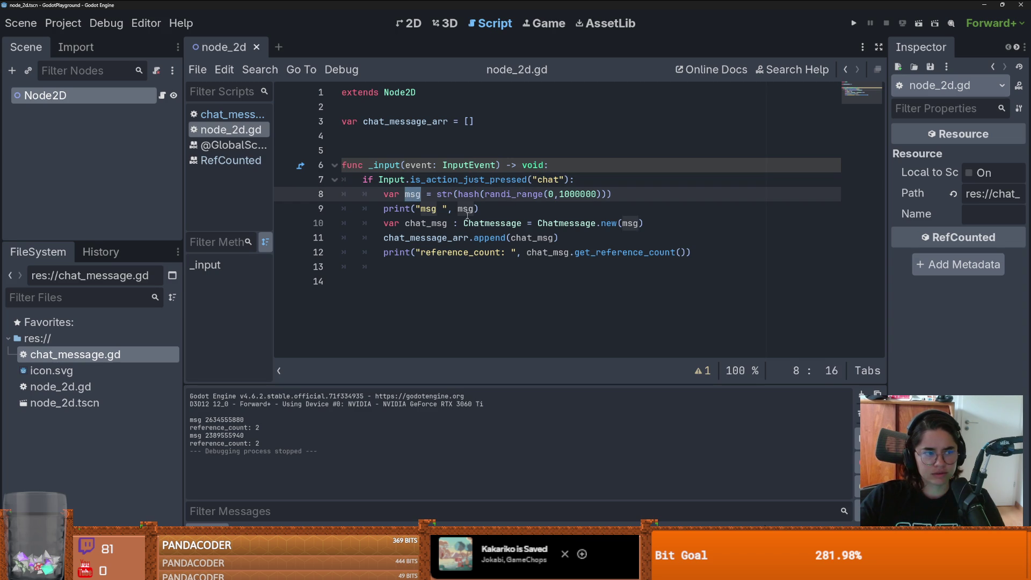
{"action": "left_click", "coordinate": [495, 222]}
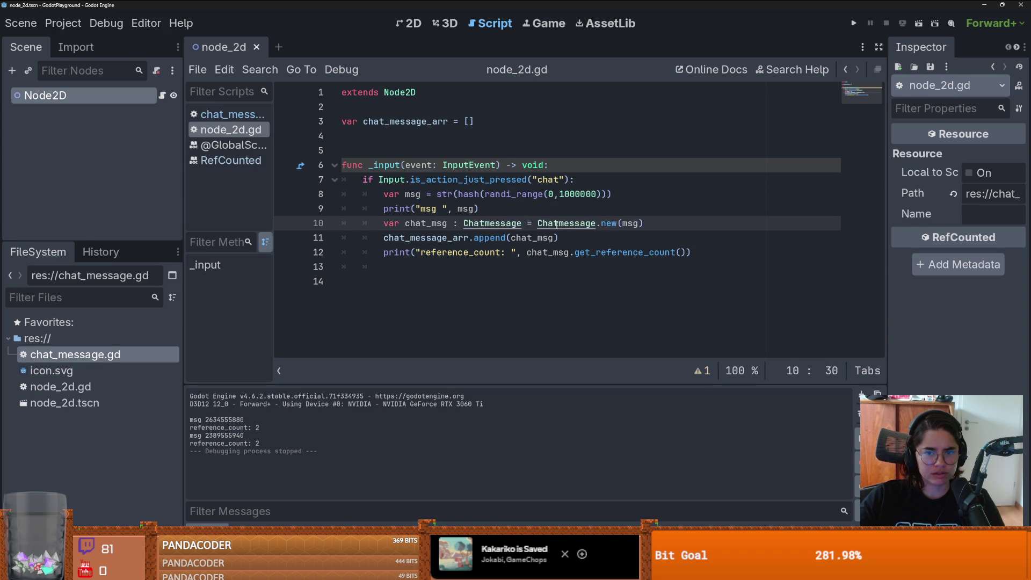
{"action": "left_click", "coordinate": [556, 223], "text": "ctrl"}
{"action": "mouse_move", "coordinate": [376, 194]}
{"action": "left_mouse_down"}
{"action": "mouse_move", "coordinate": [342, 179]}
{"action": "mouse_move", "coordinate": [343, 136]}
{"action": "left_mouse_up"}
{"action": "left_click", "coordinate": [231, 129]}
{"action": "left_click", "coordinate": [453, 237]}
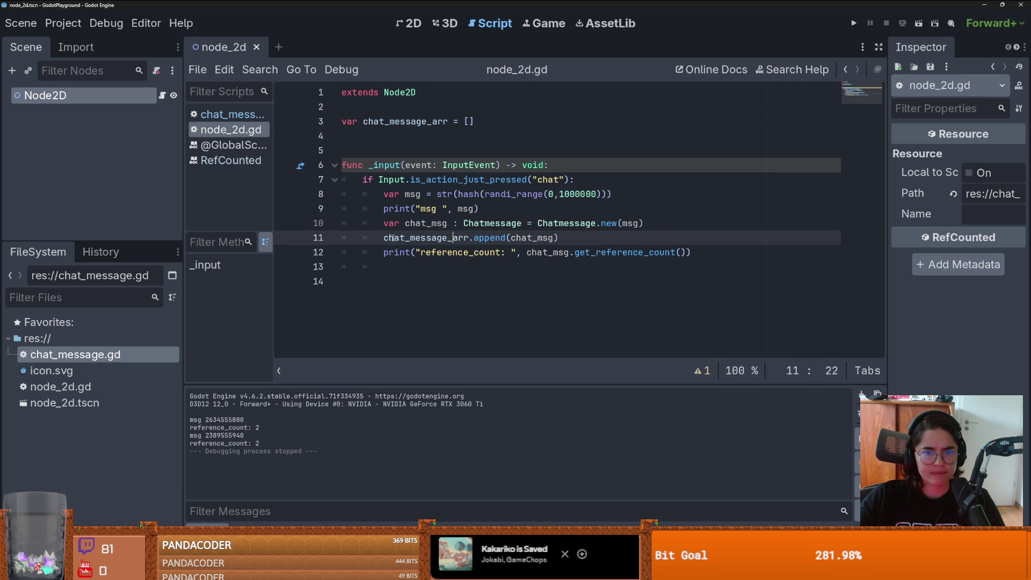
{"action": "left_click", "coordinate": [419, 237], "text": "ctrl"}
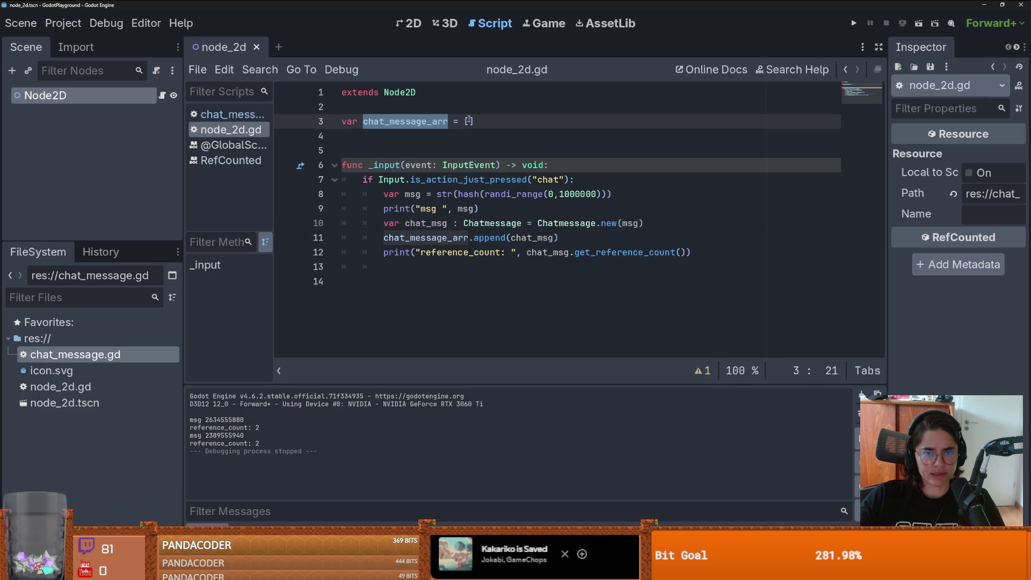
{"action": "double_click", "coordinate": [548, 252]}
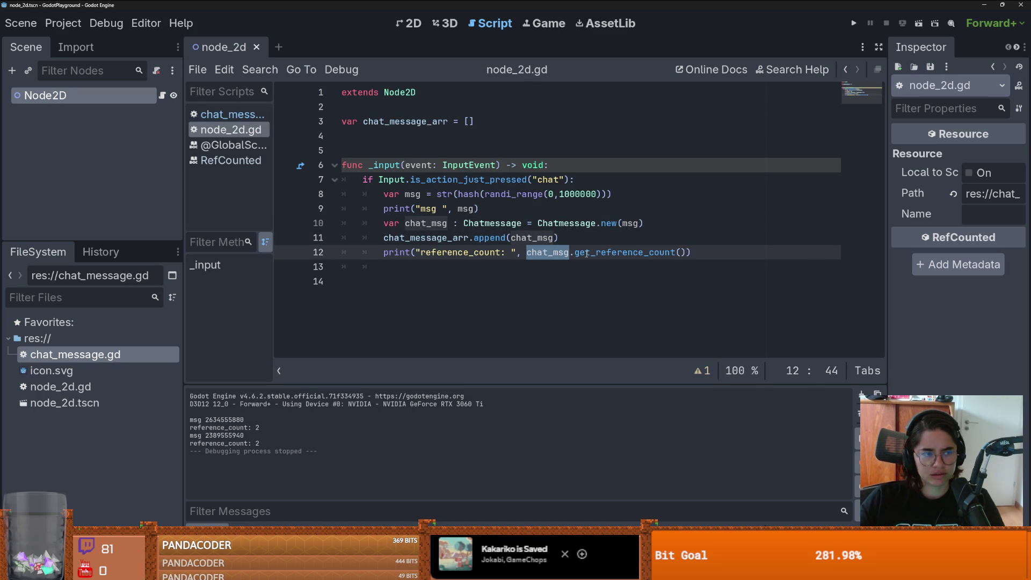
{"action": "mouse_move", "coordinate": [586, 253]}
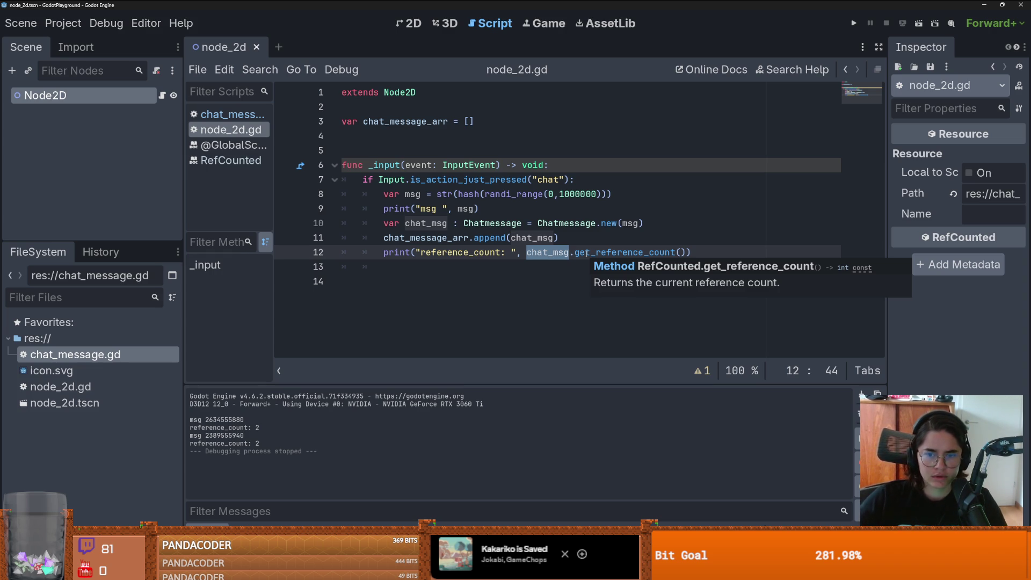
{"action": "left_click", "coordinate": [491, 298]}
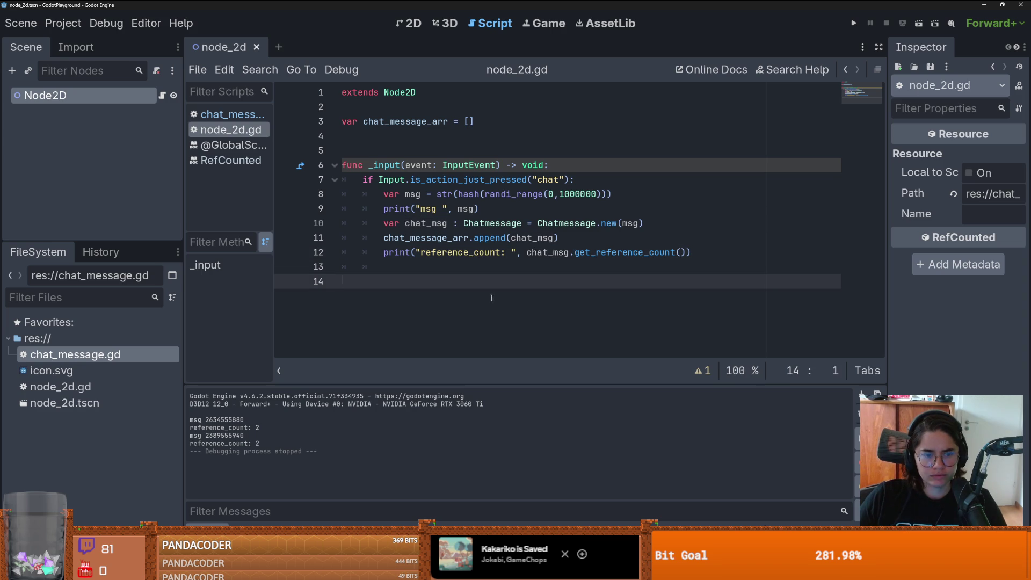
Step: Run the project, send chat messages logging reference_count: 2, close it, and view chat_message.gd
{"action": "key", "text": "F5"}
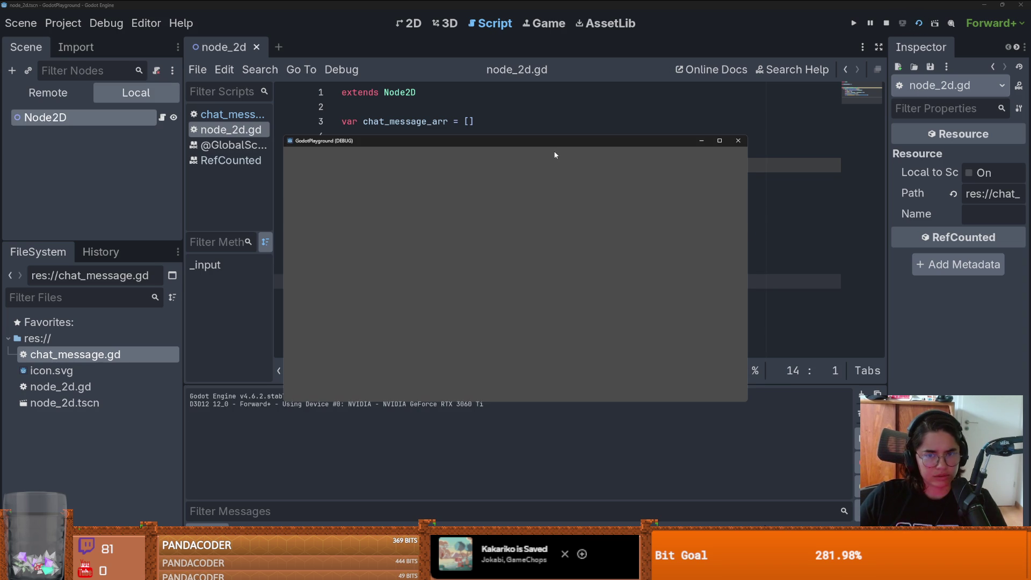
{"action": "left_click", "coordinate": [632, 154]}
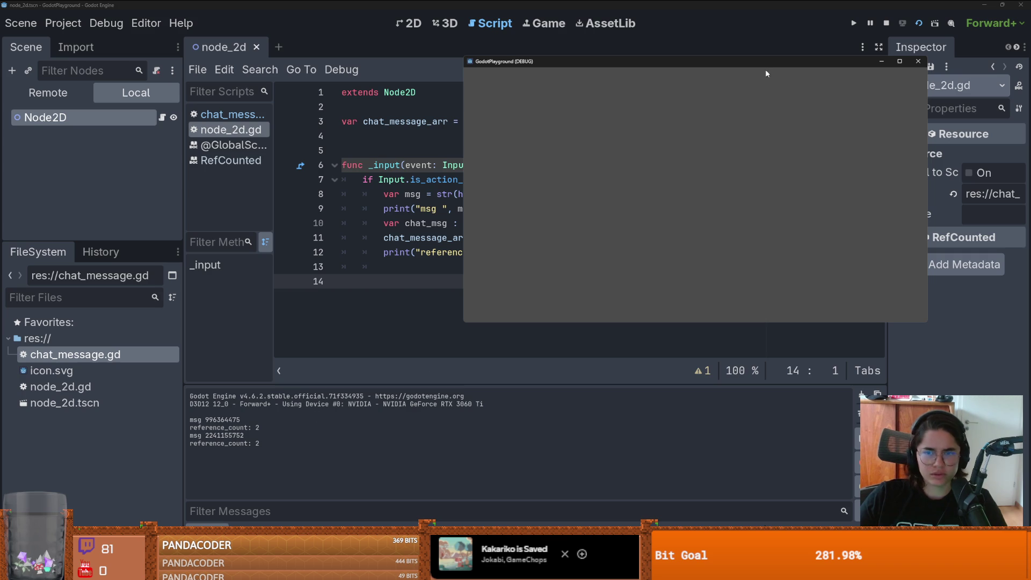
{"action": "left_click", "coordinate": [922, 64]}
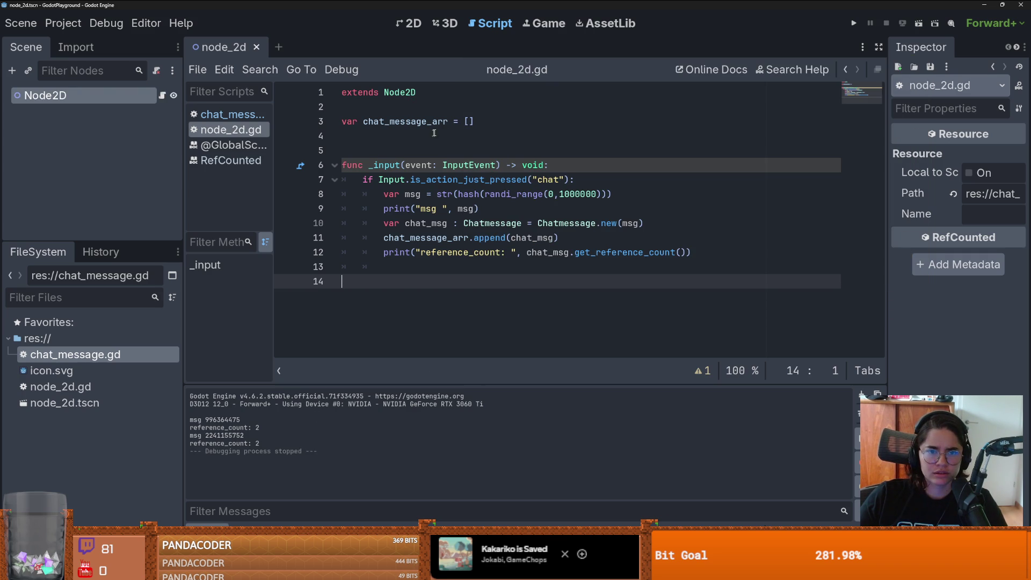
{"action": "key", "text": "alt+Left"}
{"action": "left_click", "coordinate": [464, 216]}
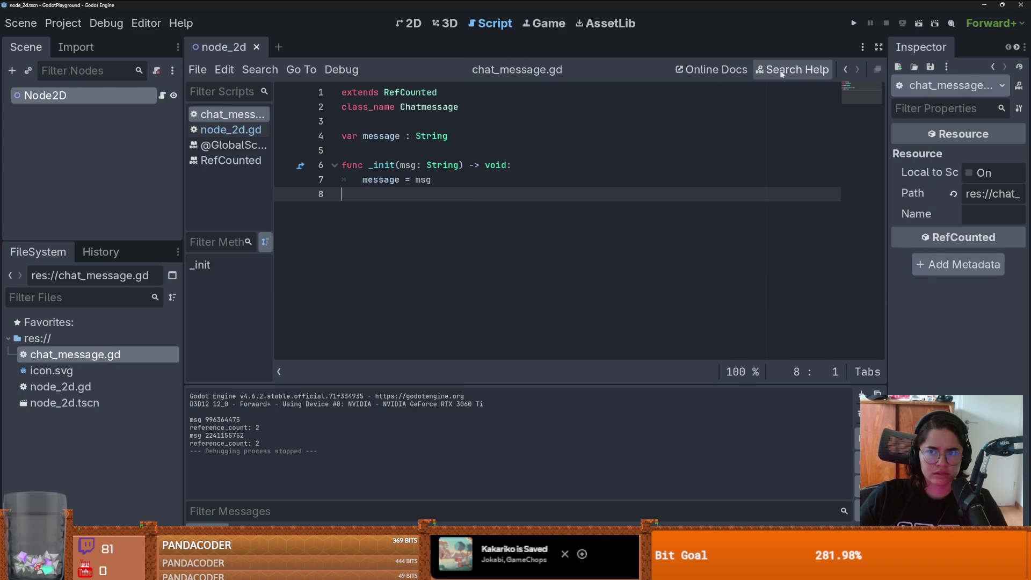
{"action": "left_click", "coordinate": [836, 73]}
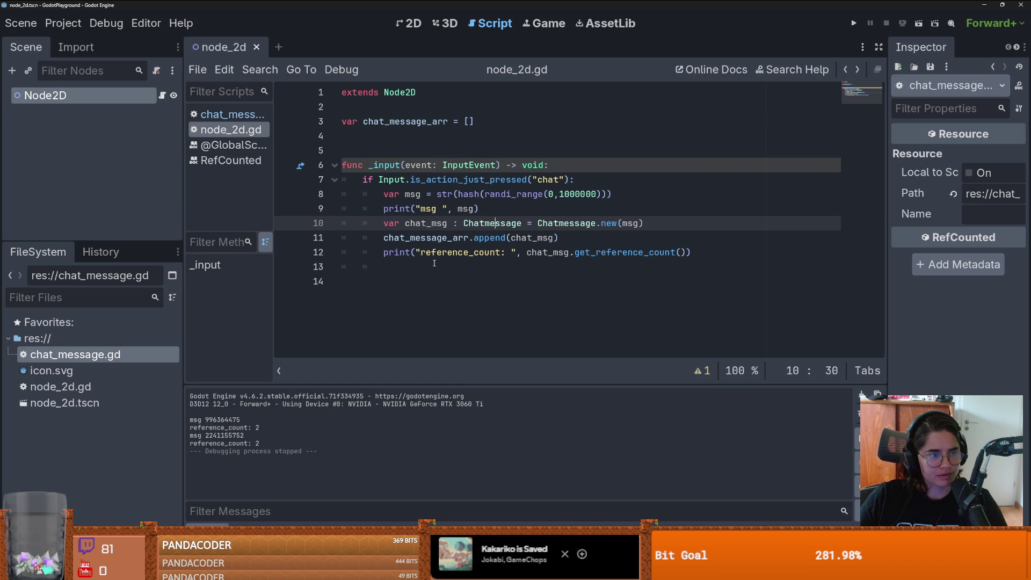
Step: Place the caret inside the _input handler of node_2d.gd
{"action": "left_click", "coordinate": [420, 267]}
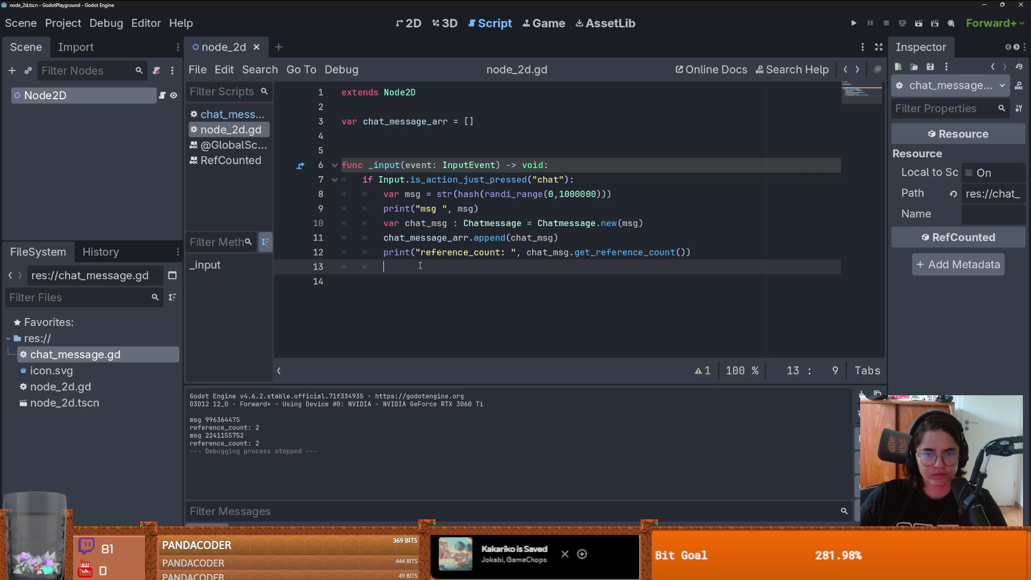
Step: Comment out the chat_message_arr append line and rerun, so chats log reference_count: 1
{"action": "left_click", "coordinate": [463, 237]}
{"action": "key", "text": "ctrl+k"}
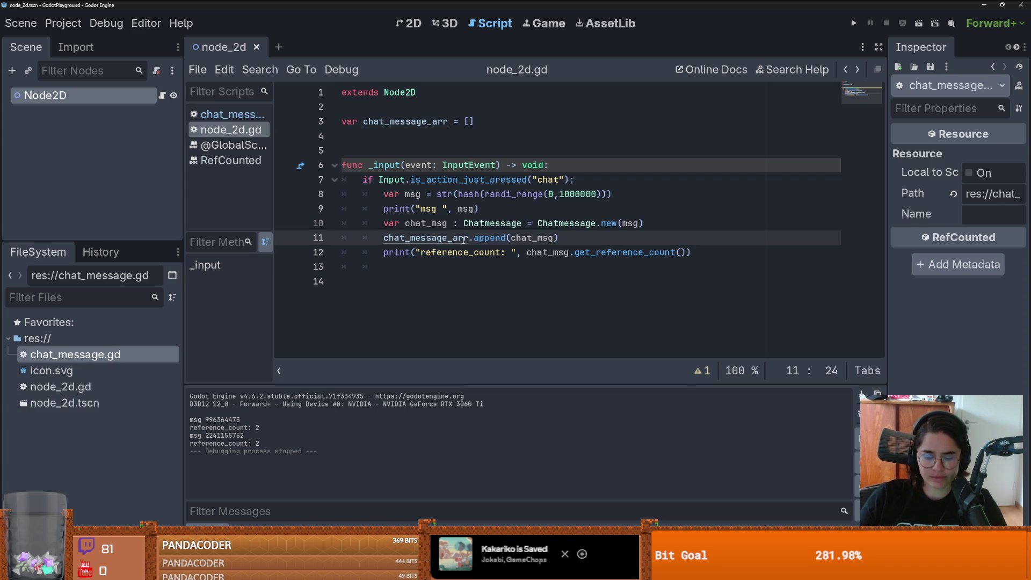
{"action": "key", "text": "F5"}
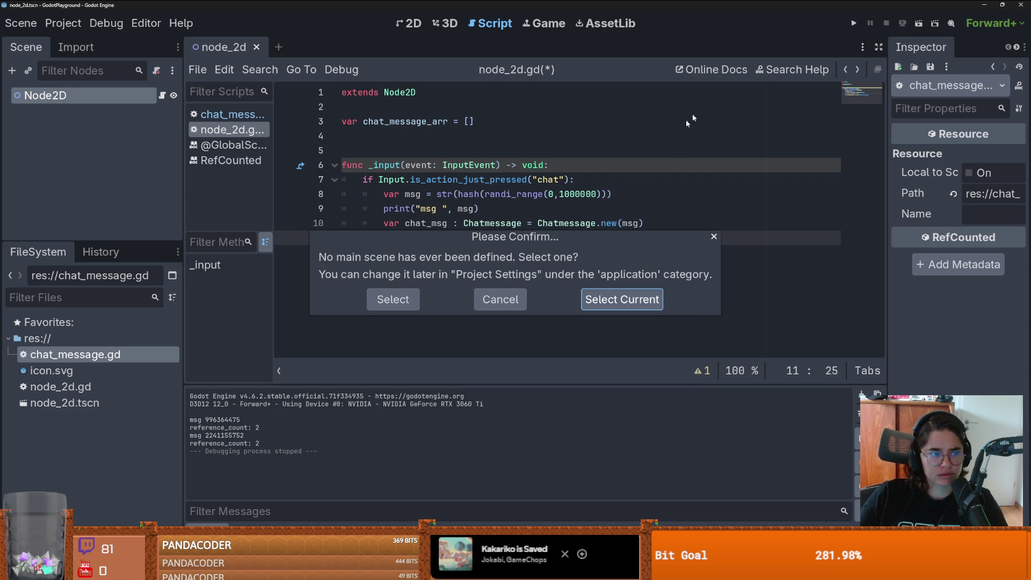
{"action": "key", "text": "Escape"}
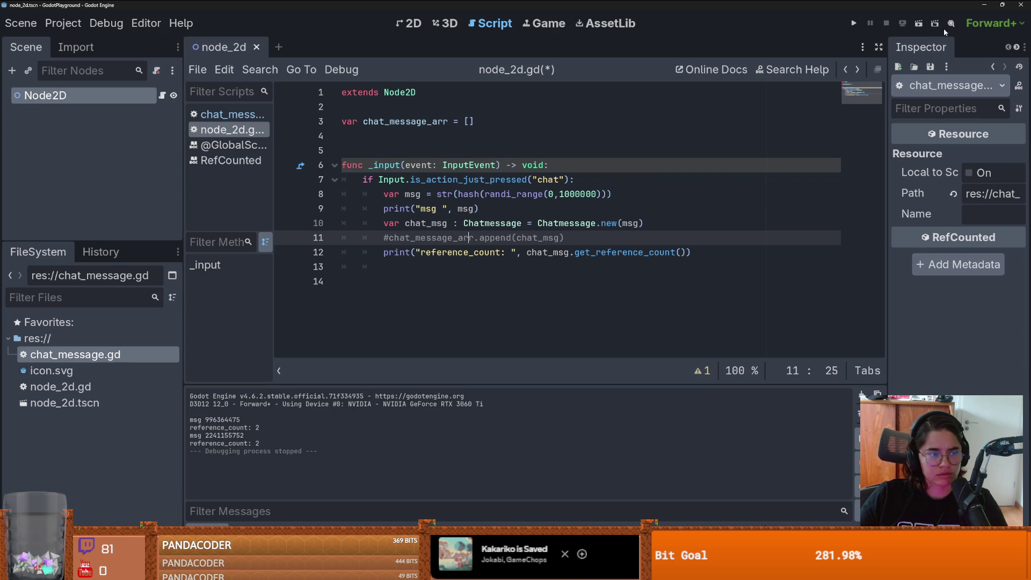
{"action": "left_click", "coordinate": [918, 24]}
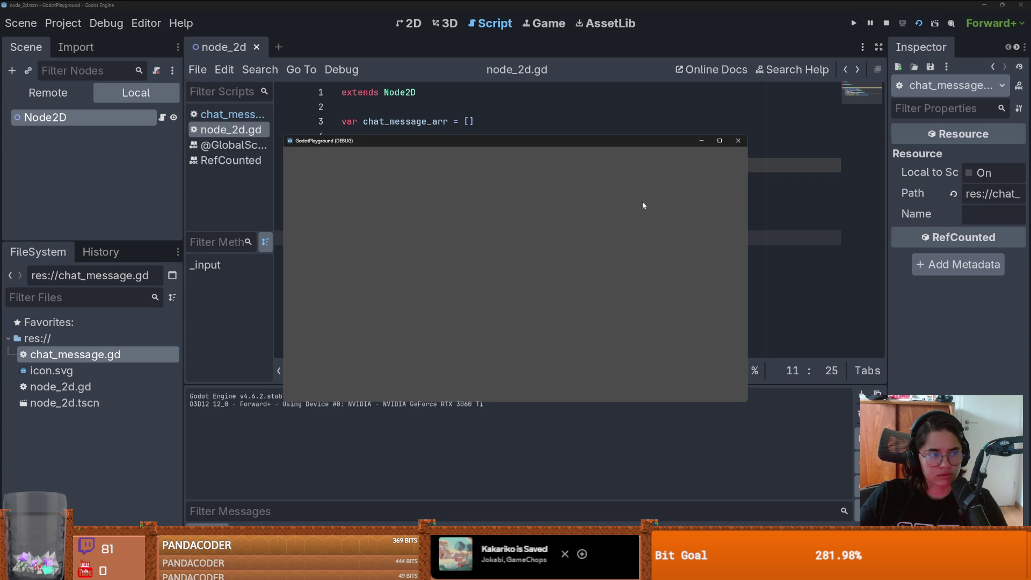
{"action": "left_click", "coordinate": [602, 237]}
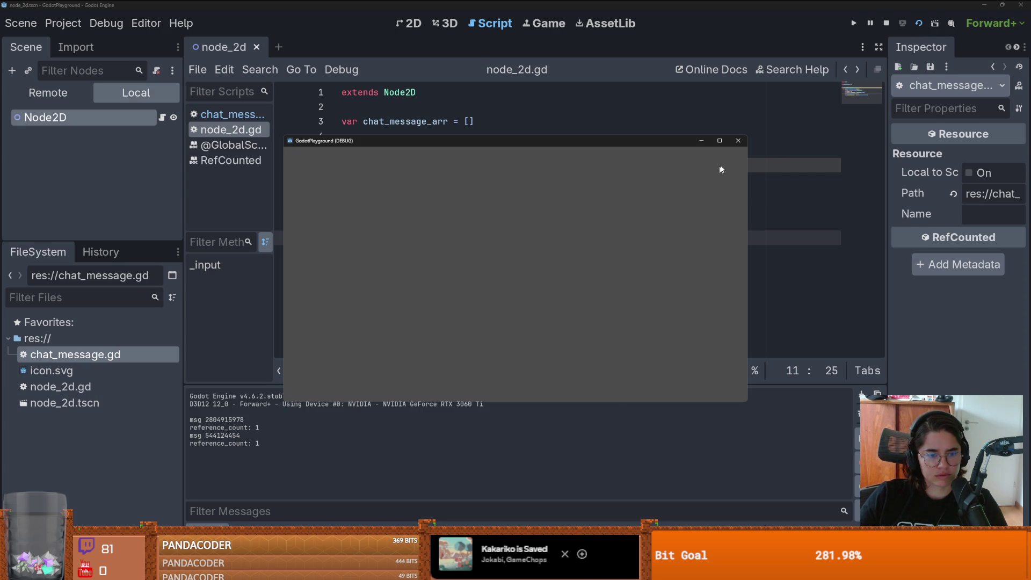
{"action": "left_click", "coordinate": [738, 140]}
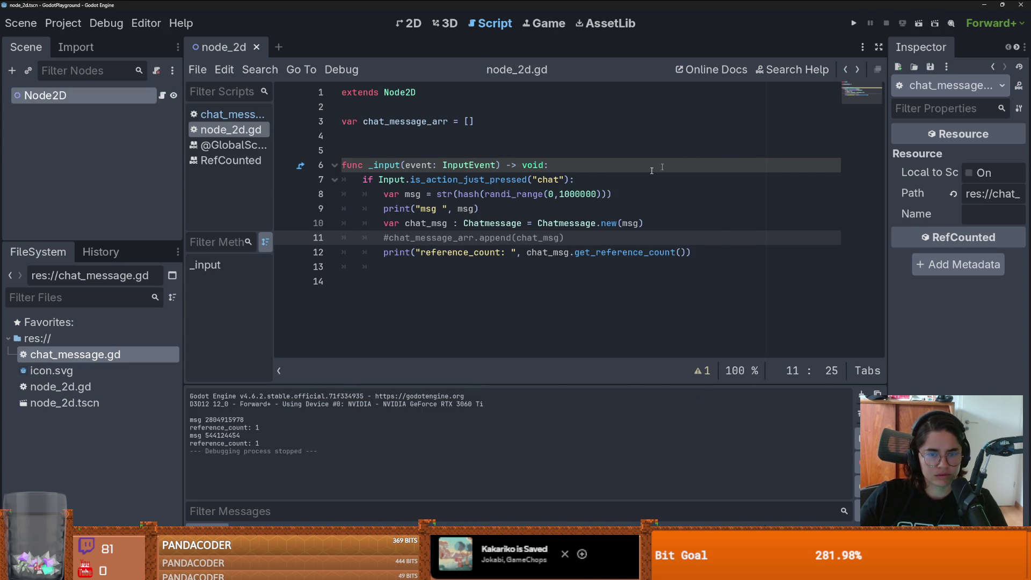
{"action": "left_click", "coordinate": [551, 194]}
{"action": "double_click", "coordinate": [497, 181]}
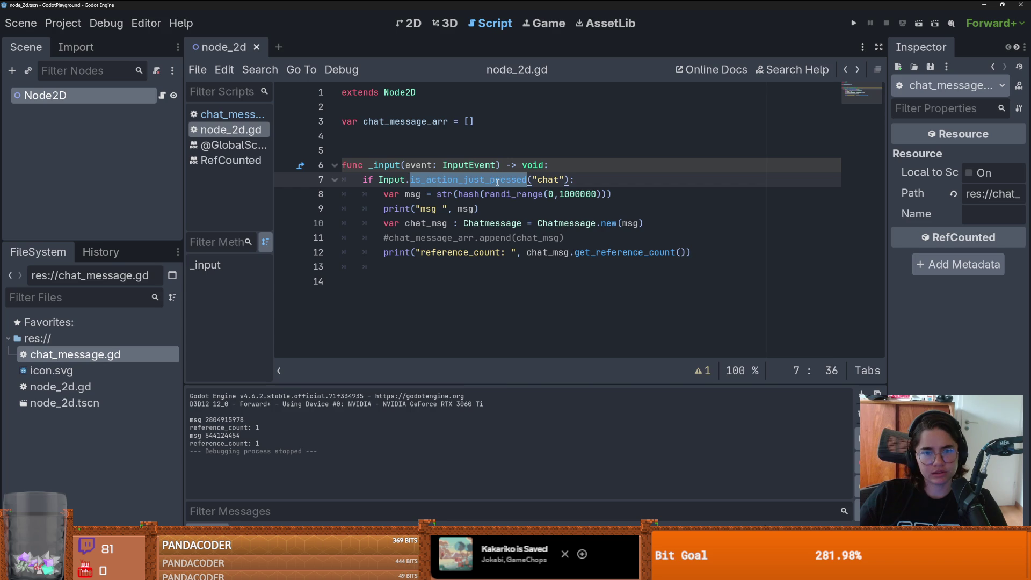
{"action": "left_click", "coordinate": [455, 180]}
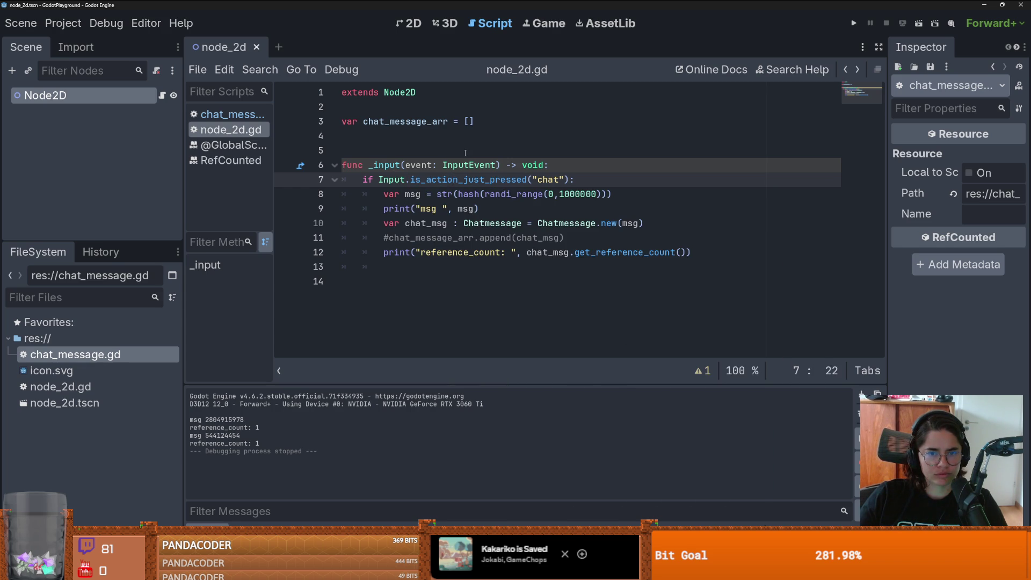
{"action": "left_click", "coordinate": [162, 97]}
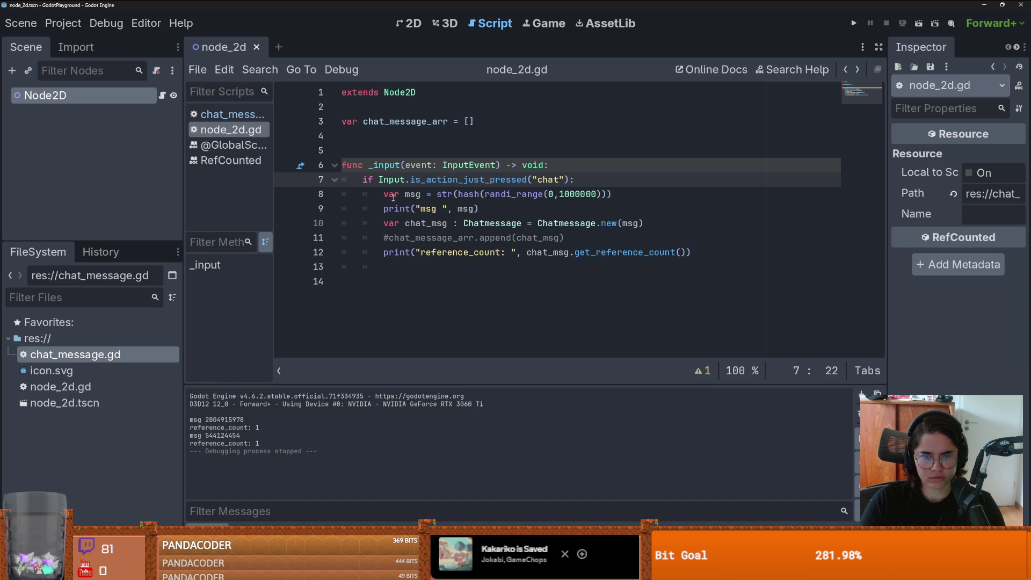
{"action": "left_click", "coordinate": [454, 223]}
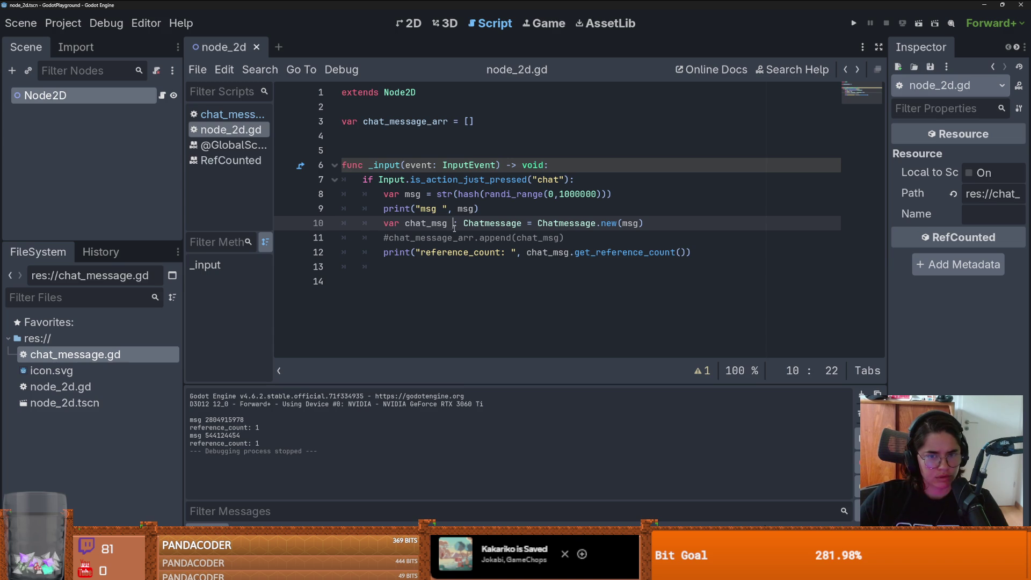
{"action": "left_click_drag", "start_coordinate": [381, 223], "coordinate": [480, 223]}
{"action": "left_click_drag", "start_coordinate": [383, 194], "coordinate": [448, 255]}
{"action": "left_click_drag", "start_coordinate": [363, 179], "coordinate": [590, 180]}
{"action": "left_click", "coordinate": [455, 182]}
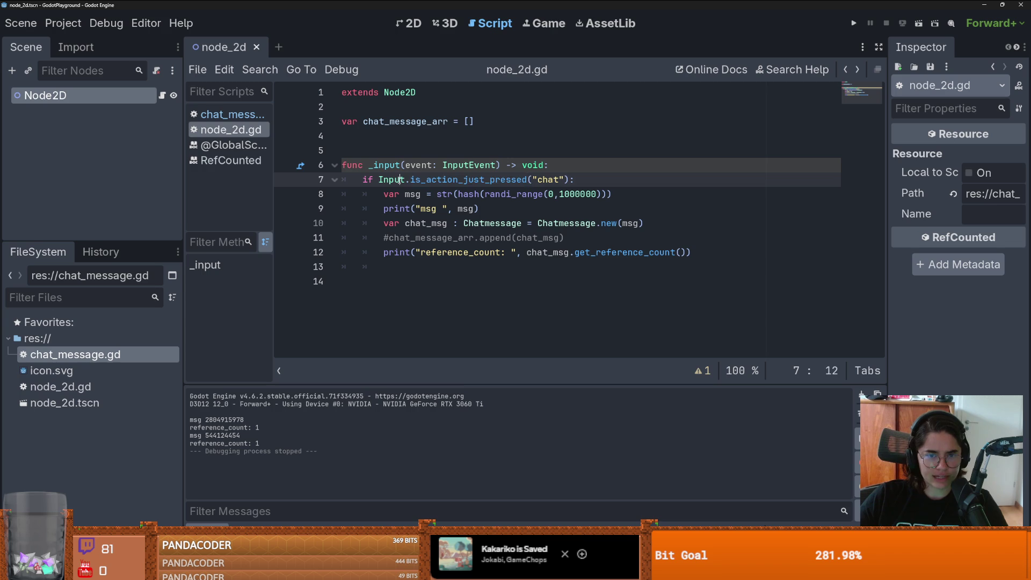
{"action": "mouse_move", "coordinate": [384, 194]}
{"action": "left_mouse_down"}
{"action": "mouse_move", "coordinate": [612, 196]}
{"action": "mouse_move", "coordinate": [460, 252]}
{"action": "left_mouse_up"}
{"action": "left_click", "coordinate": [457, 252]}
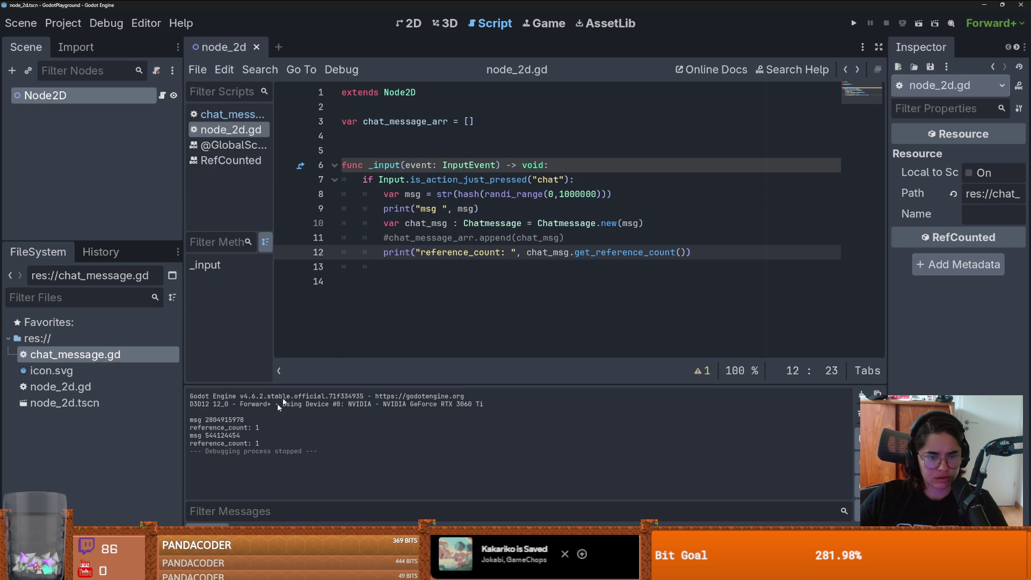
Step: Uncomment the append line and run the game, logging reference_count: 2 per chat
{"action": "left_click", "coordinate": [388, 240]}
{"action": "key", "text": "BackSpace"}
{"action": "left_click", "coordinate": [854, 23]}
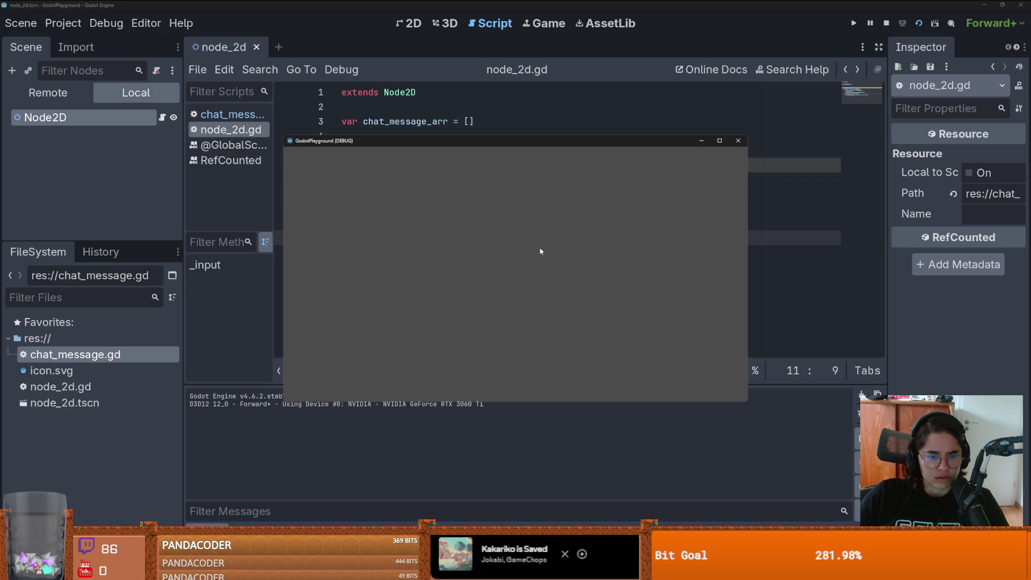
{"action": "key", "text": "Return"}
{"action": "key", "text": "Return"}
{"action": "left_click", "coordinate": [736, 140]}
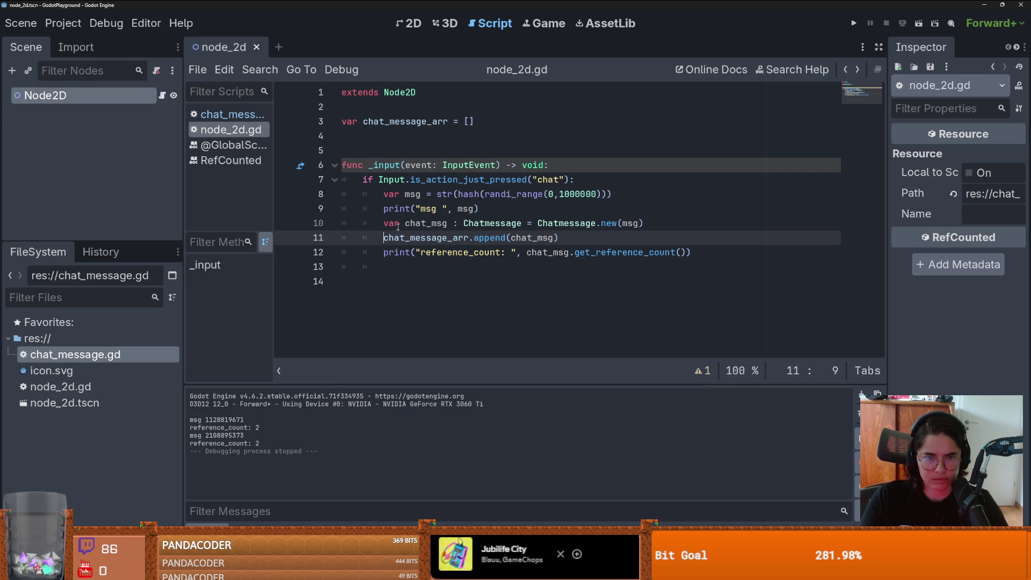
Step: Re-comment the append line and rerun, logging reference_count: 1, then close the game
{"action": "key", "text": "F5"}
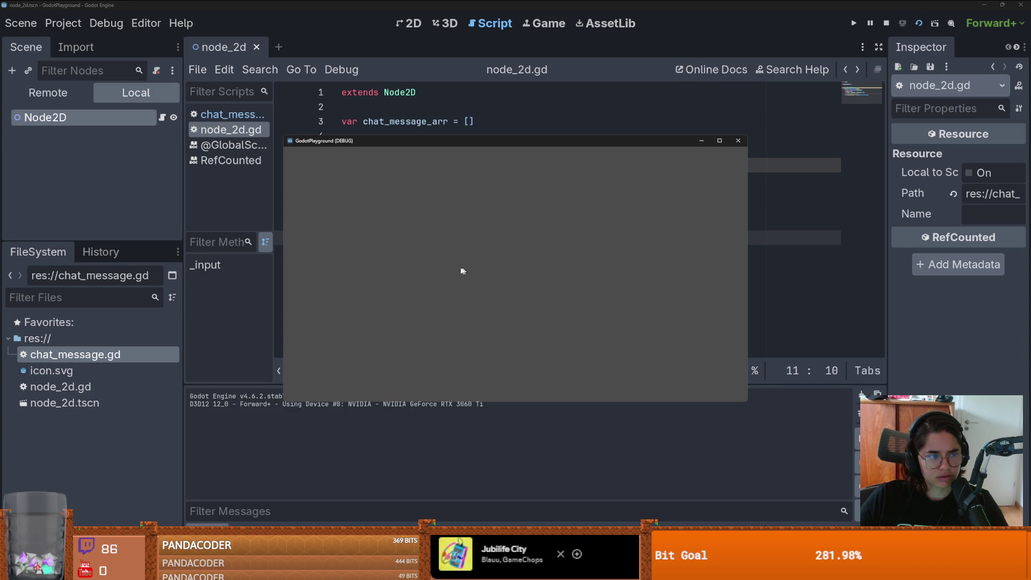
{"action": "key", "text": "Return"}
{"action": "key", "text": "Return"}
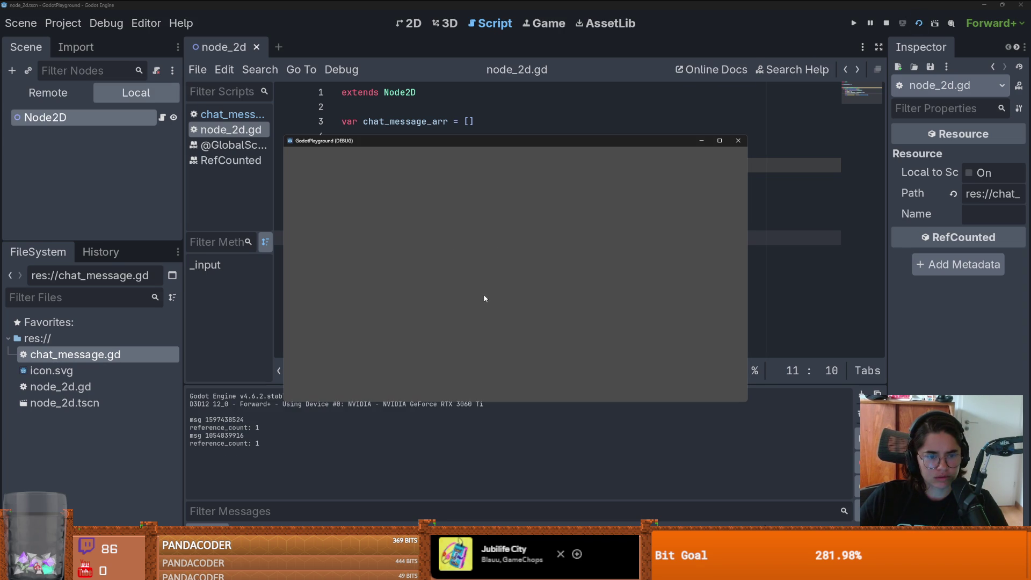
{"action": "left_click_drag", "start_coordinate": [490, 144], "coordinate": [589, 216]}
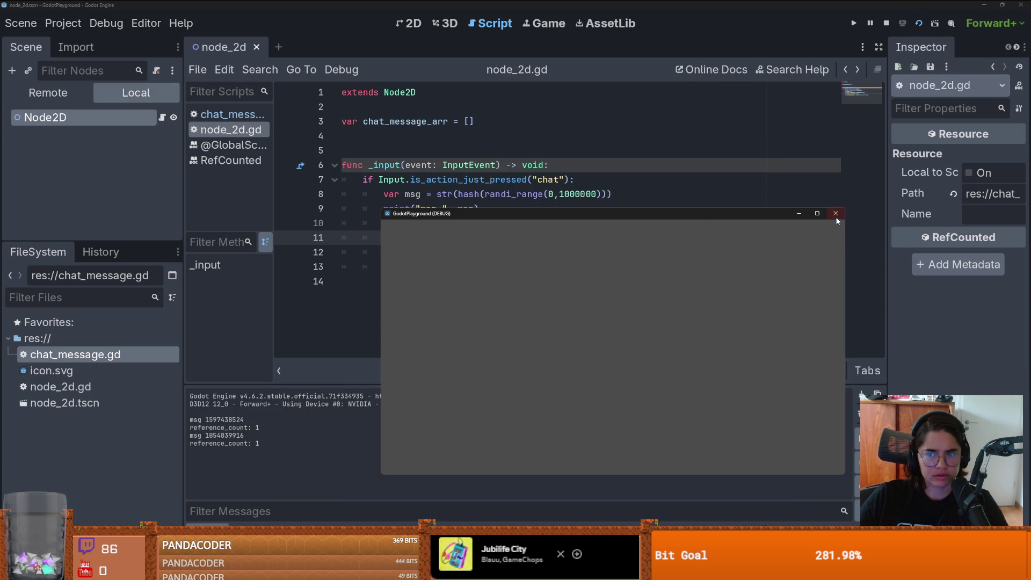
{"action": "left_click", "coordinate": [835, 213]}
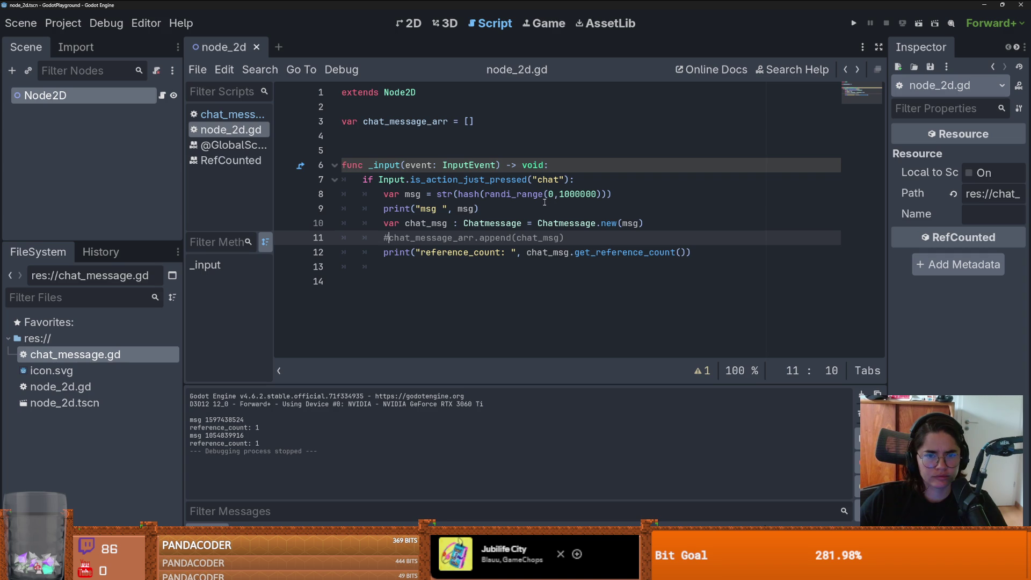
Step: Change line 7 from Input.is_action_just_pressed to event.is_action_pressed("chat")
{"action": "double_click", "coordinate": [472, 180]}
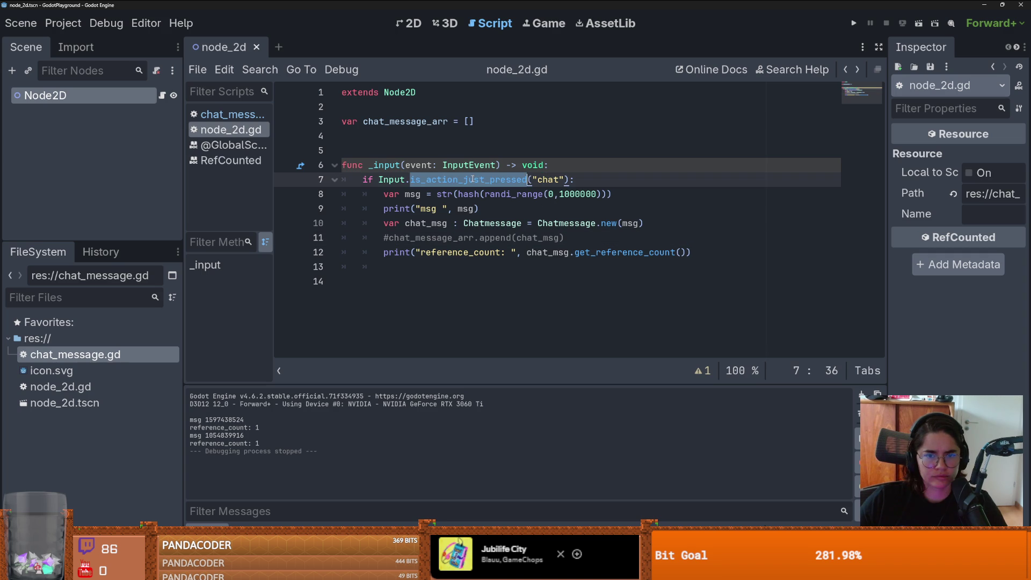
{"action": "double_click", "coordinate": [414, 165]}
{"action": "key", "text": "ctrl+c"}
{"action": "double_click", "coordinate": [392, 180]}
{"action": "key", "text": "ctrl+v"}
{"action": "left_click", "coordinate": [438, 179]}
{"action": "double_click", "coordinate": [438, 179]}
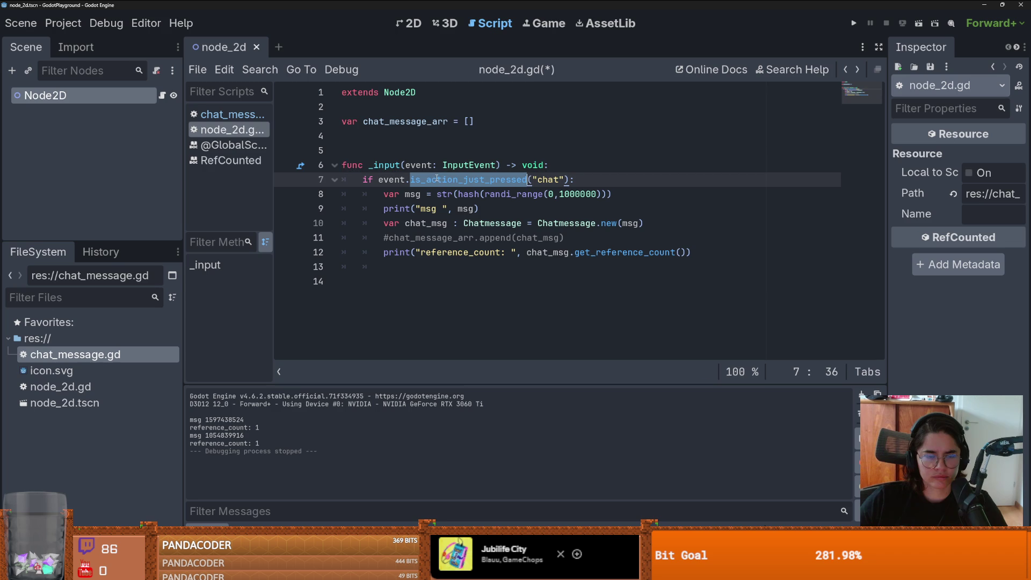
{"action": "type", "text": "is"}
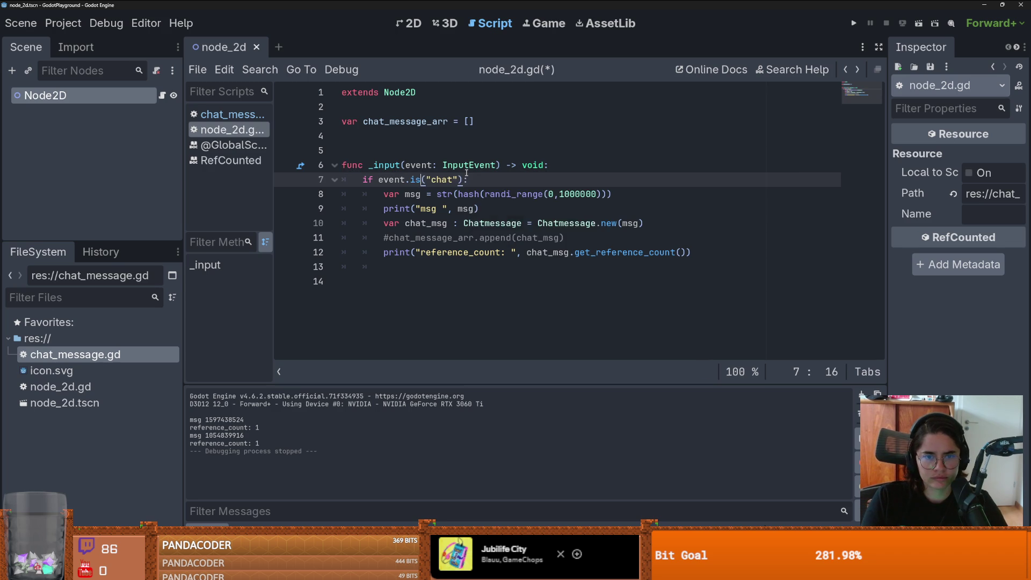
{"action": "key", "text": "Down"}
{"action": "key", "text": "Return"}
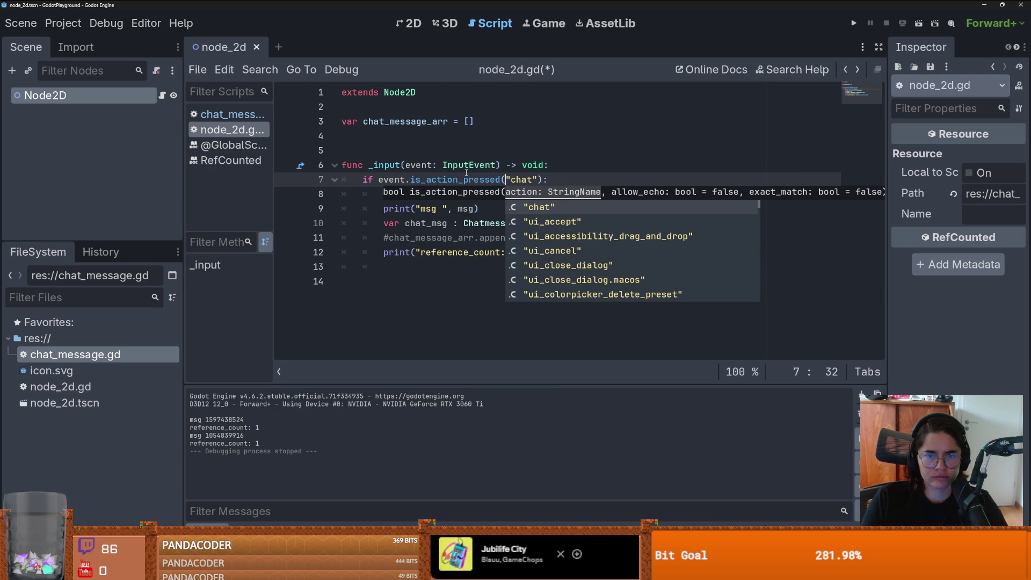
{"action": "left_click", "coordinate": [563, 155]}
Step: Save and run the project, logging one msg with reference_count: 1, then close the game
{"action": "key", "text": "F5"}
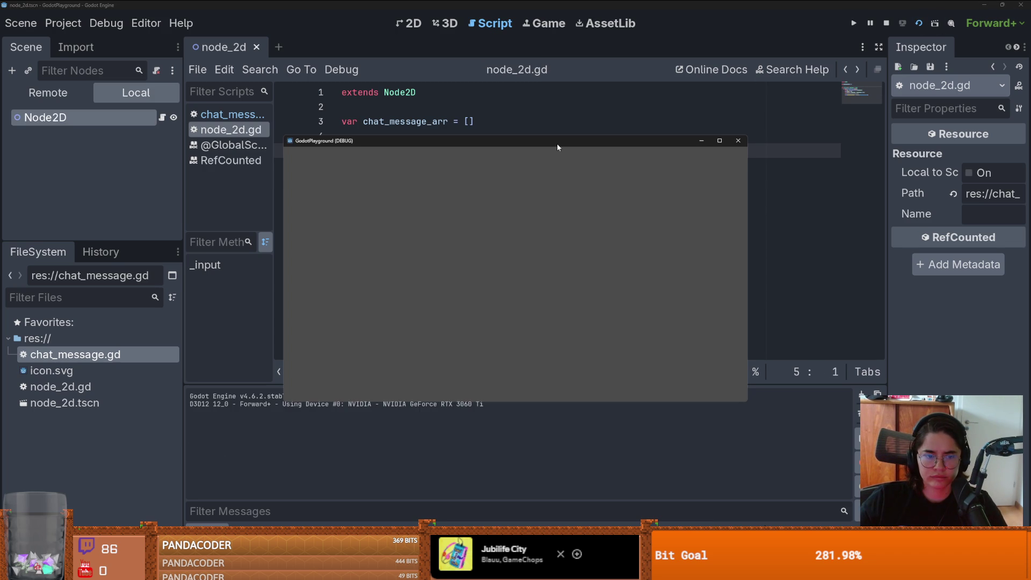
{"action": "left_click_drag", "start_coordinate": [556, 142], "coordinate": [809, 207]}
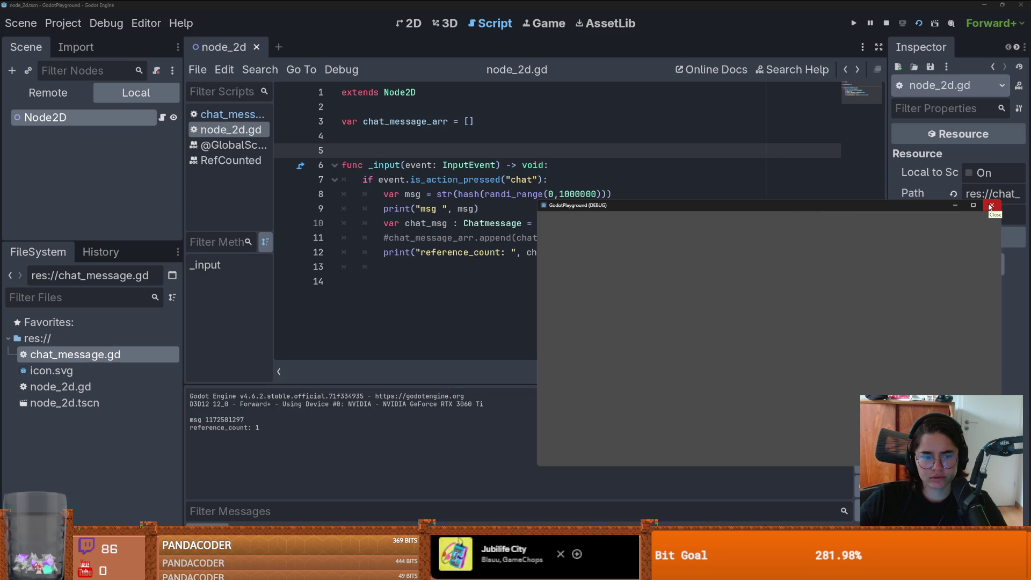
{"action": "mouse_move", "coordinate": [916, 207]}
{"action": "left_mouse_down"}
{"action": "mouse_move", "coordinate": [909, 163]}
{"action": "mouse_move", "coordinate": [839, 219]}
{"action": "mouse_move", "coordinate": [803, 313]}
{"action": "left_mouse_up"}
{"action": "left_click", "coordinate": [877, 310]}
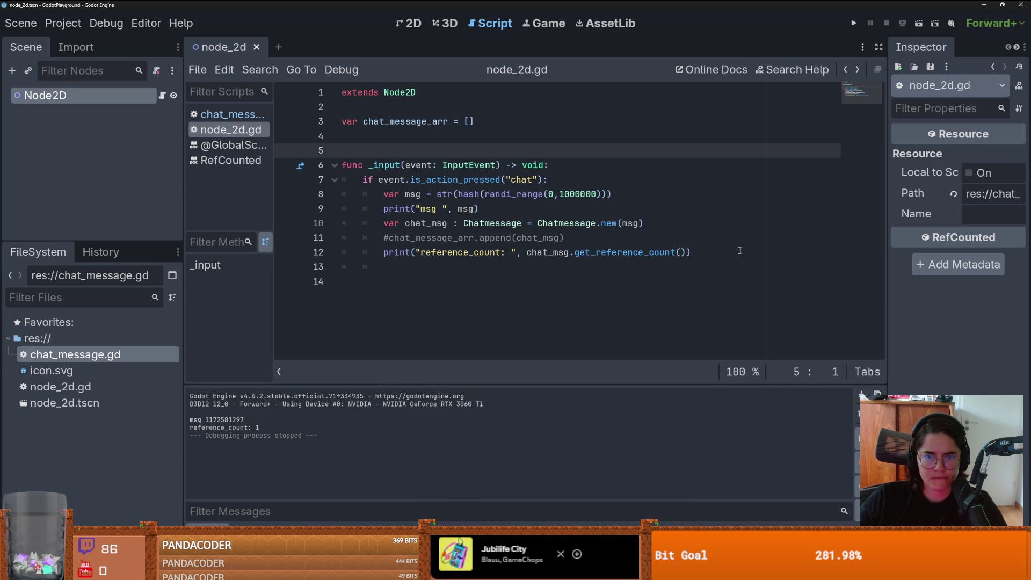
Step: Copy the reference_count print line above the append line, and uncomment chat_message_arr.append
{"action": "left_click_drag", "start_coordinate": [692, 252], "coordinate": [385, 249]}
{"action": "key", "text": "ctrl+c"}
{"action": "left_click", "coordinate": [662, 223]}
{"action": "key", "text": "Return"}
{"action": "key", "text": "ctrl+v"}
{"action": "left_click", "coordinate": [387, 252]}
{"action": "key", "text": "BackSpace"}
Step: Run the game and trigger chat so the output logs reference counts 1 then 2
{"action": "key", "text": "F5"}
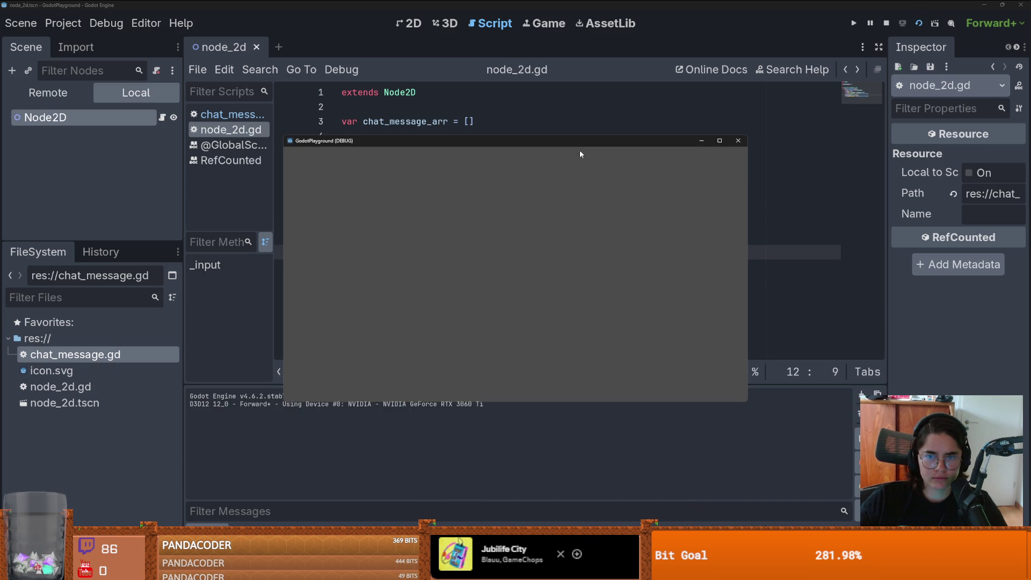
{"action": "left_click", "coordinate": [806, 130]}
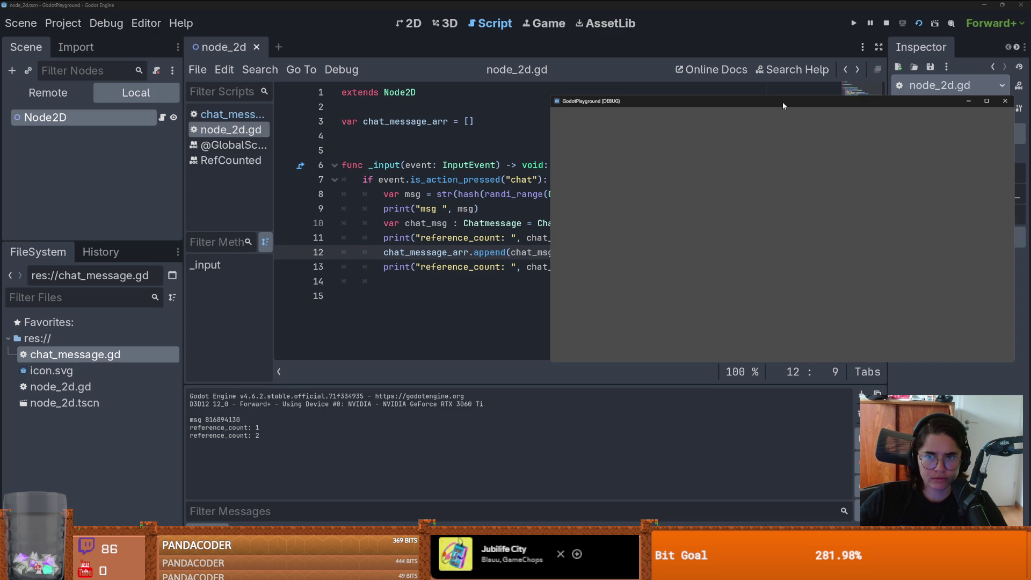
{"action": "left_click_drag", "start_coordinate": [783, 105], "coordinate": [924, 205]}
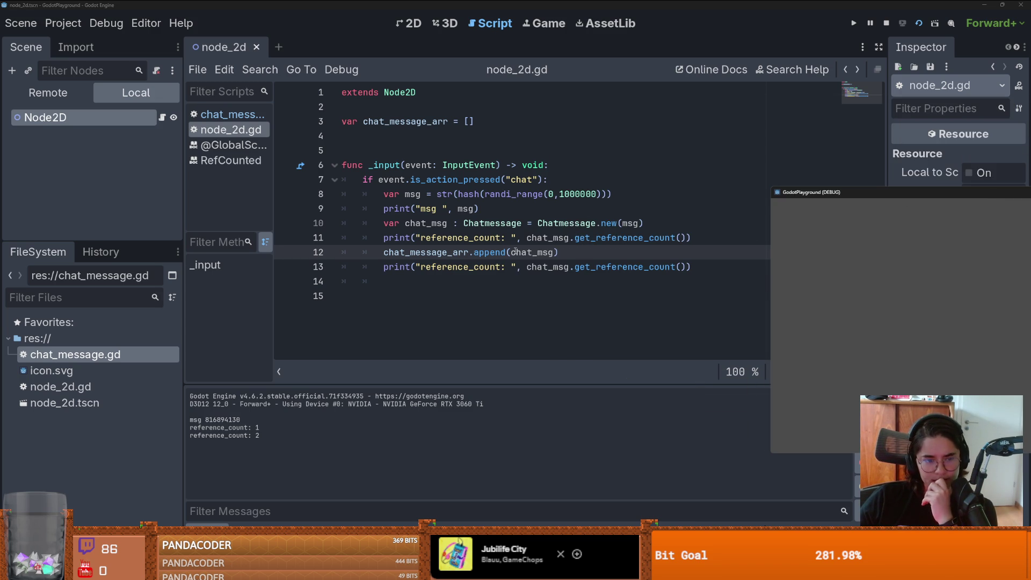
{"action": "mouse_move", "coordinate": [563, 251]}
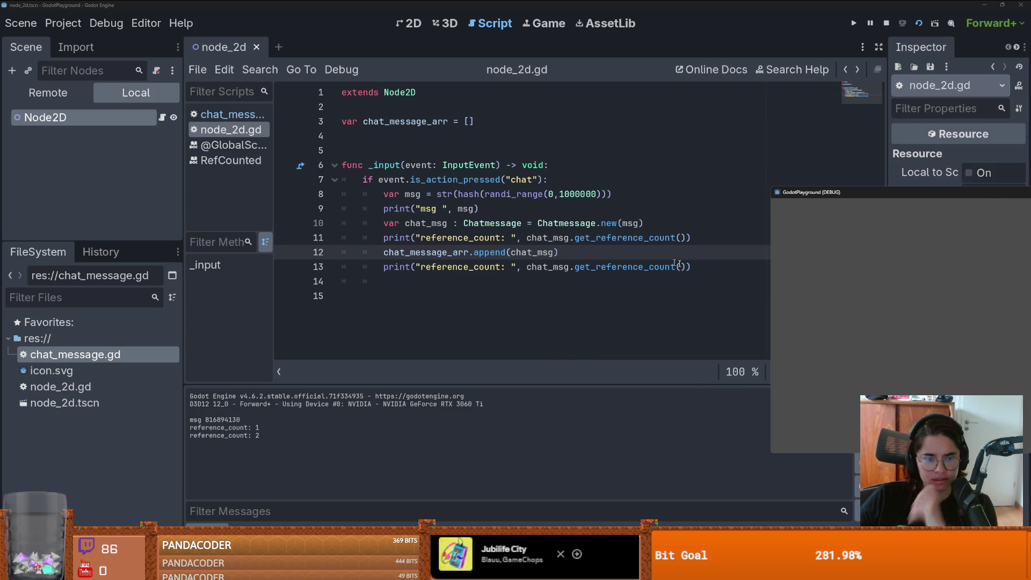
{"action": "left_click", "coordinate": [860, 277]}
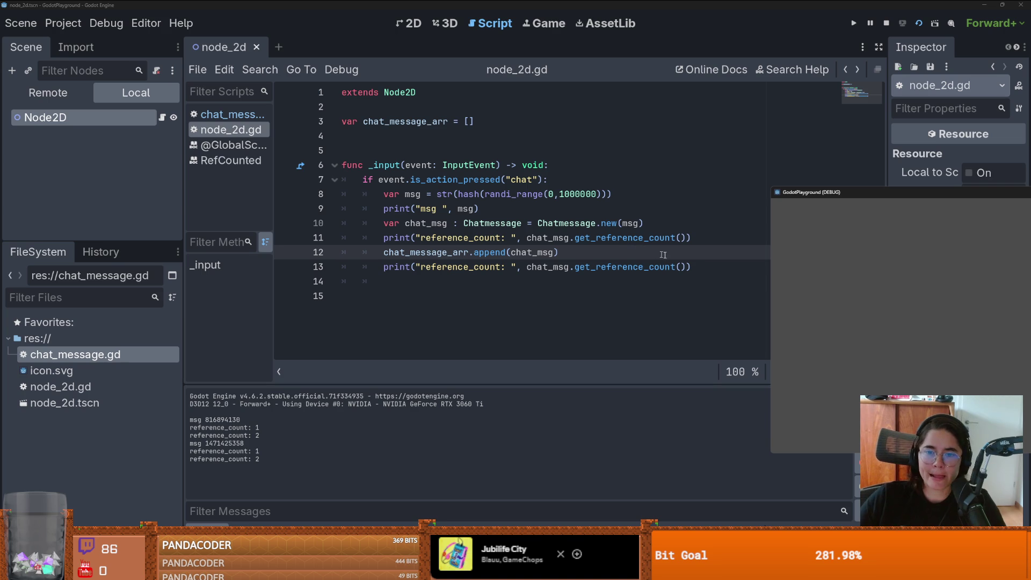
{"action": "left_click", "coordinate": [654, 252]}
{"action": "left_click", "coordinate": [701, 267]}
{"action": "key", "text": "Return"}
Step: Add func count_arr_references(): with a for chat_msg: Chatmessage loop over chat_message_arr
{"action": "key", "text": "BackSpace"}
{"action": "key", "text": "Return"}
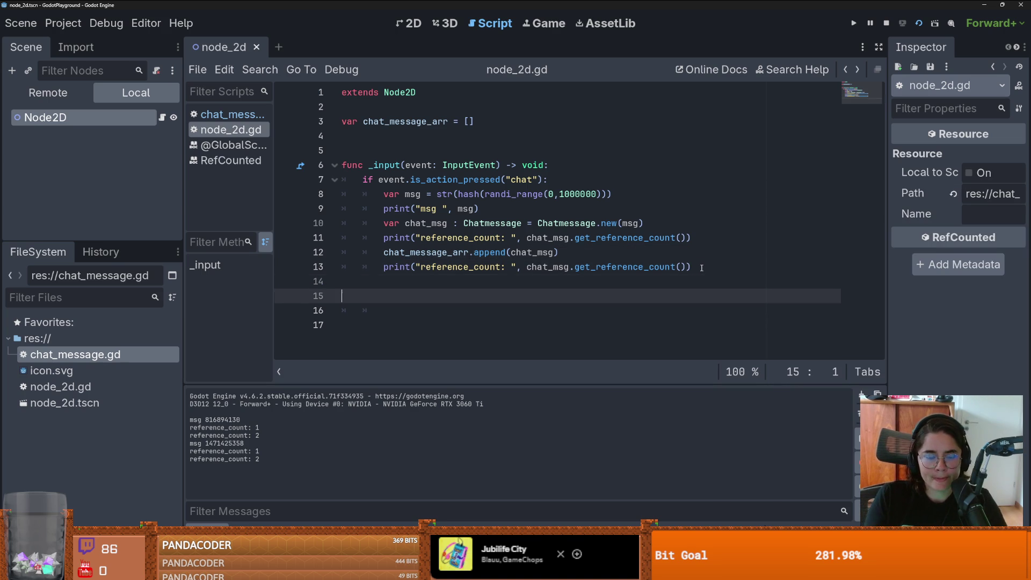
{"action": "type", "text": "func count_arr_"}
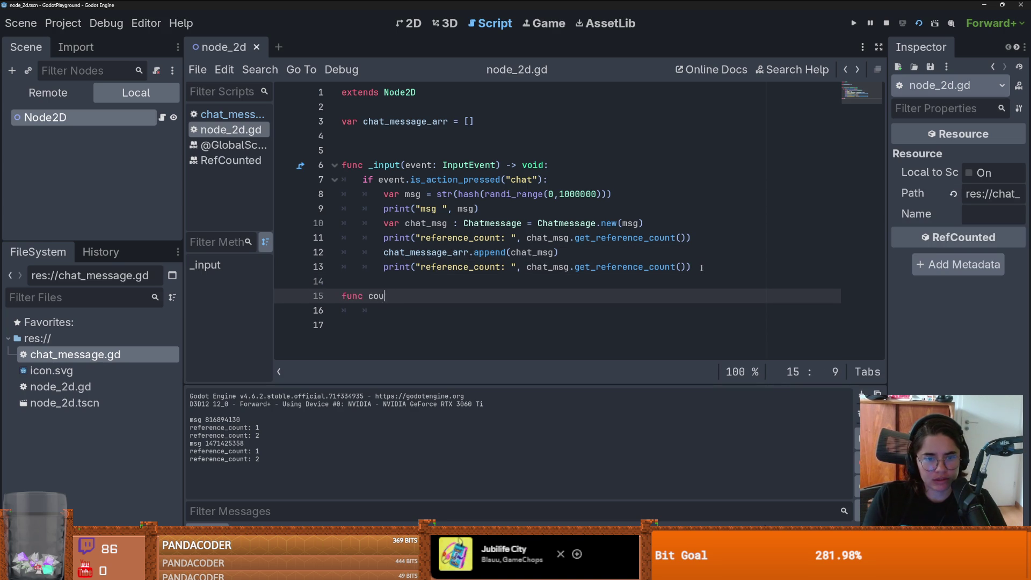
{"action": "type", "text": "references():"}
{"action": "key", "text": "Return"}
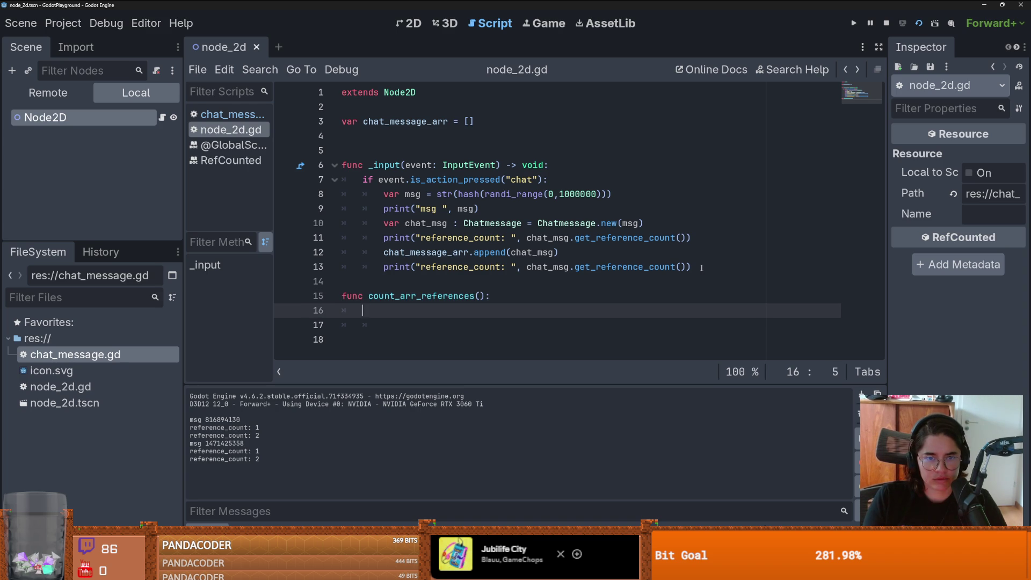
{"action": "type", "text": "for chat_m"}
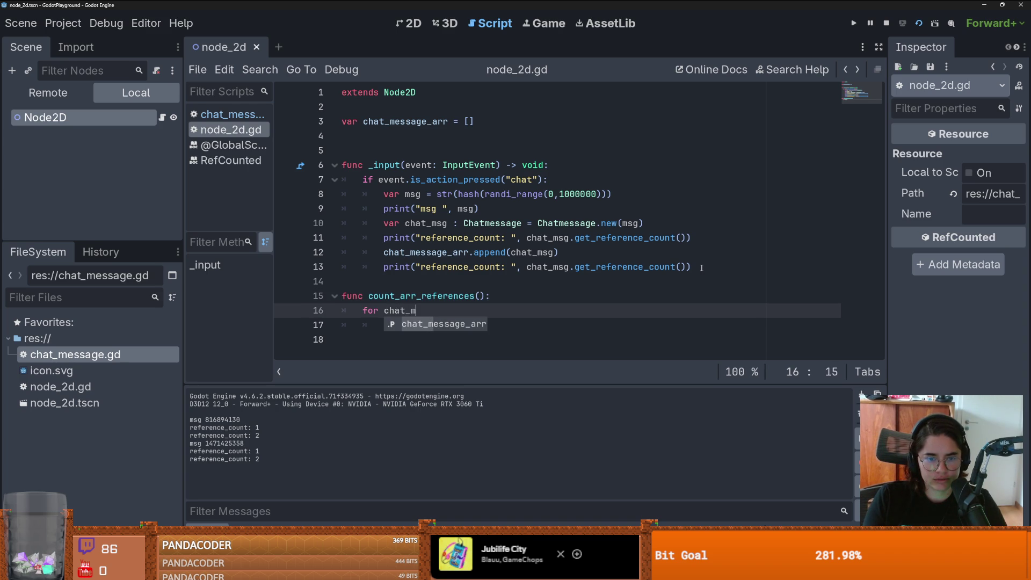
{"action": "type", "text": "sg :"}
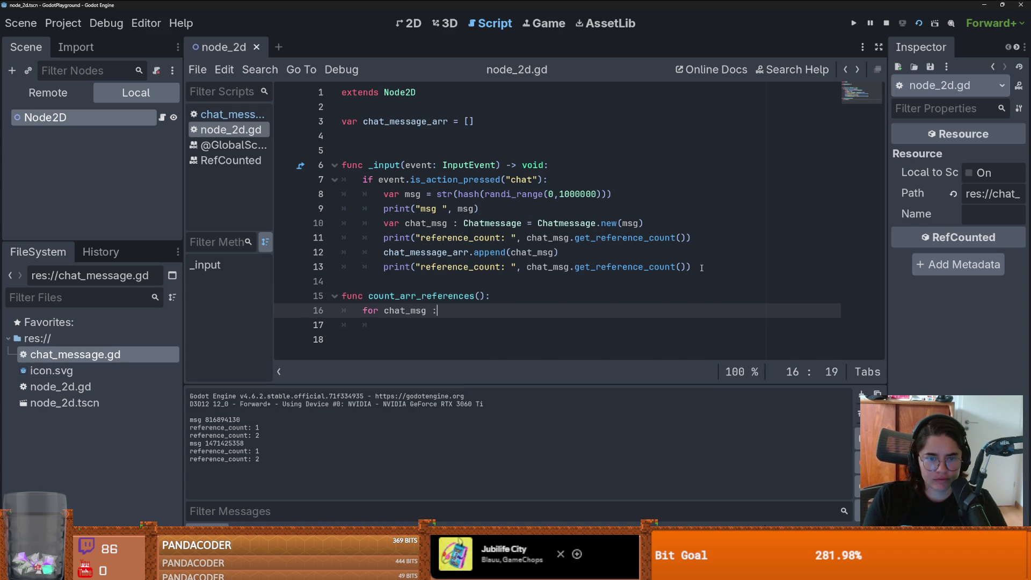
{"action": "type", "text": "Cha"}
{"action": "key", "text": "Return"}
{"action": "type", "text": "cha"}
{"action": "key", "text": "Return"}
{"action": "type", "text": ":"}
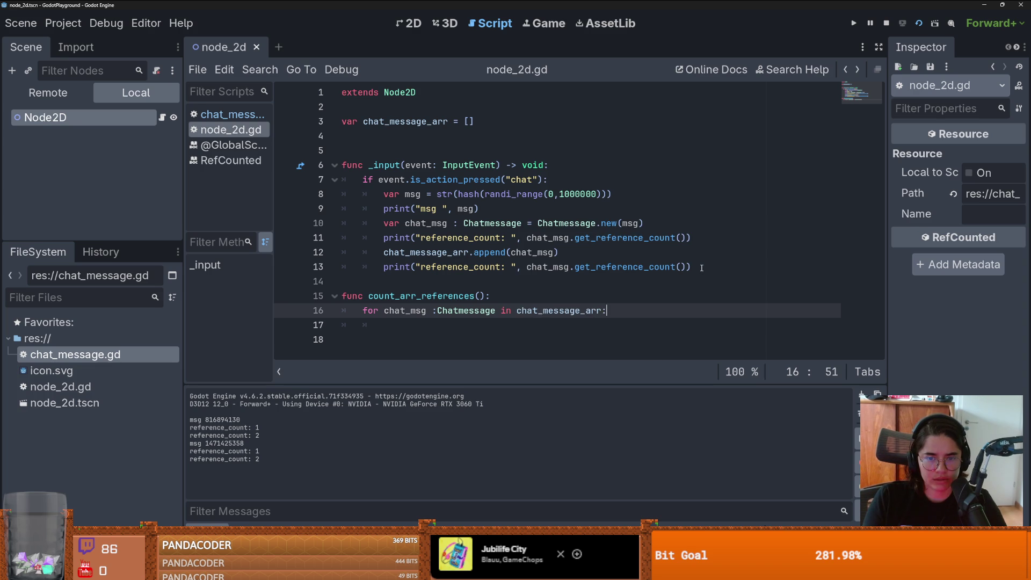
{"action": "key", "text": "Return"}
Step: Inside the loop, print "chat message arr ref: " with chat_msg.get_reference_count()
{"action": "type", "text": "prin"}
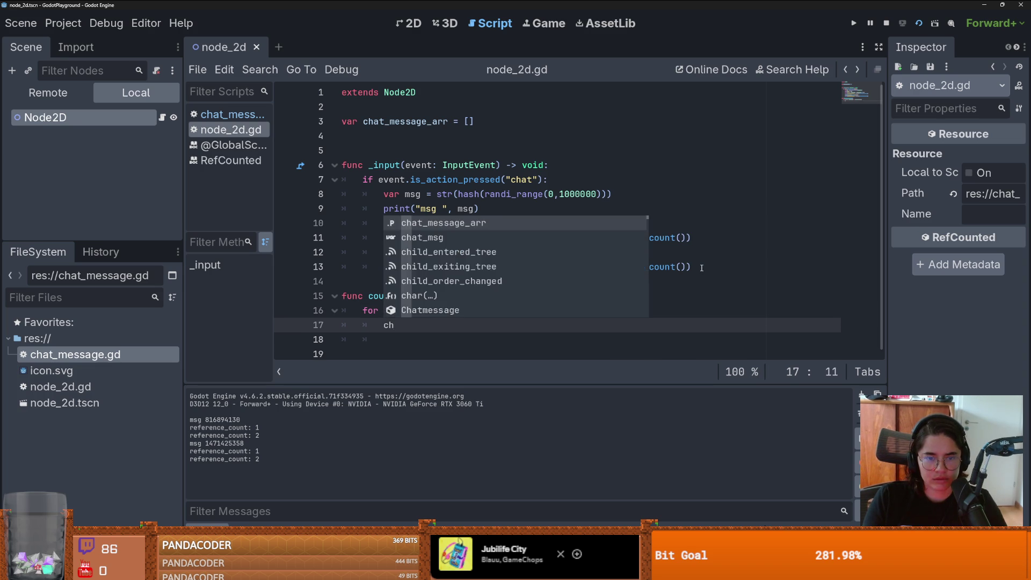
{"action": "type", "text": "t(\"chat msg"}
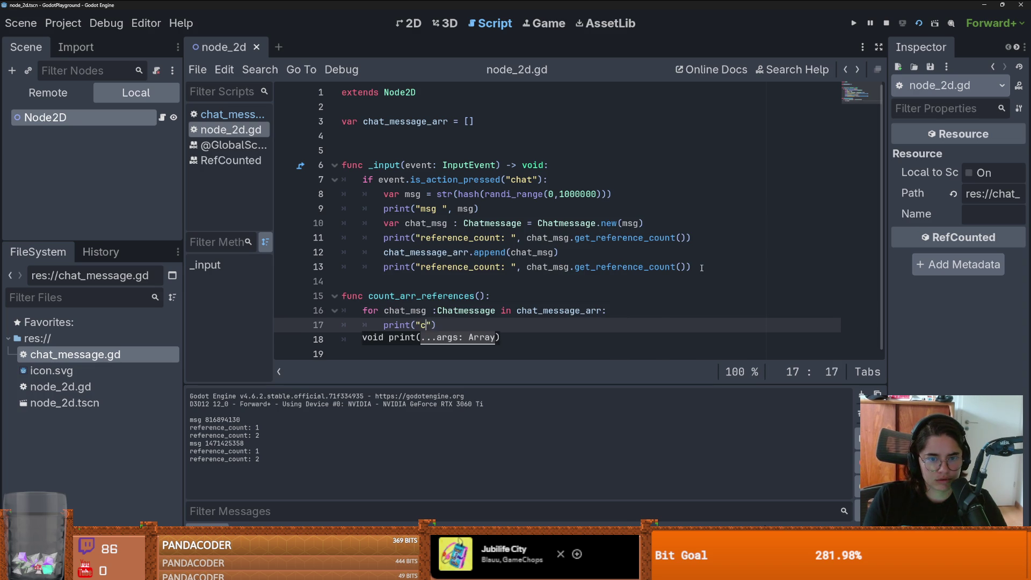
{"action": "key", "text": "BackSpace"}
{"action": "key", "text": "BackSpace"}
{"action": "type", "text": "essage"}
{"action": "type", "text": " arr ref"}
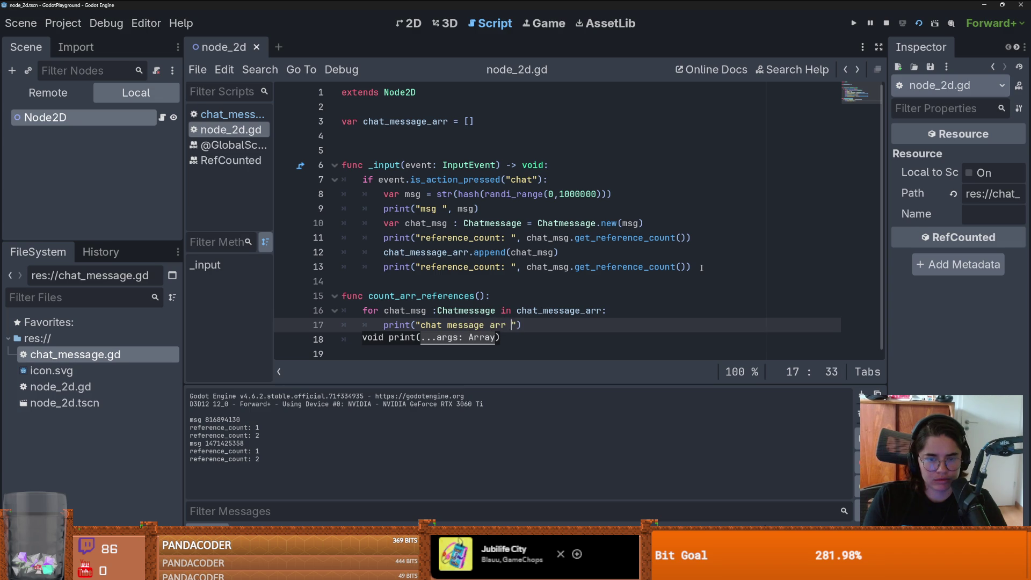
{"action": "type", "text": ": \", ch"}
{"action": "key", "text": "Down"}
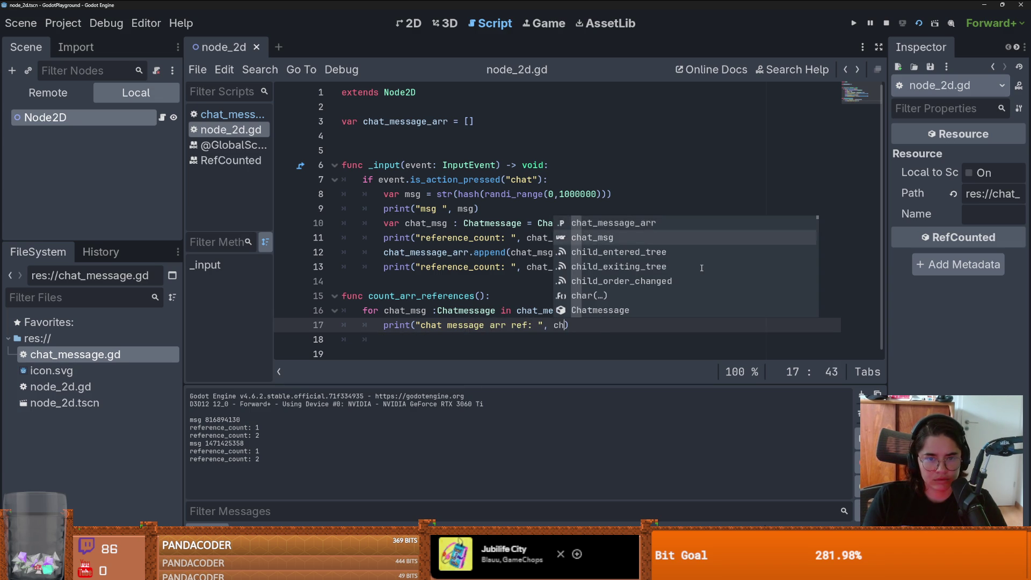
{"action": "key", "text": "Return"}
{"action": "type", "text": "."}
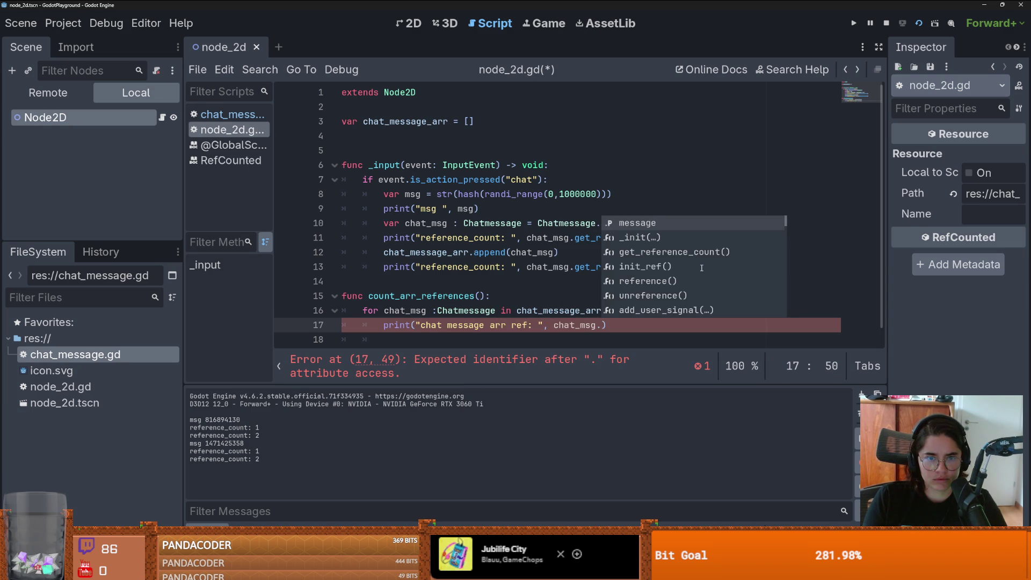
{"action": "key", "text": "Down"}
{"action": "key", "text": "Down"}
{"action": "key", "text": "Return"}
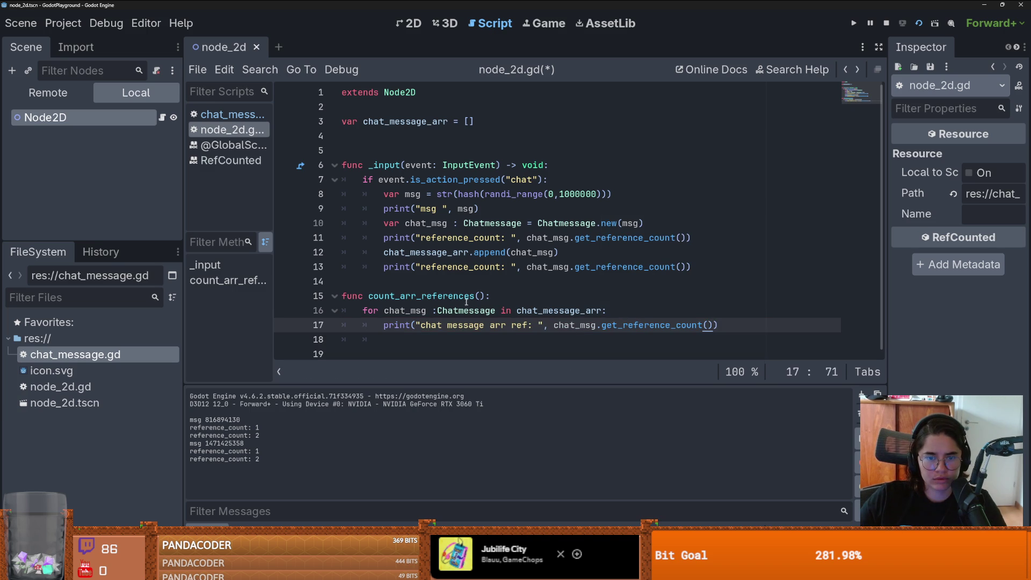
Step: Call count_arr_references() at the end of the chat input handler
{"action": "left_click_drag", "start_coordinate": [485, 296], "coordinate": [370, 295]}
{"action": "key", "text": "ctrl+c"}
{"action": "left_click", "coordinate": [711, 271]}
{"action": "key", "text": "Return"}
{"action": "key", "text": "ctrl+v"}
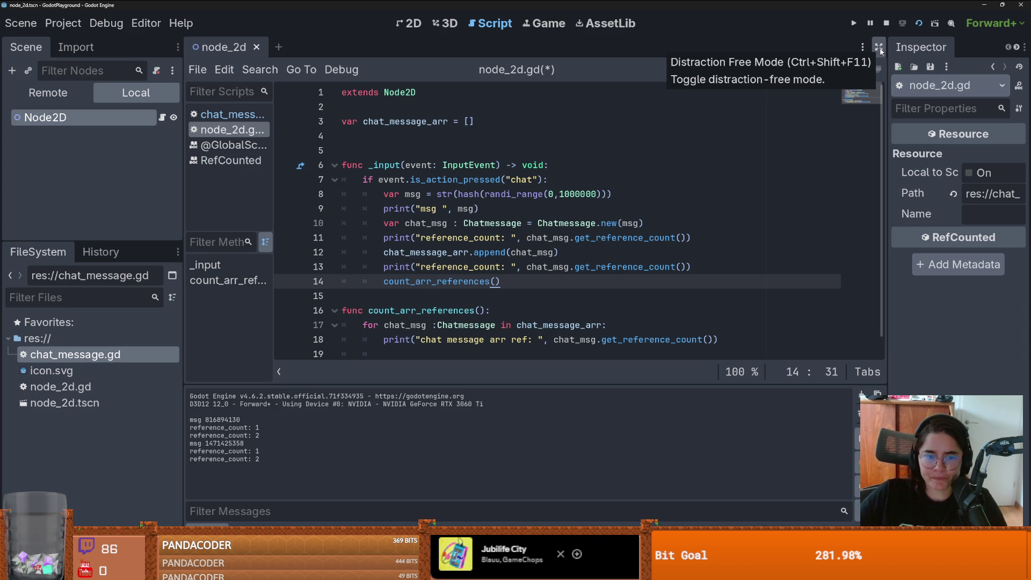
Step: Run the project and trigger the chat action twice in the game window
{"action": "key", "text": "F5"}
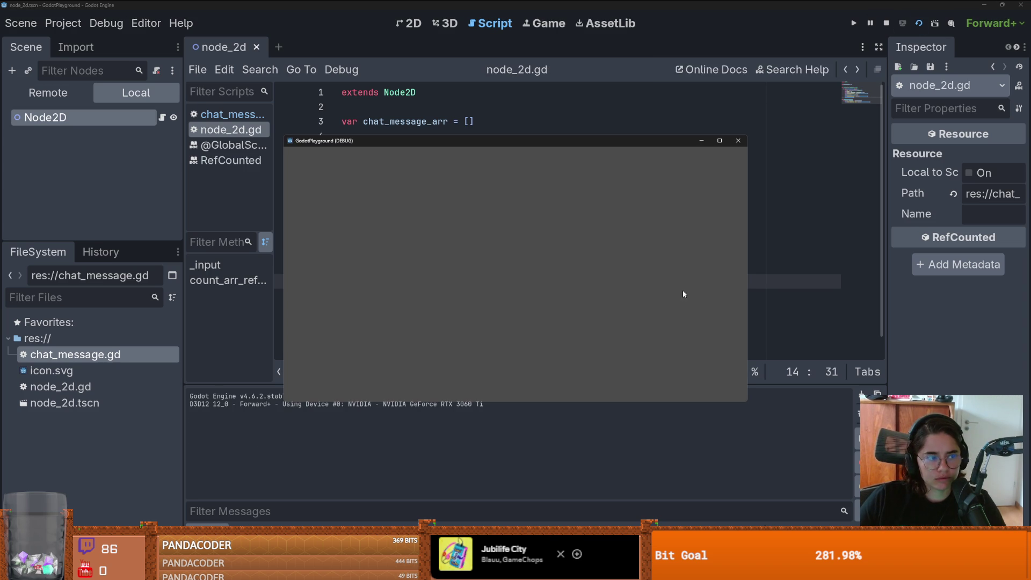
{"action": "left_click_drag", "start_coordinate": [523, 145], "coordinate": [674, 114]}
{"action": "key", "text": "space"}
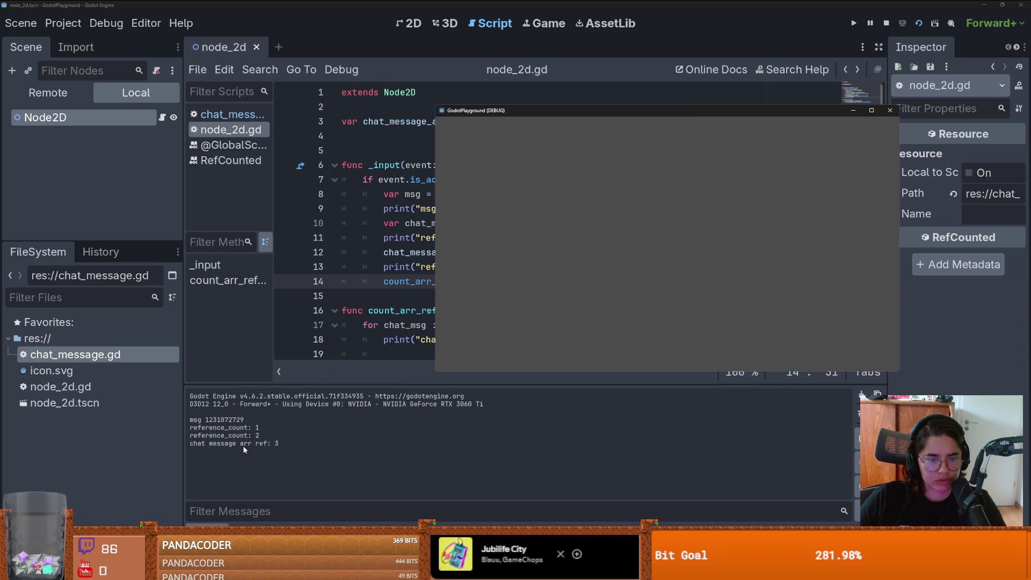
{"action": "left_click_drag", "start_coordinate": [542, 117], "coordinate": [767, 134]}
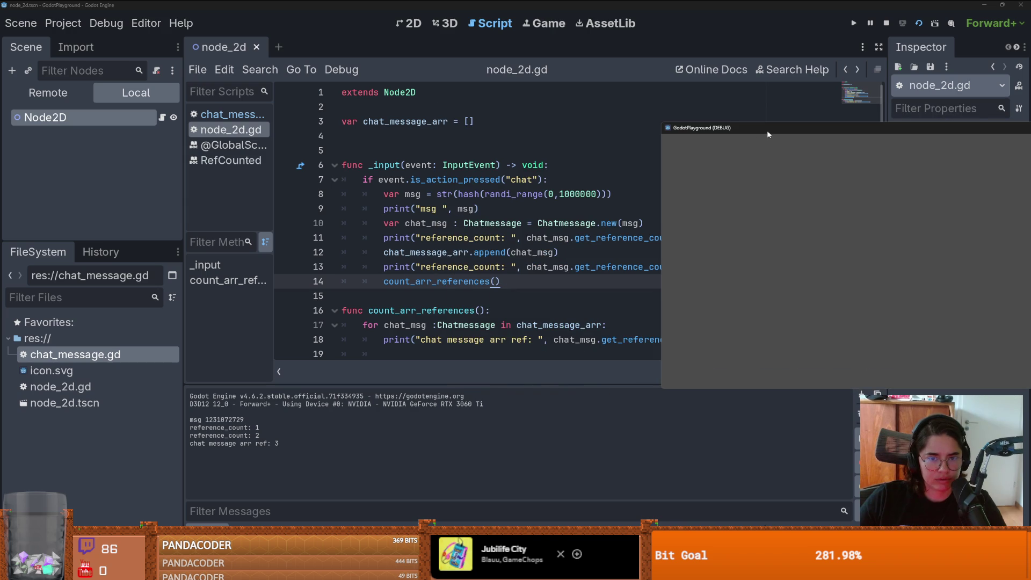
{"action": "left_click", "coordinate": [715, 175]}
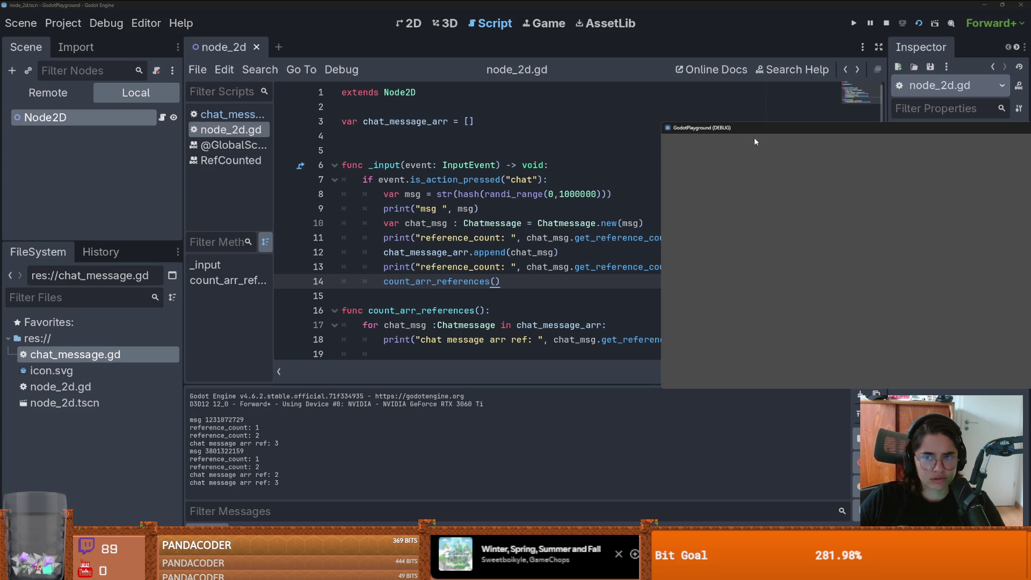
Step: Return to the editor and review the printed array reference counts of 3 and 2
{"action": "left_click", "coordinate": [616, 276]}
{"action": "scroll", "coordinate": [616, 276], "scroll_direction": "down", "scroll_amount": 1}
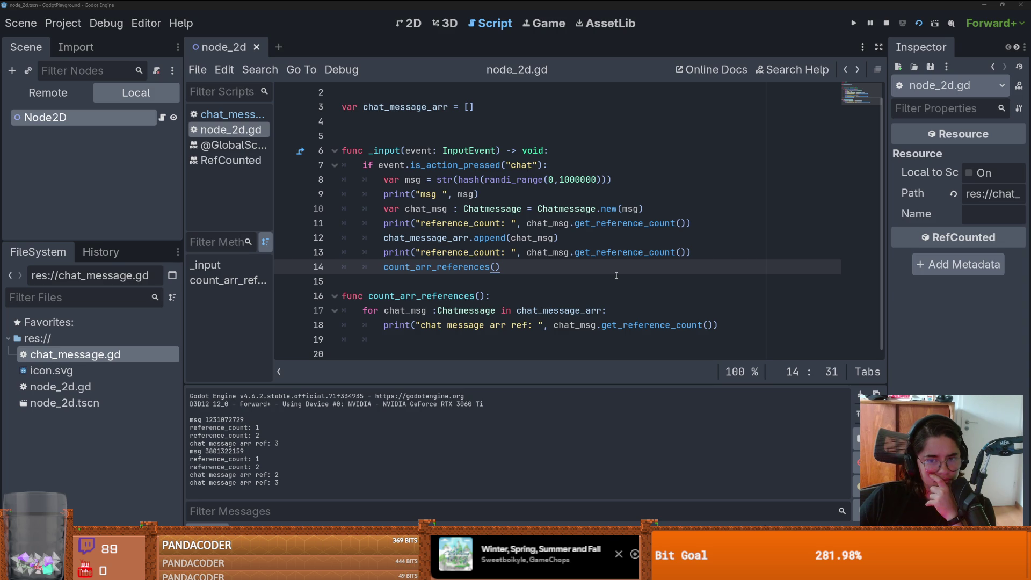
{"action": "scroll", "coordinate": [615, 275], "scroll_direction": "up", "scroll_amount": 1}
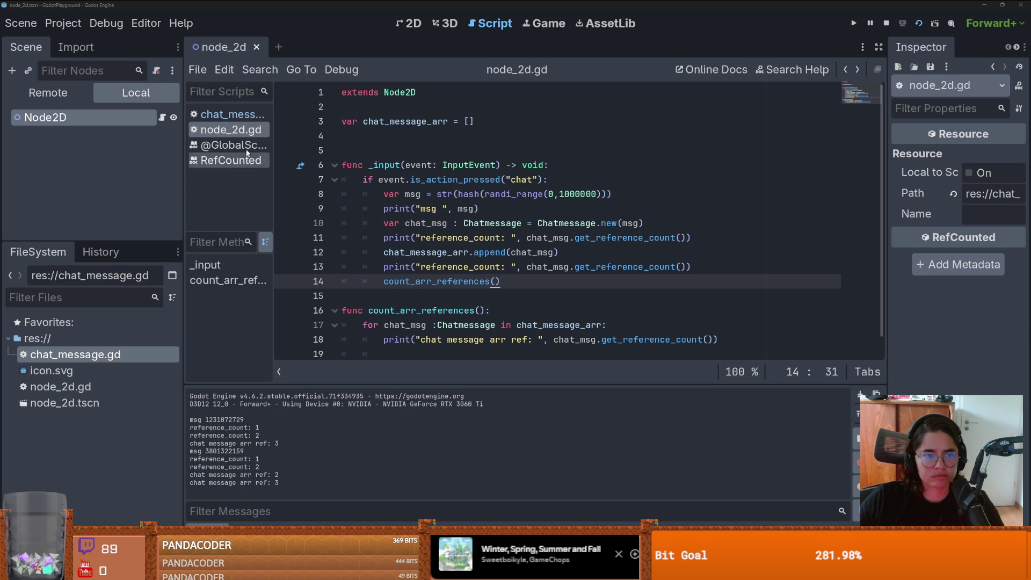
{"action": "left_click", "coordinate": [231, 115]}
{"action": "left_click", "coordinate": [421, 107]}
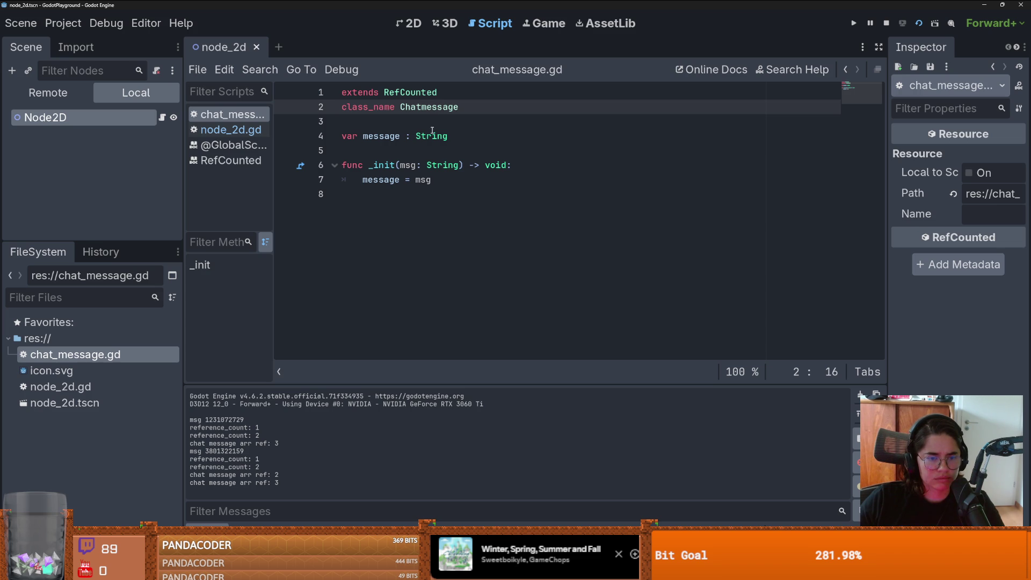
{"action": "left_click", "coordinate": [410, 93], "text": "ctrl"}
{"action": "scroll", "coordinate": [513, 246], "scroll_direction": "down", "scroll_amount": 5}
{"action": "scroll", "coordinate": [513, 246], "scroll_direction": "up", "scroll_amount": 5}
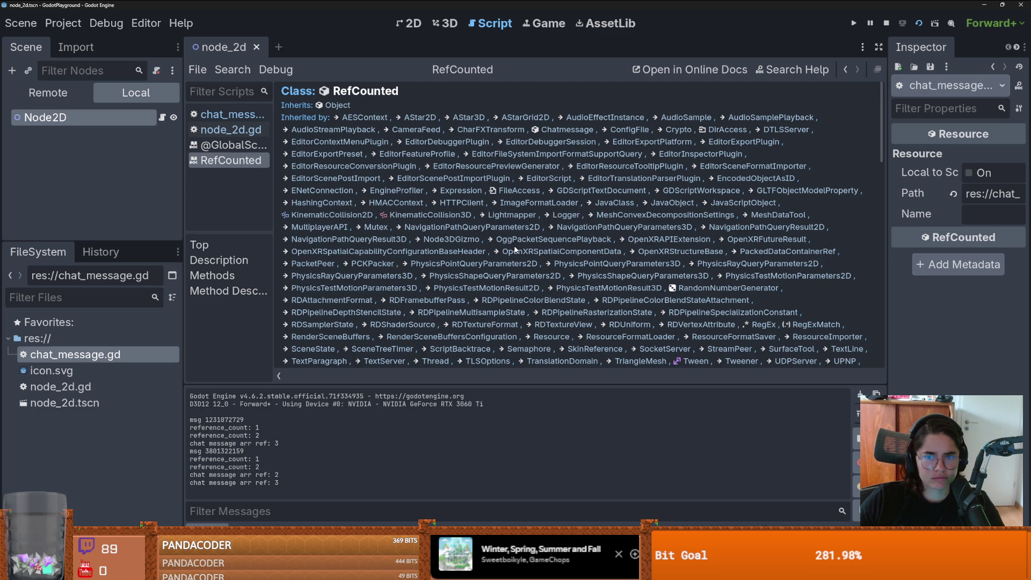
{"action": "scroll", "coordinate": [514, 250], "scroll_direction": "down", "scroll_amount": 10}
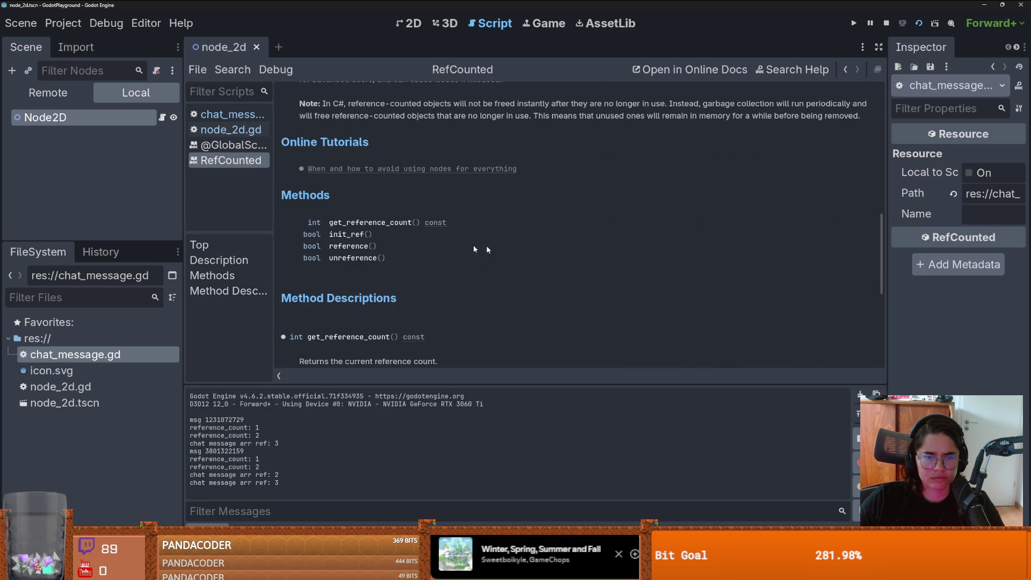
{"action": "left_click", "coordinate": [352, 246]}
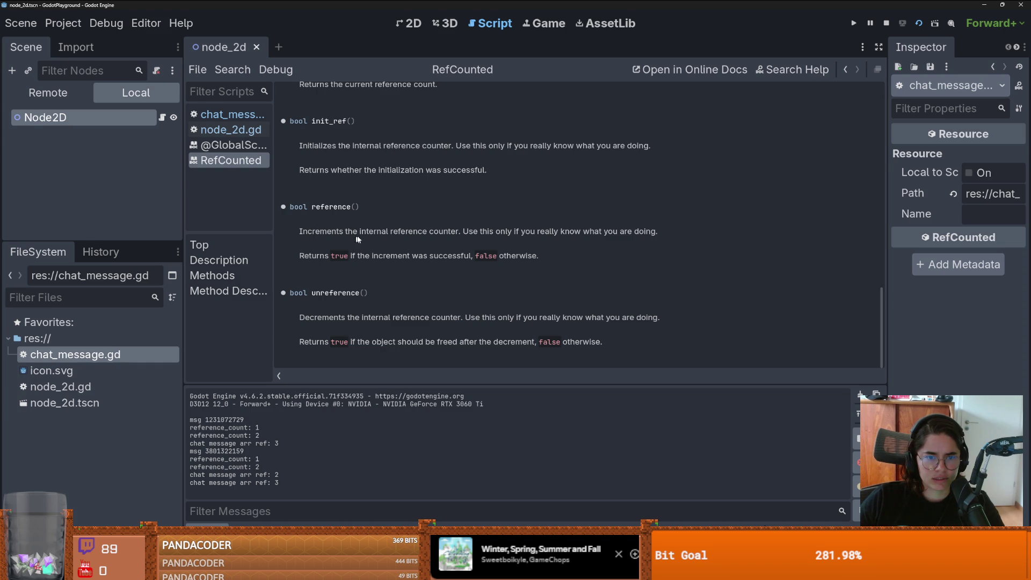
{"action": "left_click_drag", "start_coordinate": [360, 231], "coordinate": [400, 235]}
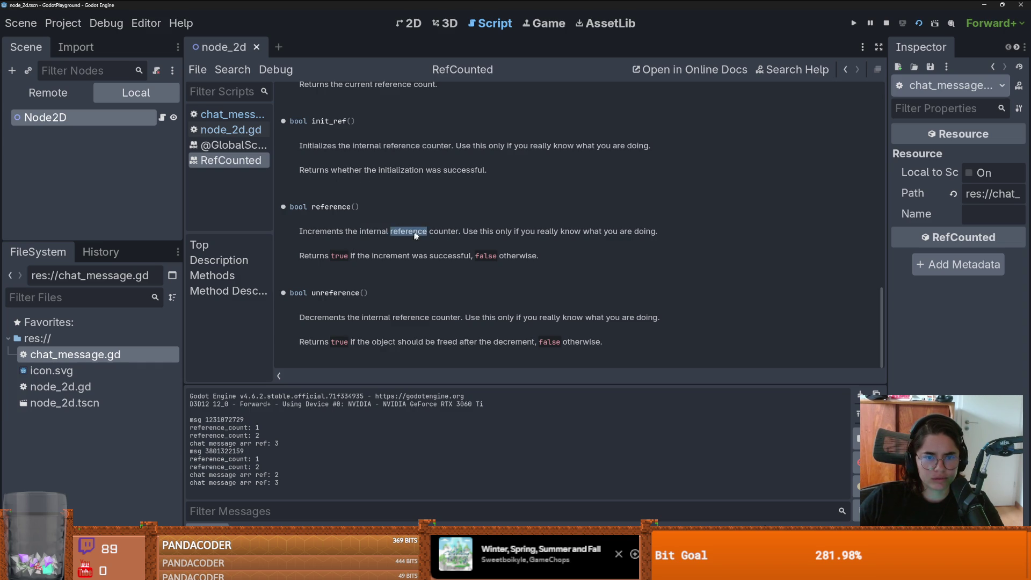
{"action": "double_click", "coordinate": [471, 232]}
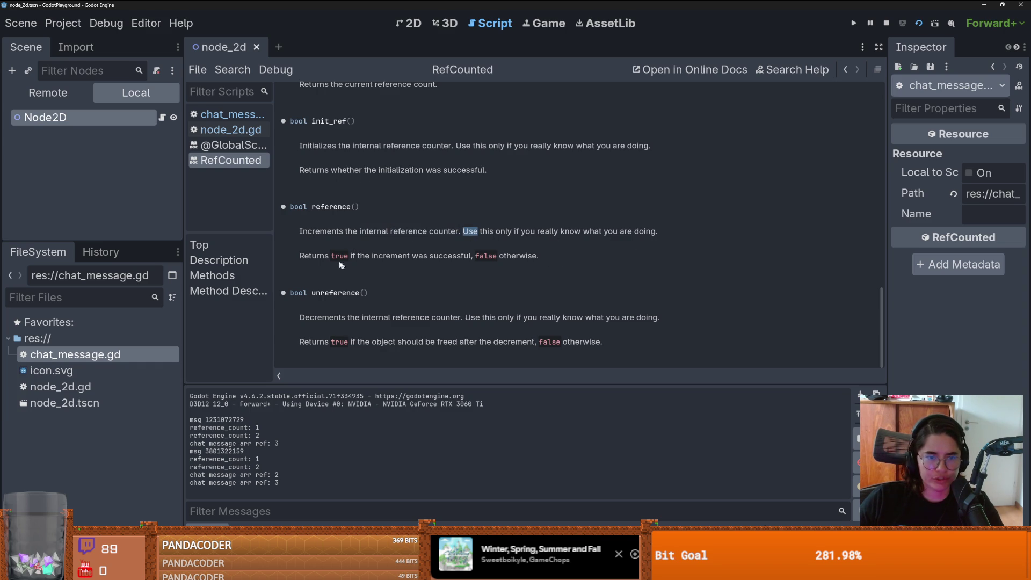
{"action": "scroll", "coordinate": [420, 269], "scroll_direction": "up", "scroll_amount": 3}
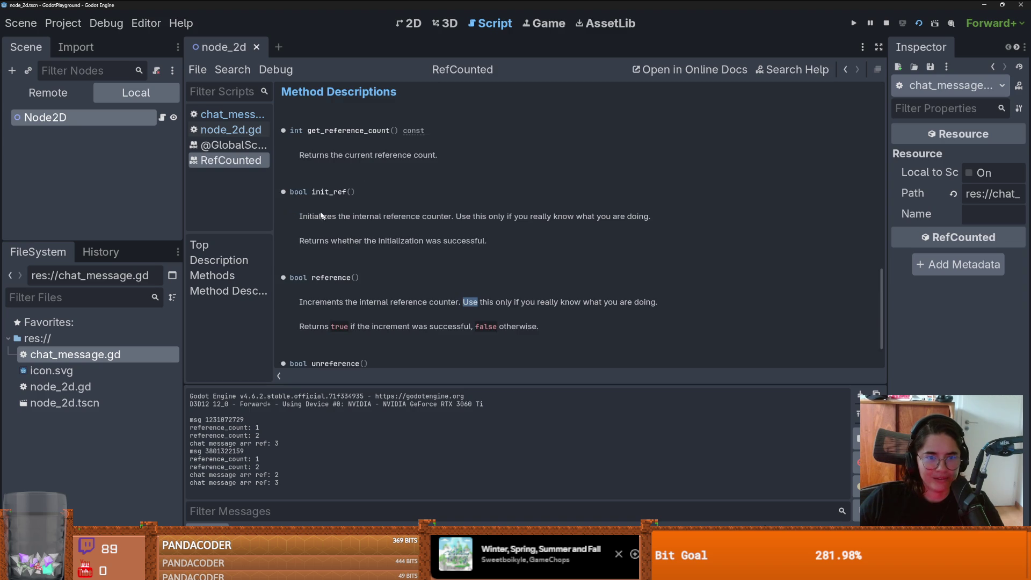
{"action": "left_click_drag", "start_coordinate": [314, 216], "coordinate": [447, 224]}
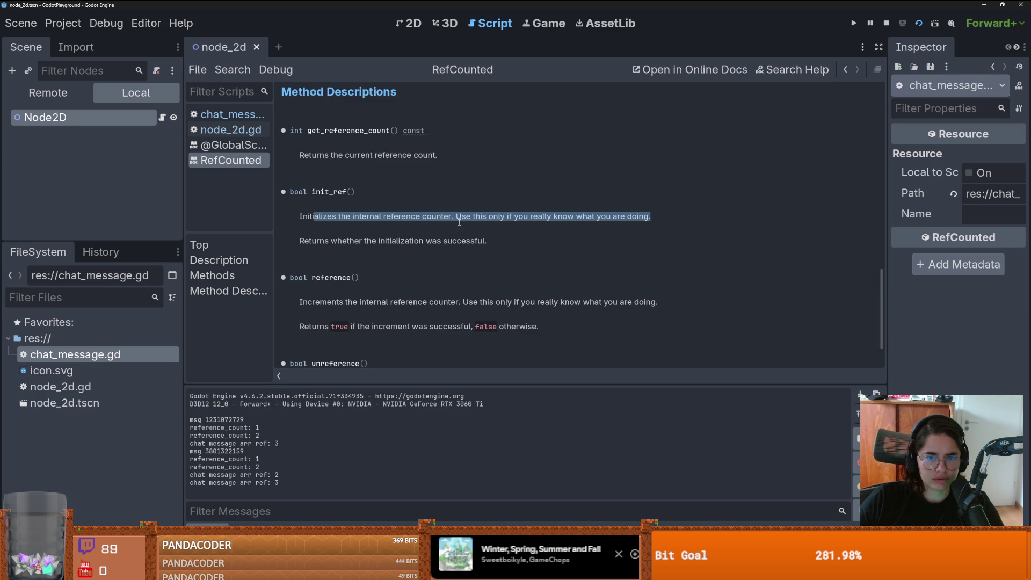
{"action": "scroll", "coordinate": [413, 232], "scroll_direction": "up", "scroll_amount": 1}
{"action": "left_click_drag", "start_coordinate": [316, 190], "coordinate": [390, 191]}
{"action": "left_click", "coordinate": [400, 204]}
{"action": "scroll", "coordinate": [392, 240], "scroll_direction": "up", "scroll_amount": 3}
{"action": "scroll", "coordinate": [393, 245], "scroll_direction": "up", "scroll_amount": 7}
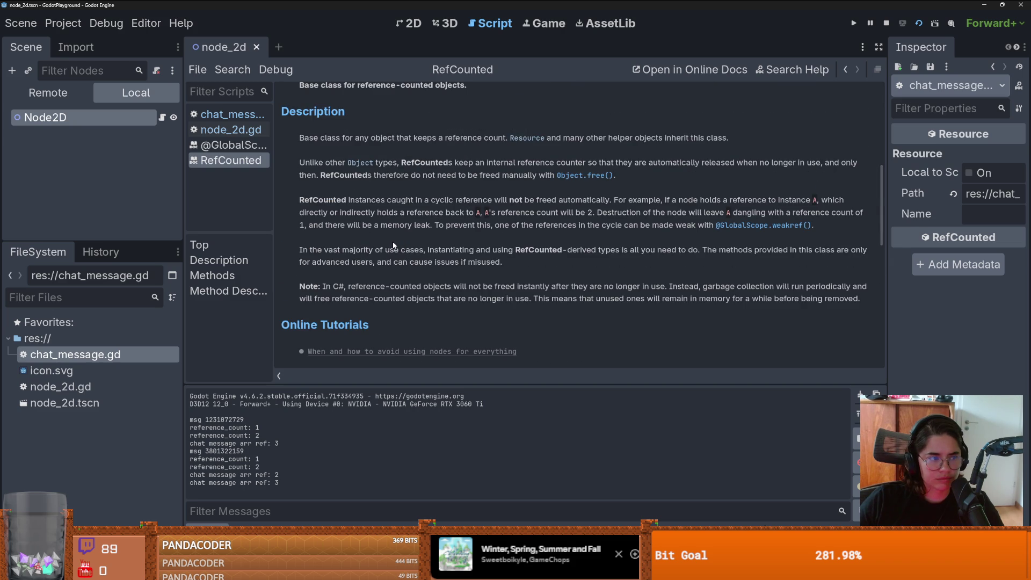
{"action": "scroll", "coordinate": [393, 244], "scroll_direction": "up", "scroll_amount": 3}
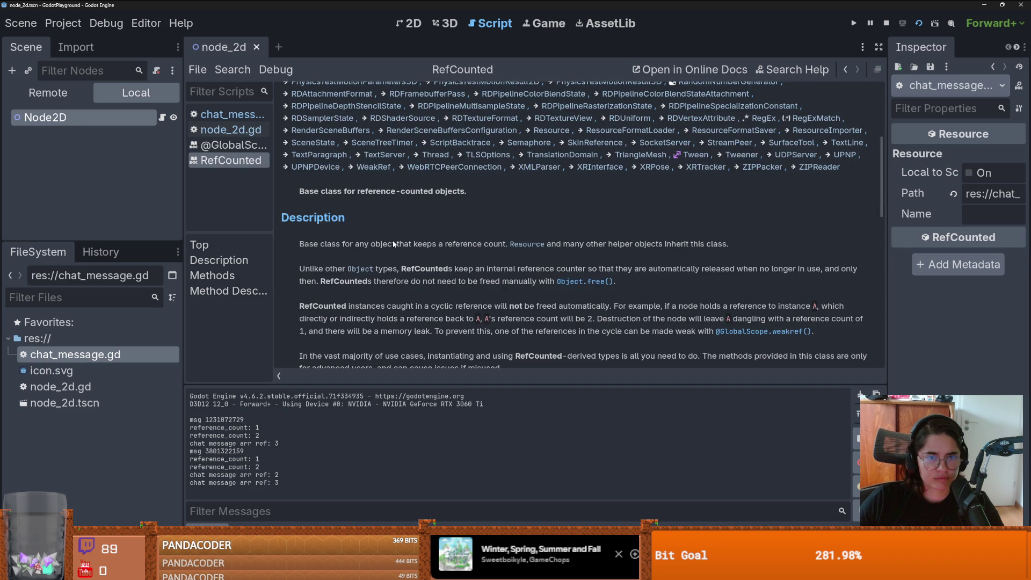
{"action": "scroll", "coordinate": [394, 245], "scroll_direction": "down", "scroll_amount": 2}
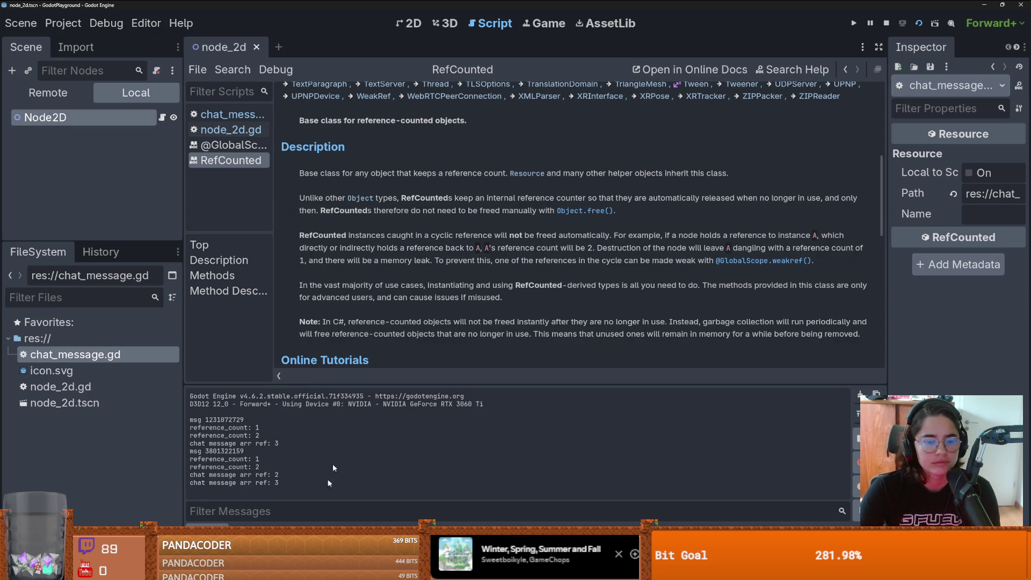
{"action": "scroll", "coordinate": [407, 317], "scroll_direction": "down", "scroll_amount": 1}
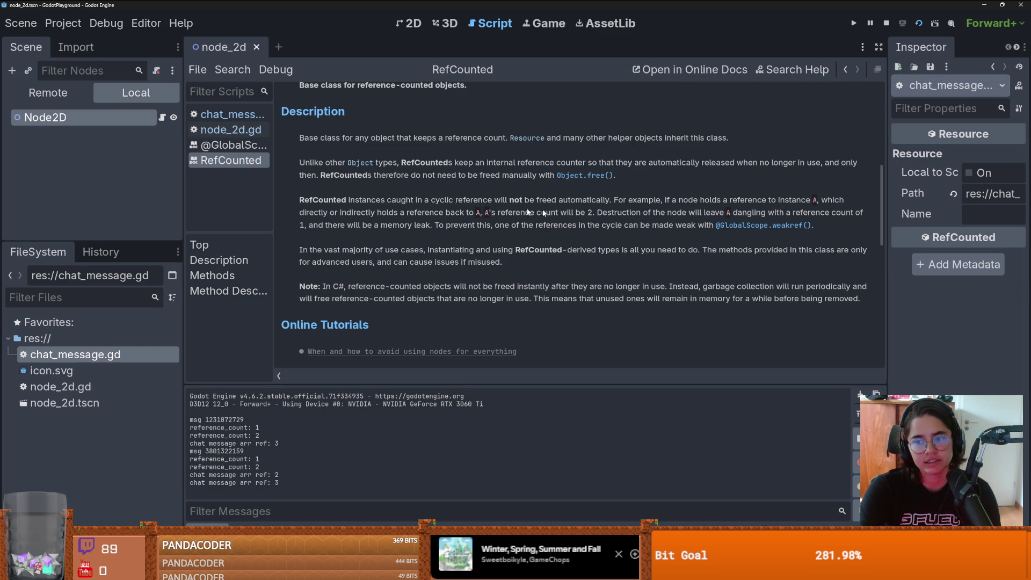
{"action": "left_click", "coordinate": [162, 117]}
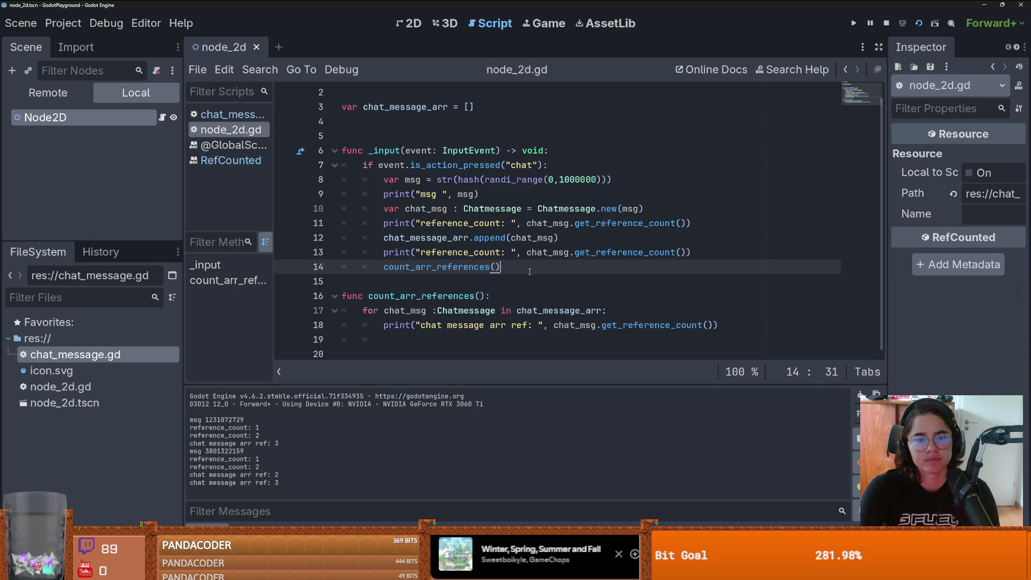
Step: Add a new line after line 14 and save the scene and script
{"action": "key", "text": "Return"}
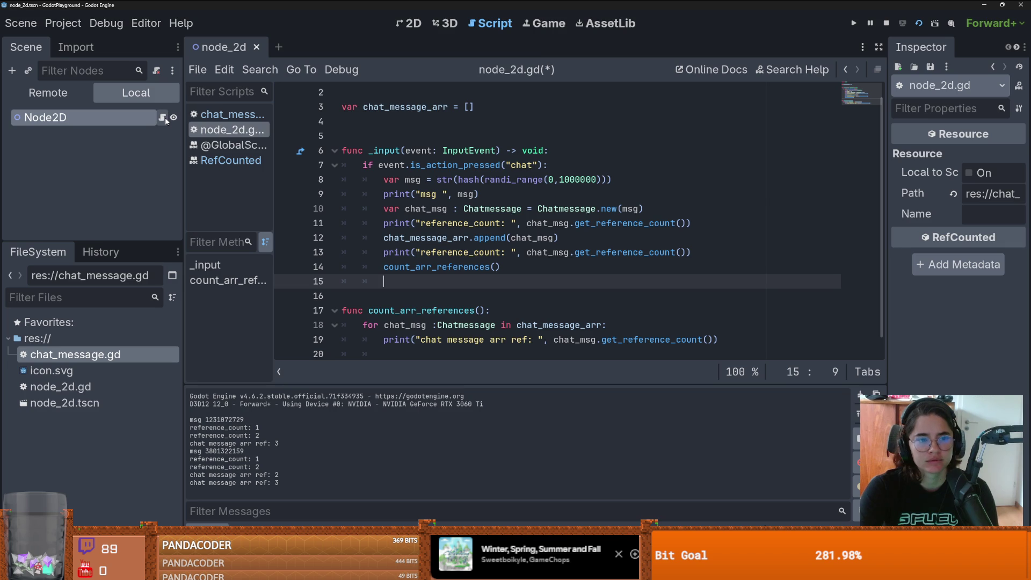
{"action": "left_click", "coordinate": [602, 160]}
{"action": "key", "text": "ctrl+s"}
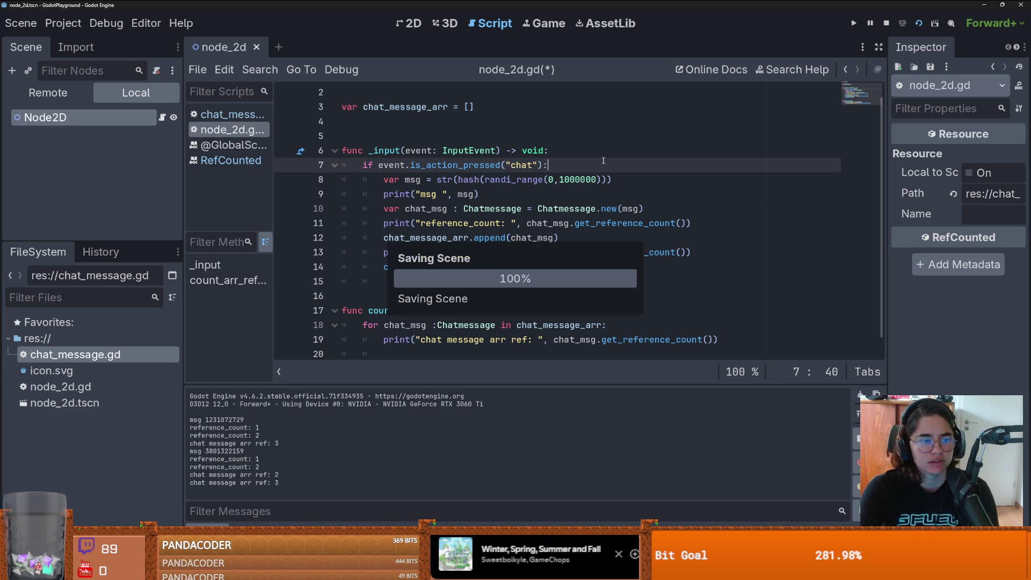
{"action": "scroll", "coordinate": [588, 164], "scroll_direction": "up", "scroll_amount": 1}
{"action": "scroll", "coordinate": [573, 167], "scroll_direction": "down", "scroll_amount": 2}
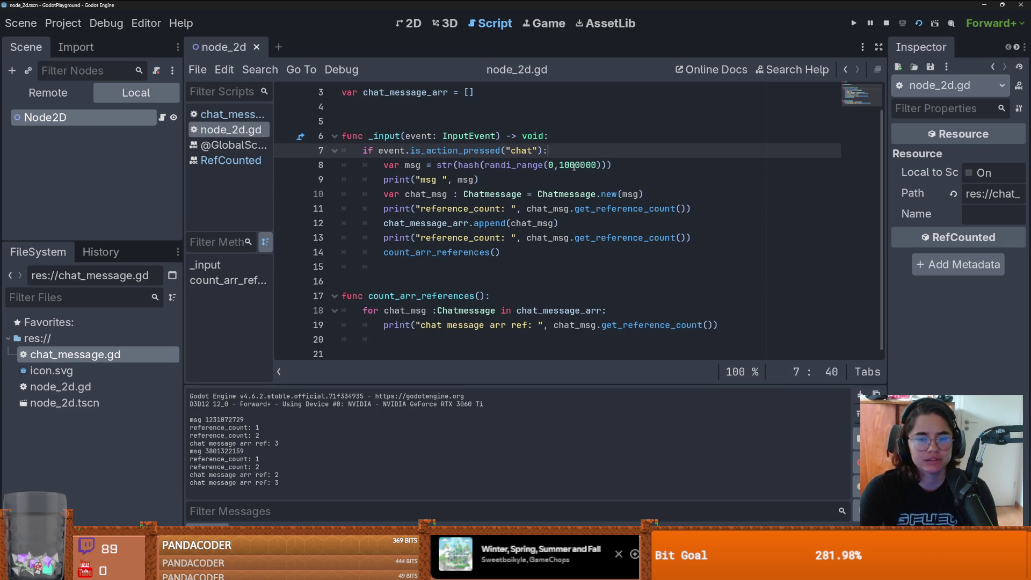
Step: Start a new function 'func delete_arr_item():' below line 14
{"action": "left_click", "coordinate": [519, 246]}
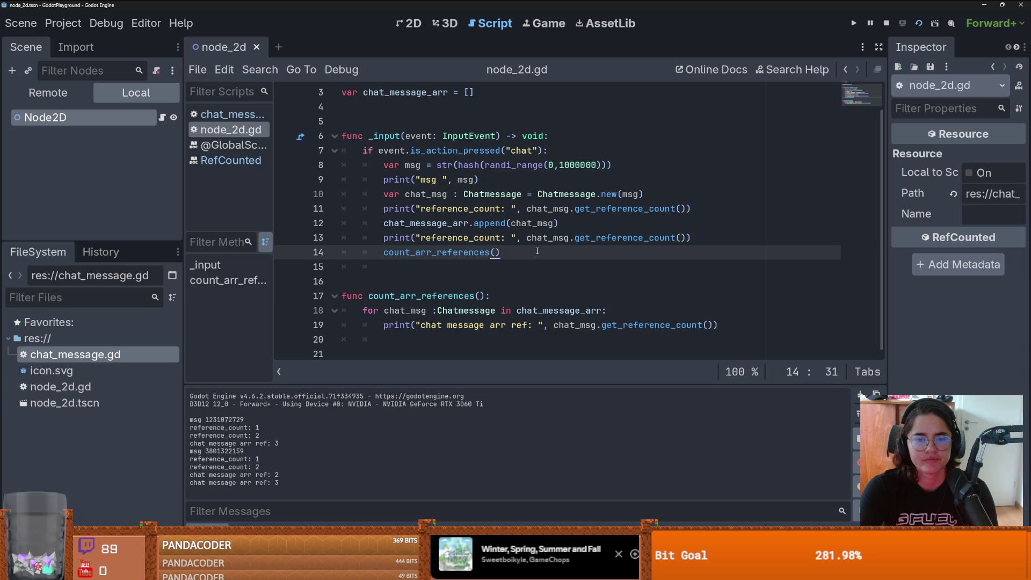
{"action": "key", "text": "Return"}
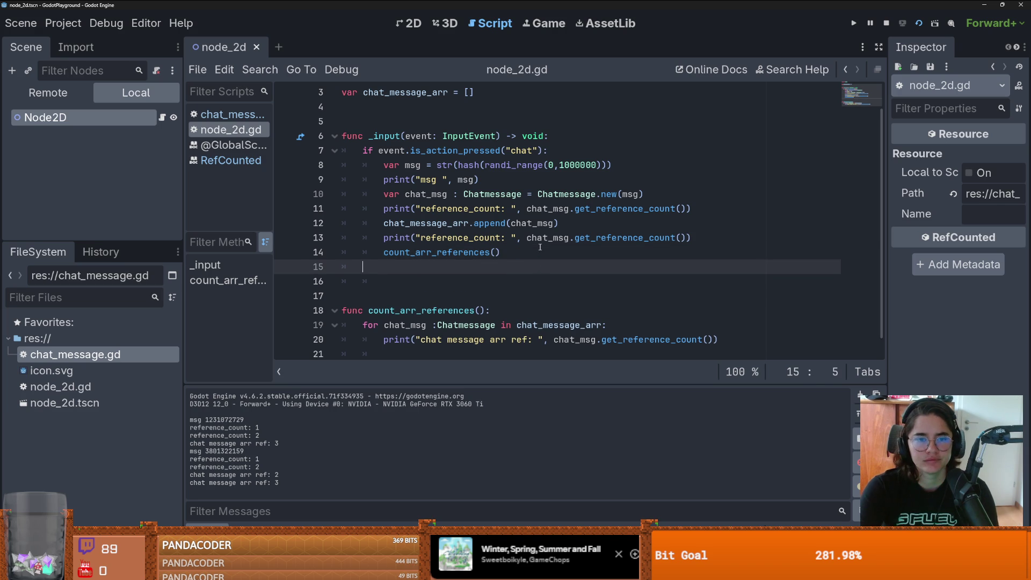
{"action": "key", "text": "Return"}
{"action": "type", "text": "func "}
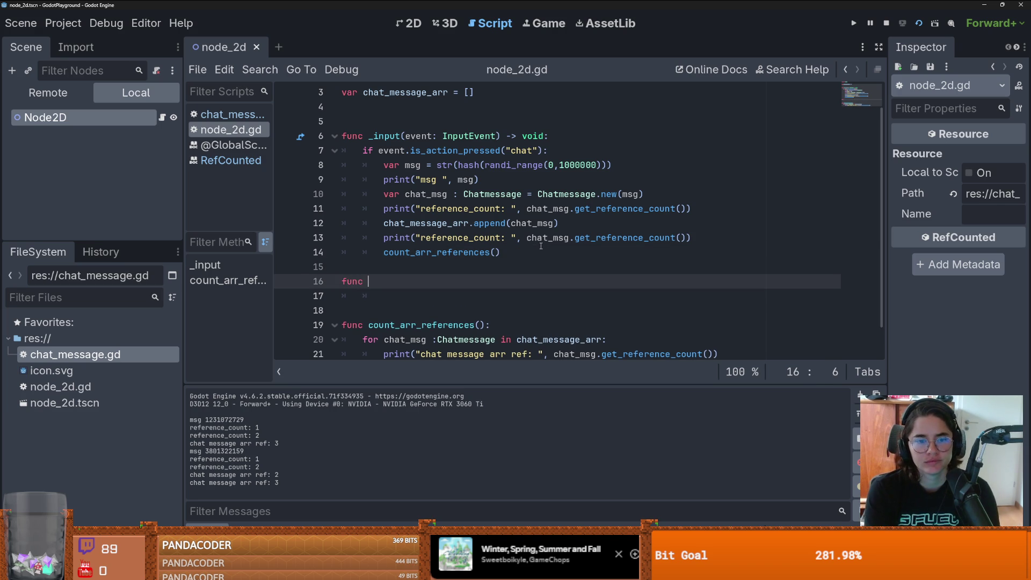
{"action": "type", "text": "dele"}
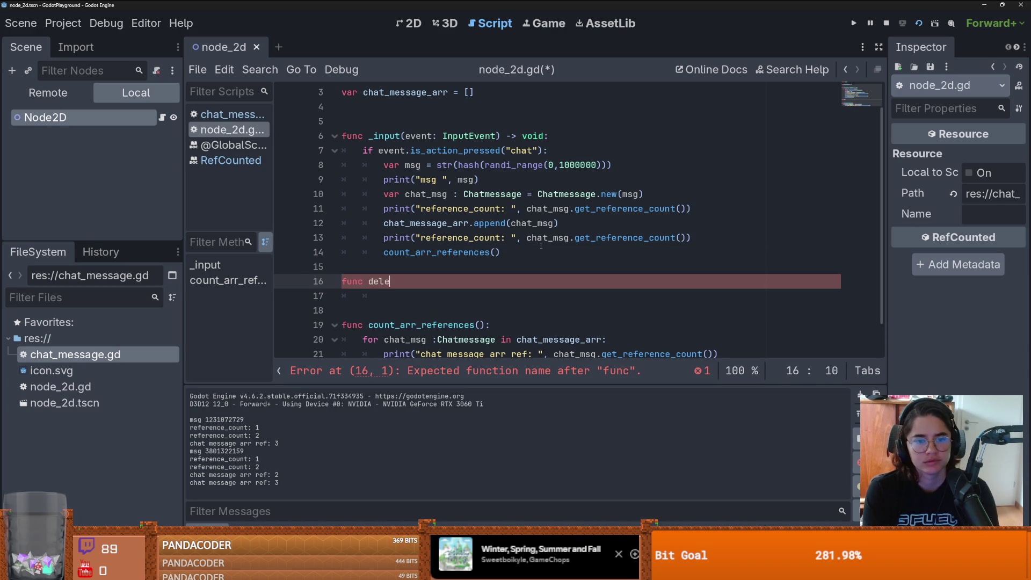
{"action": "type", "text": "te_a"}
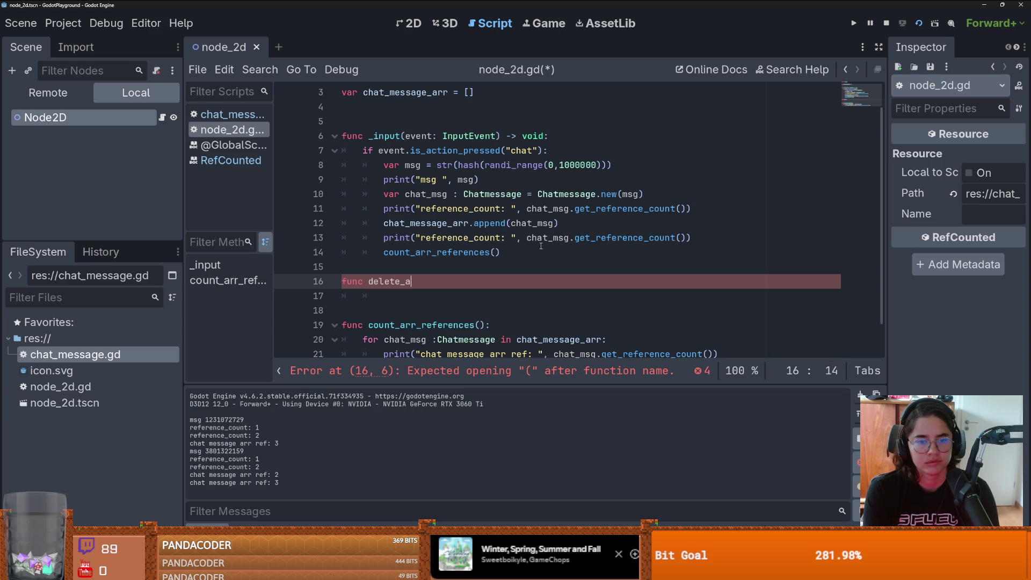
{"action": "type", "text": "rr_item"}
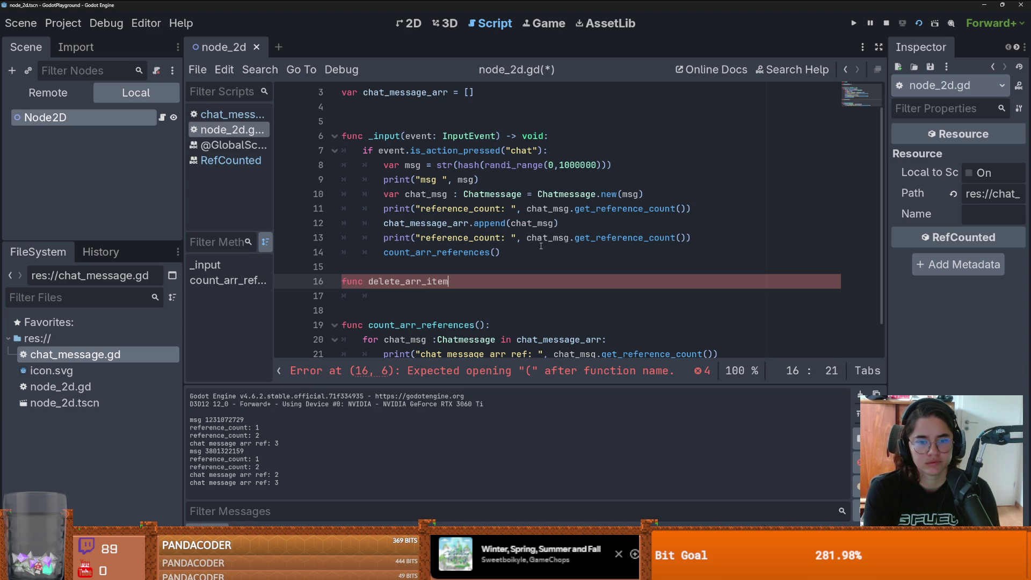
{"action": "type", "text": "():"}
{"action": "key", "text": "Return"}
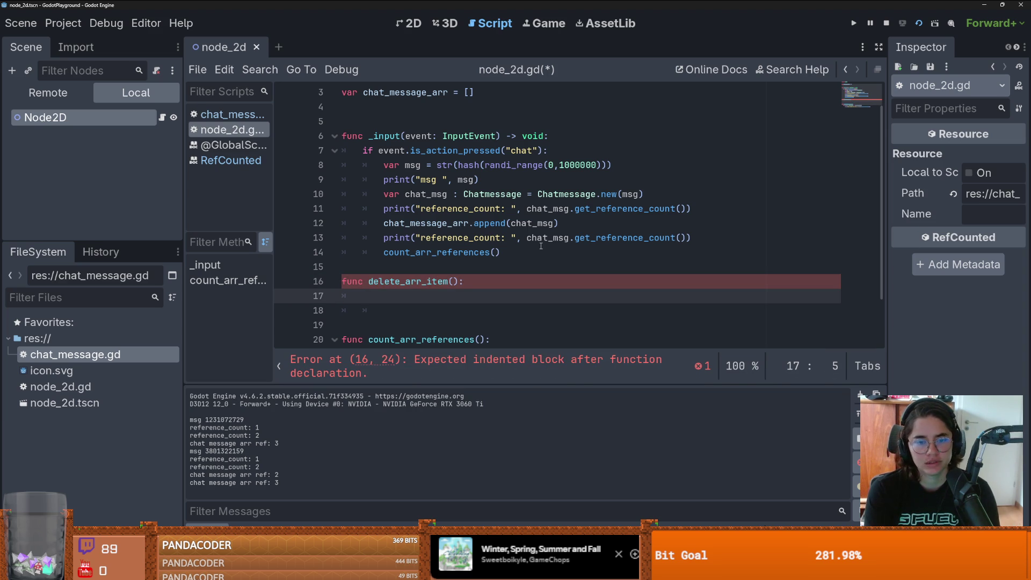
Step: Write chat_message_arr.clear() in the function body and add a line below the array declaration
{"action": "type", "text": "p"}
{"action": "key", "text": "BackSpace"}
{"action": "type", "text": "ch"}
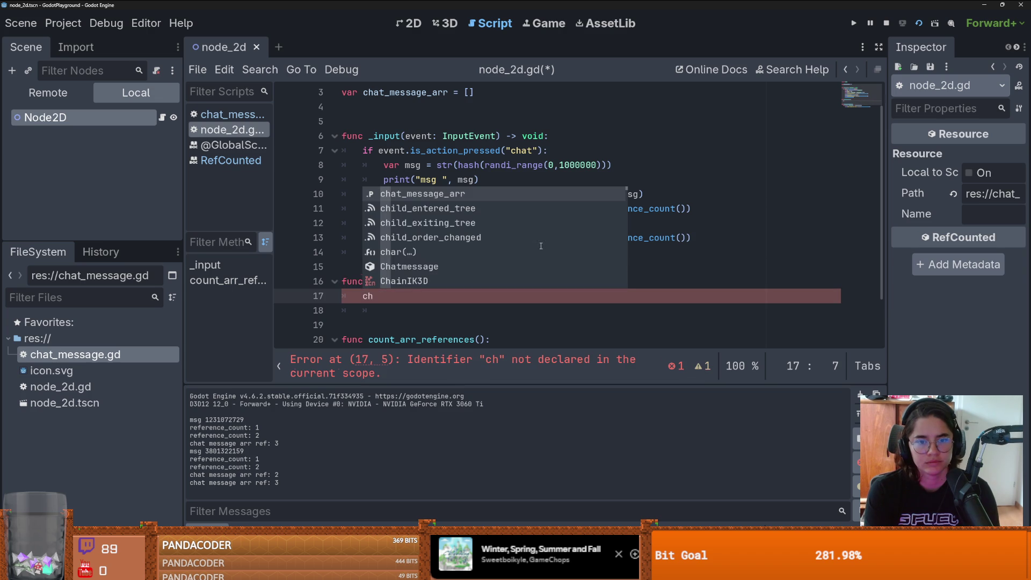
{"action": "key", "text": "Return"}
{"action": "type", "text": "."}
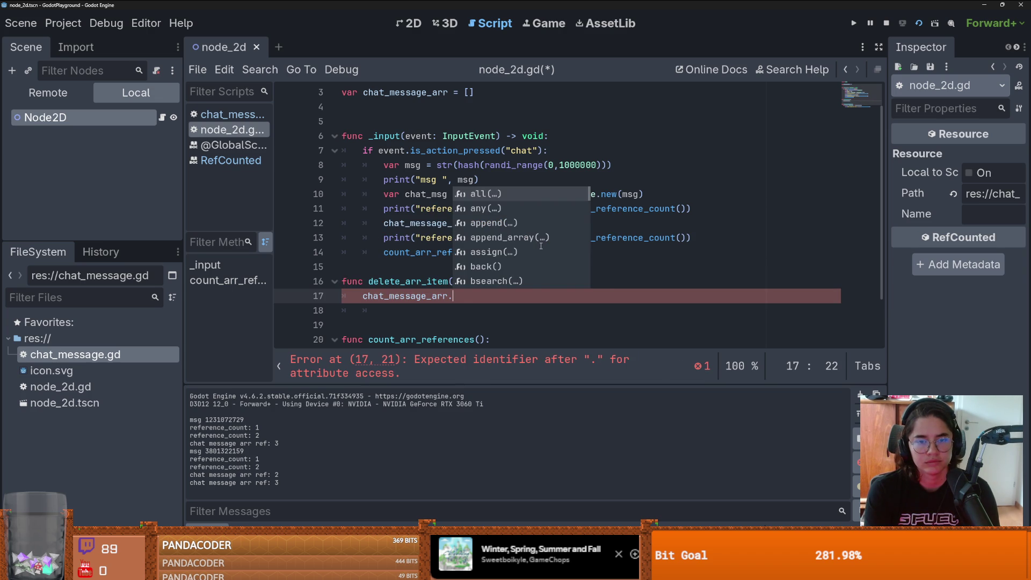
{"action": "type", "text": "er"}
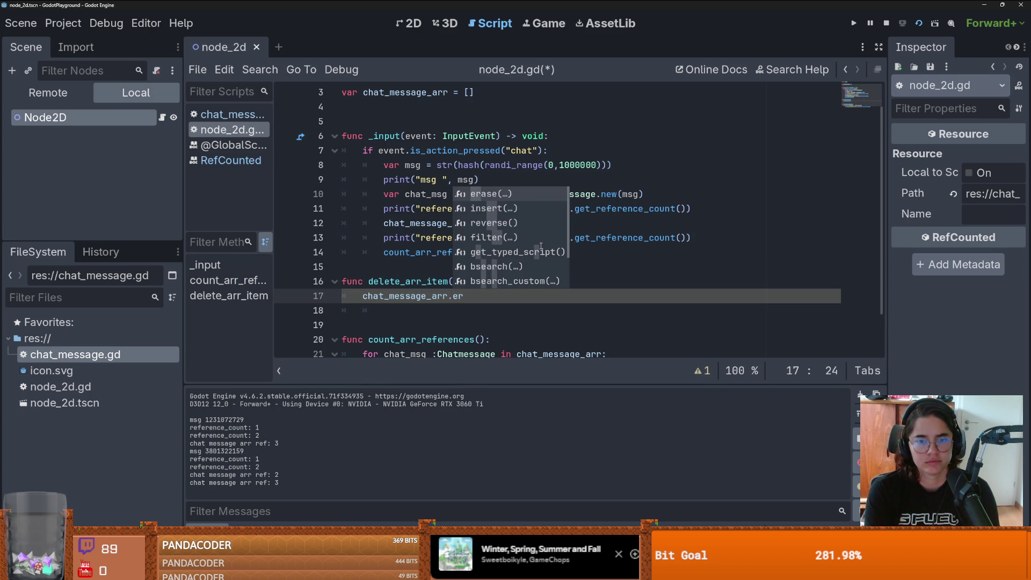
{"action": "key", "text": "BackSpace"}
{"action": "key", "text": "BackSpace"}
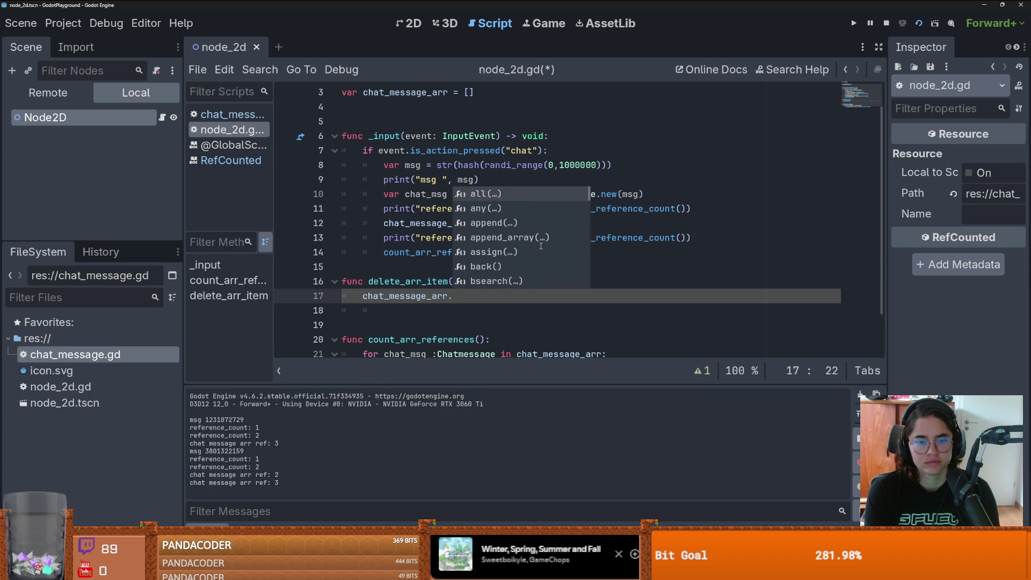
{"action": "type", "text": "cl"}
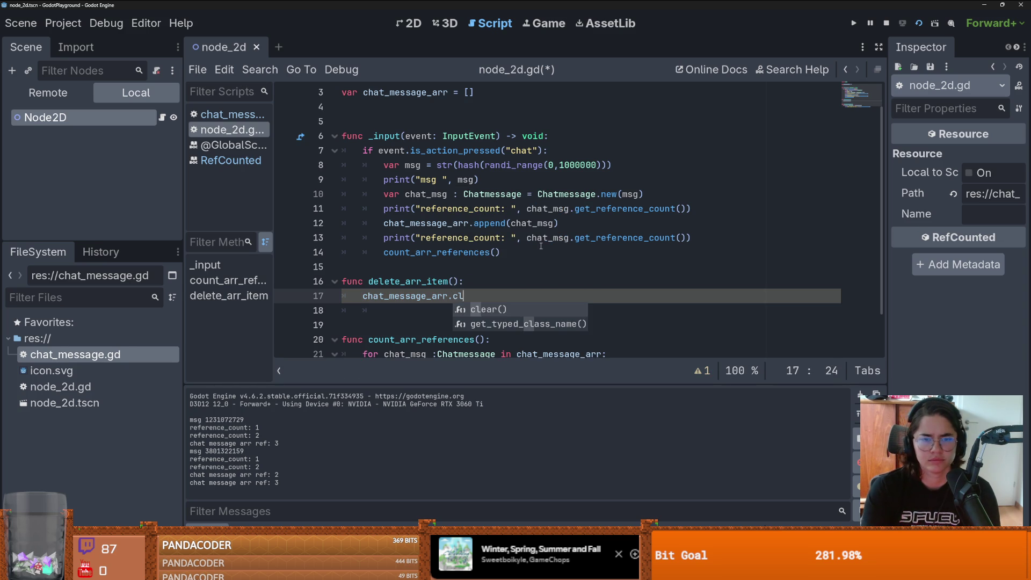
{"action": "left_click", "coordinate": [479, 307]}
{"action": "left_click", "coordinate": [424, 107]}
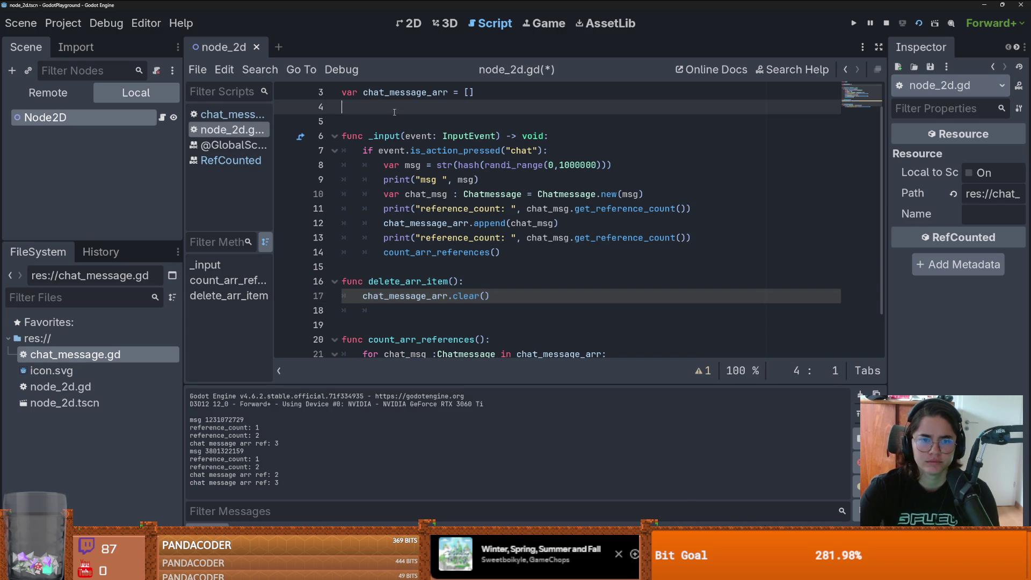
{"action": "key", "text": "Return"}
{"action": "type", "text": "var"}
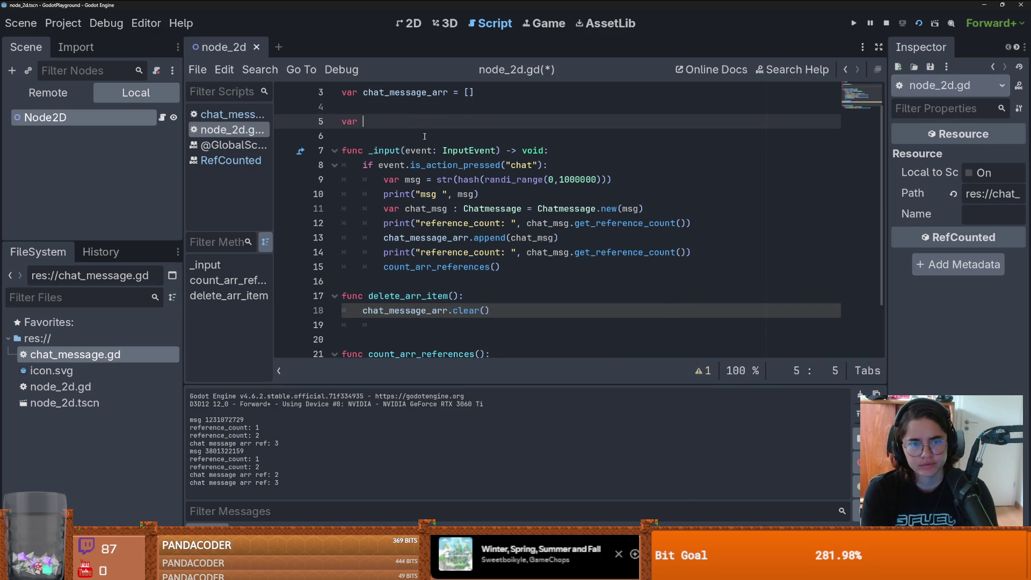
{"action": "key", "text": "BackSpace"}
{"action": "key", "text": "BackSpace"}
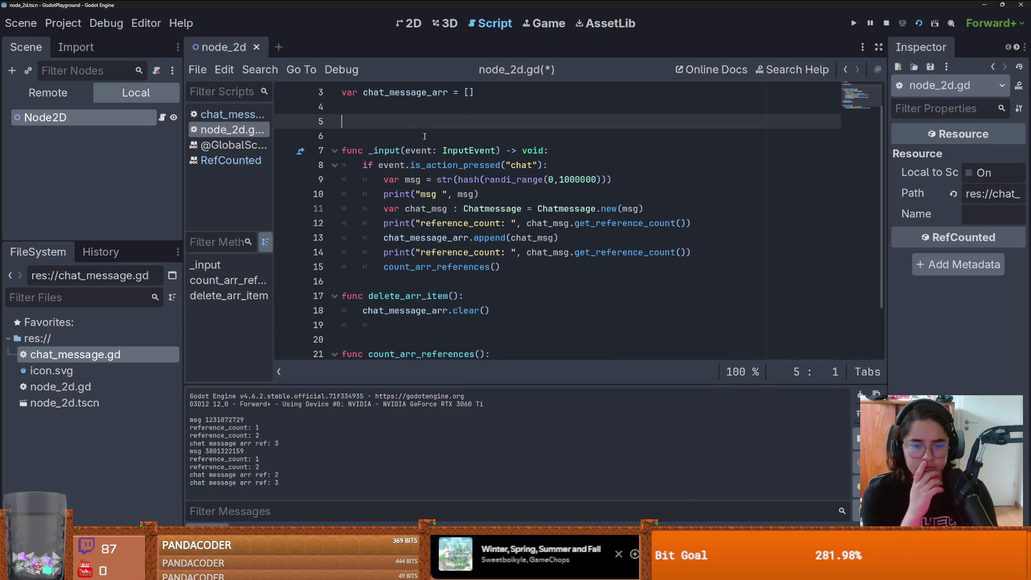
Step: Replace clear() with remove_at(0) so the first stored message is removed
{"action": "double_click", "coordinate": [465, 312]}
{"action": "type", "text": "rem"}
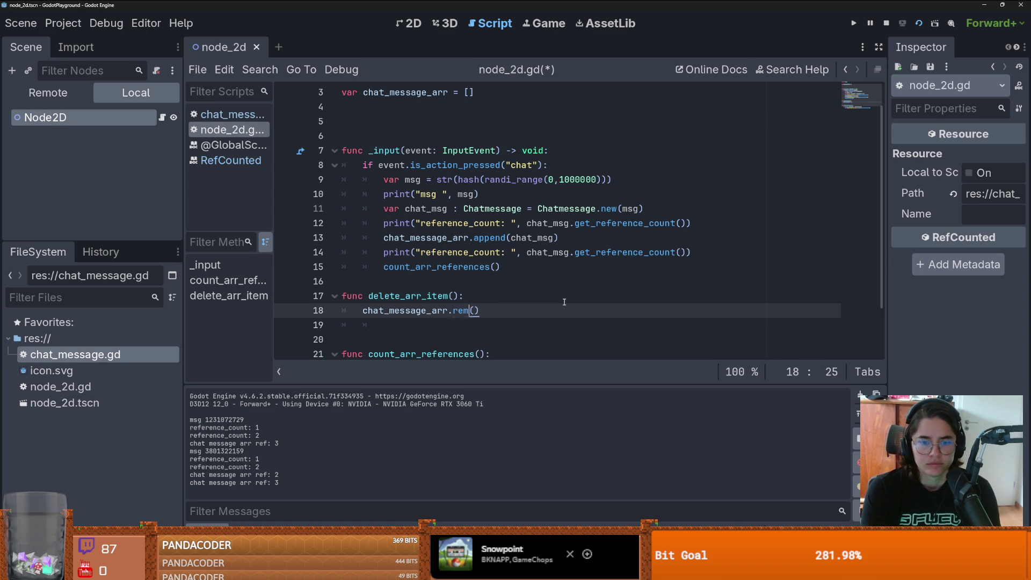
{"action": "key", "text": "Return"}
{"action": "type", "text": "0)"}
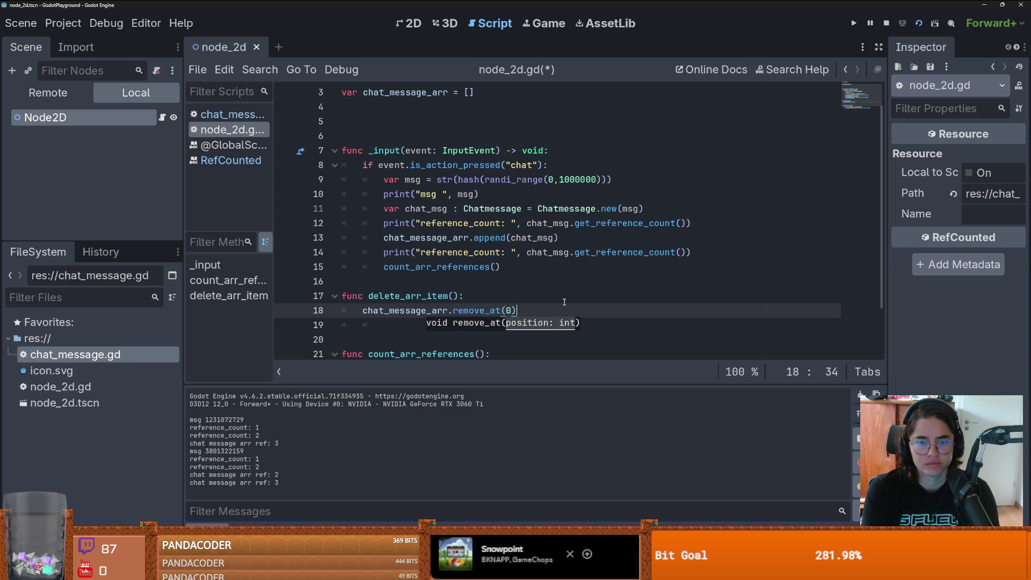
{"action": "key", "text": "Return"}
{"action": "scroll", "coordinate": [463, 322], "scroll_direction": "down", "scroll_amount": 2}
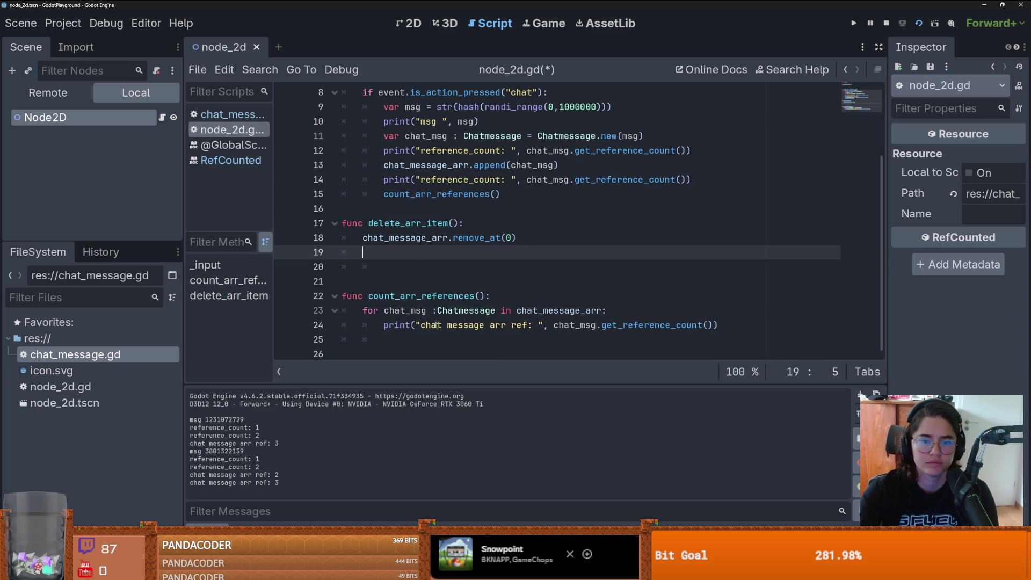
Step: Copy the count_arr_references() call into delete_arr_item
{"action": "left_click_drag", "start_coordinate": [486, 296], "coordinate": [368, 295]}
{"action": "key", "text": "ctrl+c"}
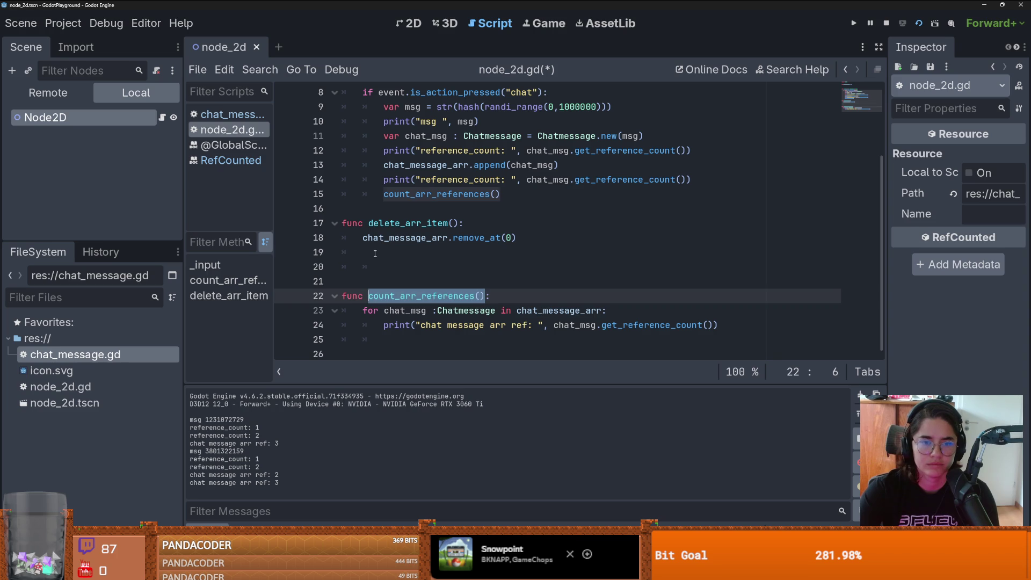
{"action": "left_click", "coordinate": [376, 252]}
{"action": "key", "text": "ctrl+v"}
Step: Add an 'if event.is_action_pressed("")' check after line 15 in _input
{"action": "left_click", "coordinate": [510, 194]}
{"action": "key", "text": "Return"}
{"action": "key", "text": "BackSpace"}
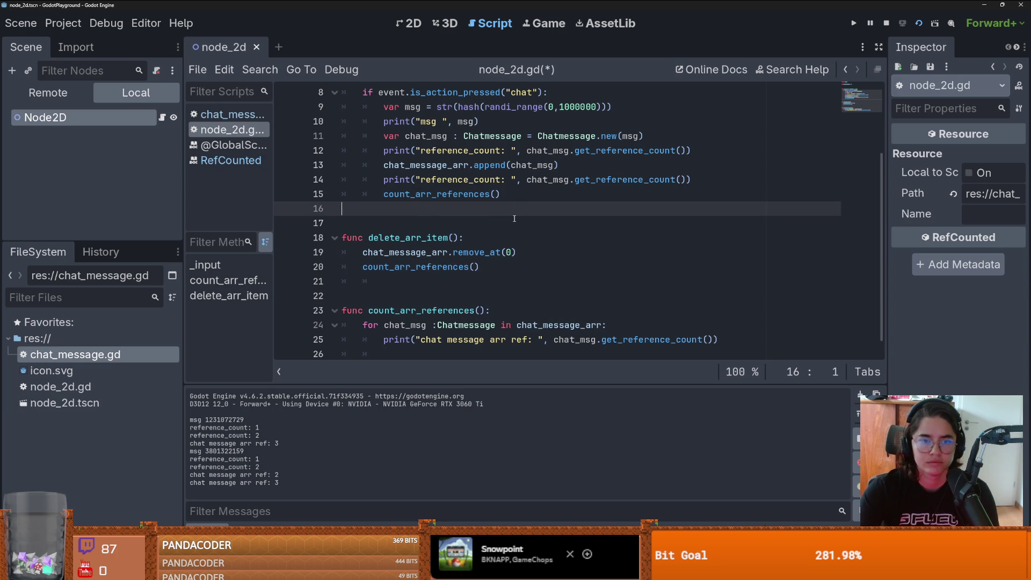
{"action": "type", "text": "if event"}
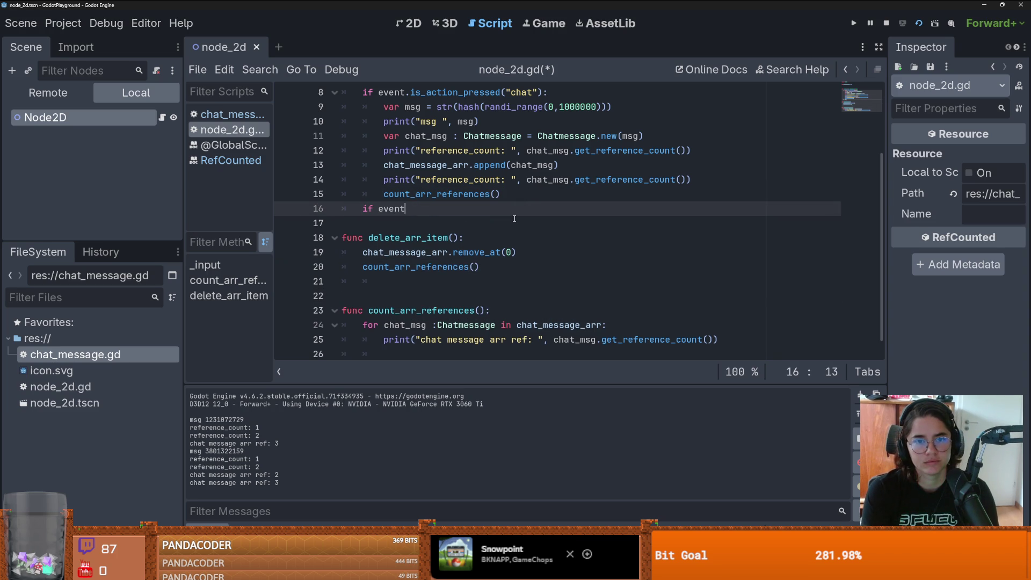
{"action": "type", "text": ".is"}
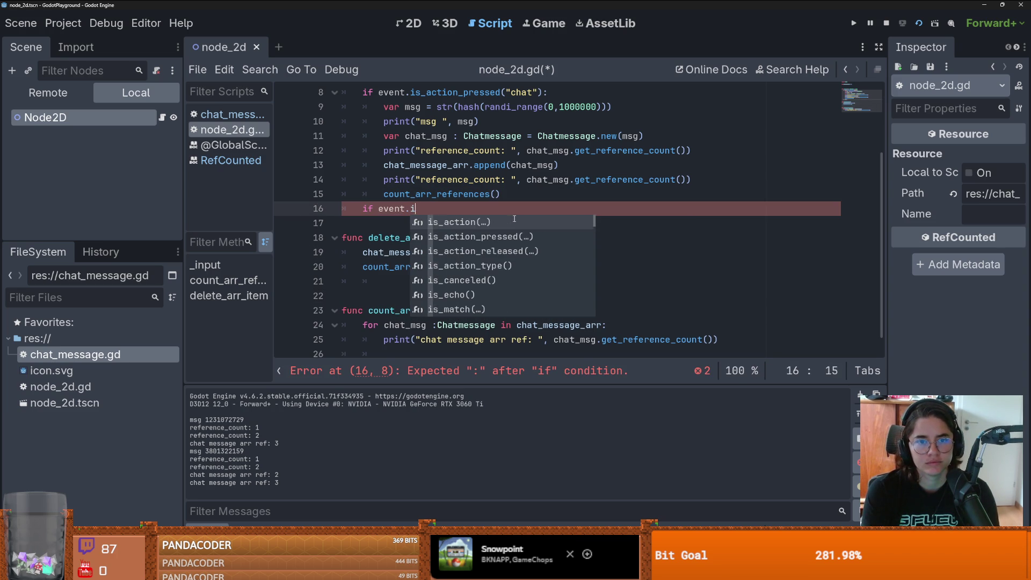
{"action": "key", "text": "Down"}
{"action": "key", "text": "Return"}
{"action": "type", "text": "\""}
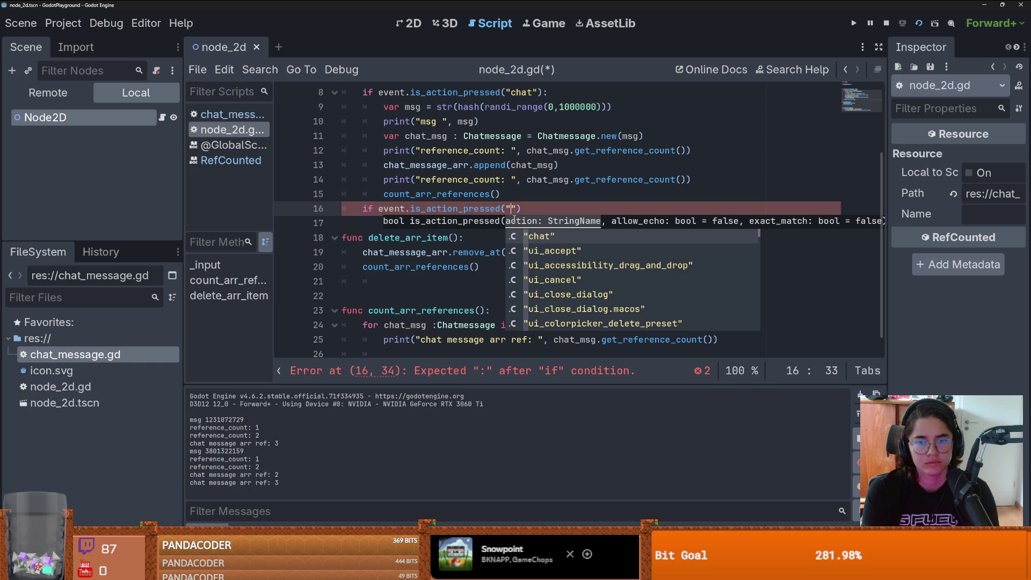
{"action": "left_click", "coordinate": [68, 27]}
Step: Add a 'delete' action bound to the E key in the Input Map, then close Project Settings
{"action": "left_click", "coordinate": [80, 45]}
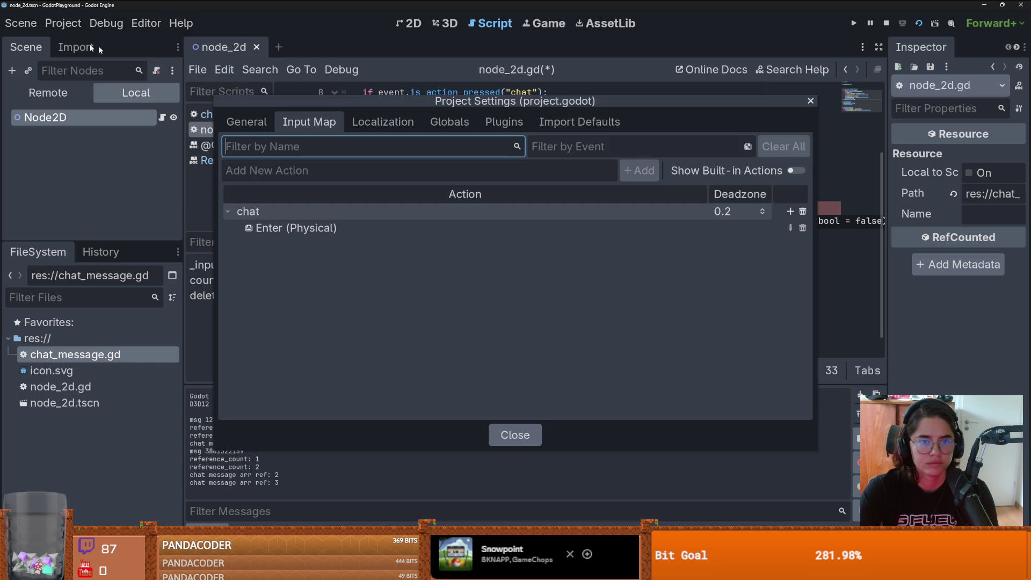
{"action": "left_click", "coordinate": [468, 165]}
{"action": "type", "text": "delete"}
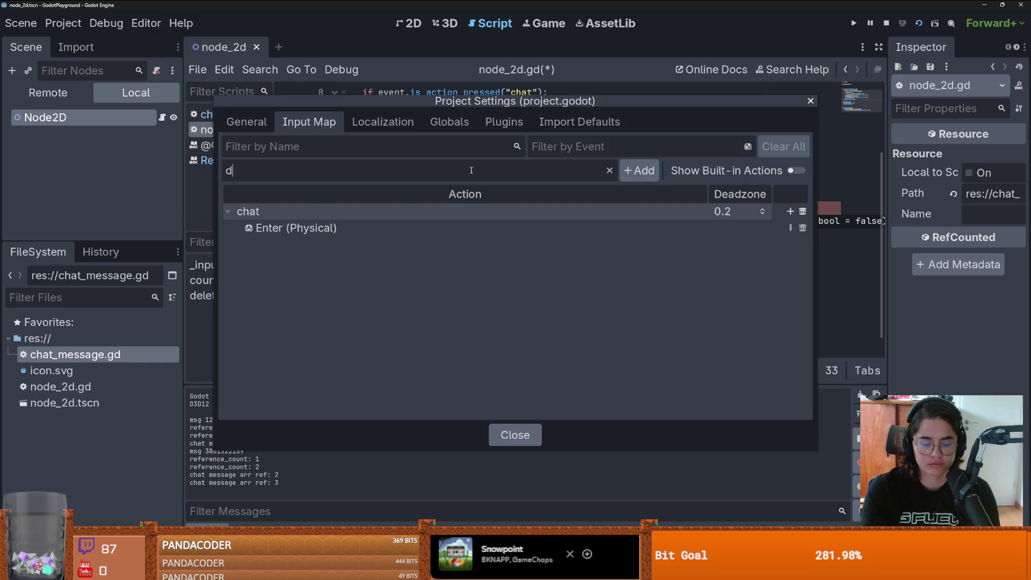
{"action": "key", "text": "Return"}
{"action": "left_click", "coordinate": [790, 245]}
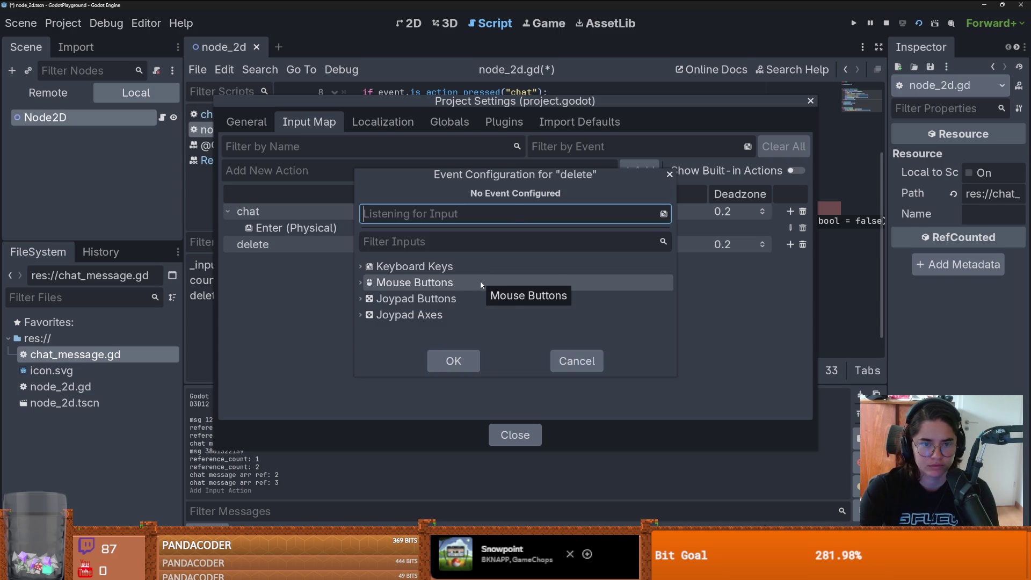
{"action": "key", "text": "e"}
{"action": "left_click", "coordinate": [460, 359]}
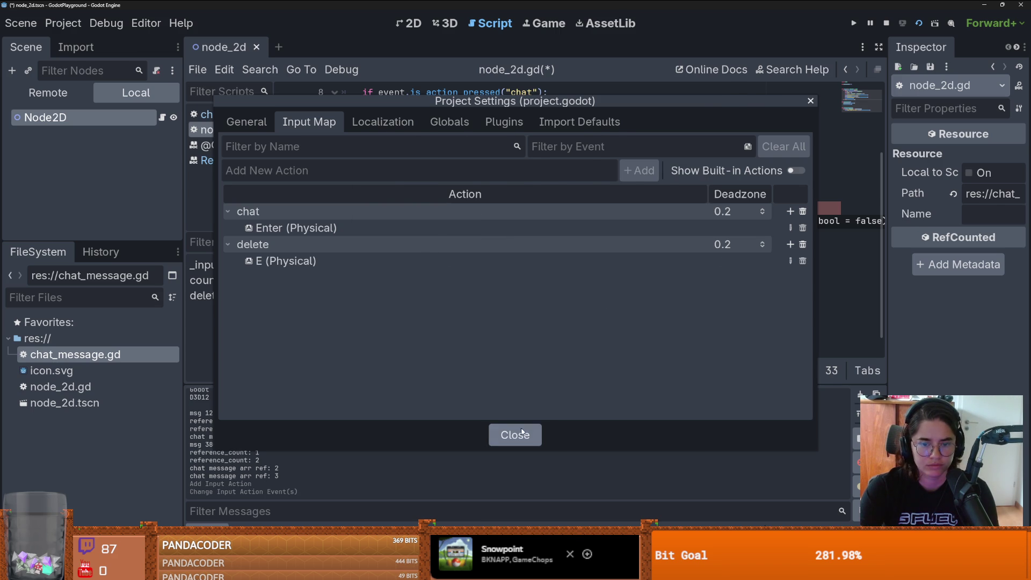
{"action": "left_click", "coordinate": [521, 431]}
{"action": "left_click", "coordinate": [343, 222]}
{"action": "scroll", "coordinate": [344, 209], "scroll_direction": "down", "scroll_amount": 1}
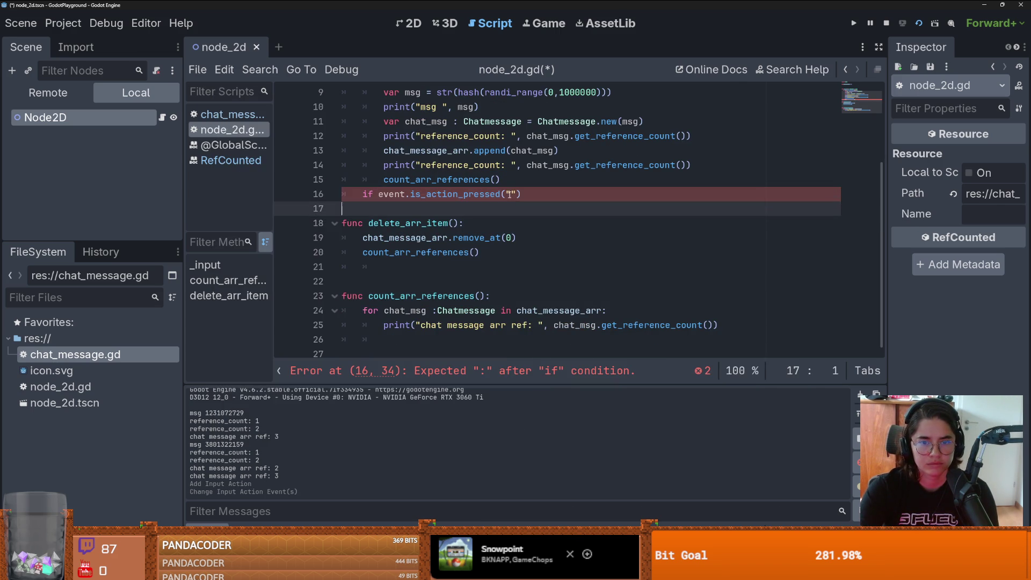
Step: Fill "delete" into the is_action_pressed check and end it with a colon
{"action": "left_click", "coordinate": [509, 194]}
{"action": "type", "text": "d"}
{"action": "key", "text": "Return"}
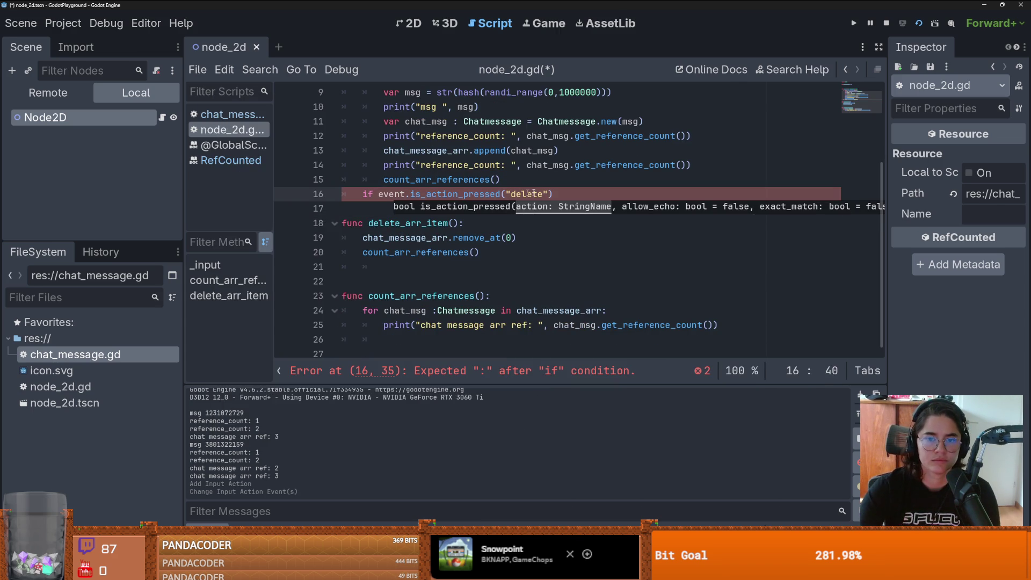
{"action": "left_click", "coordinate": [602, 195]}
{"action": "type", "text": ":"}
{"action": "key", "text": "Return"}
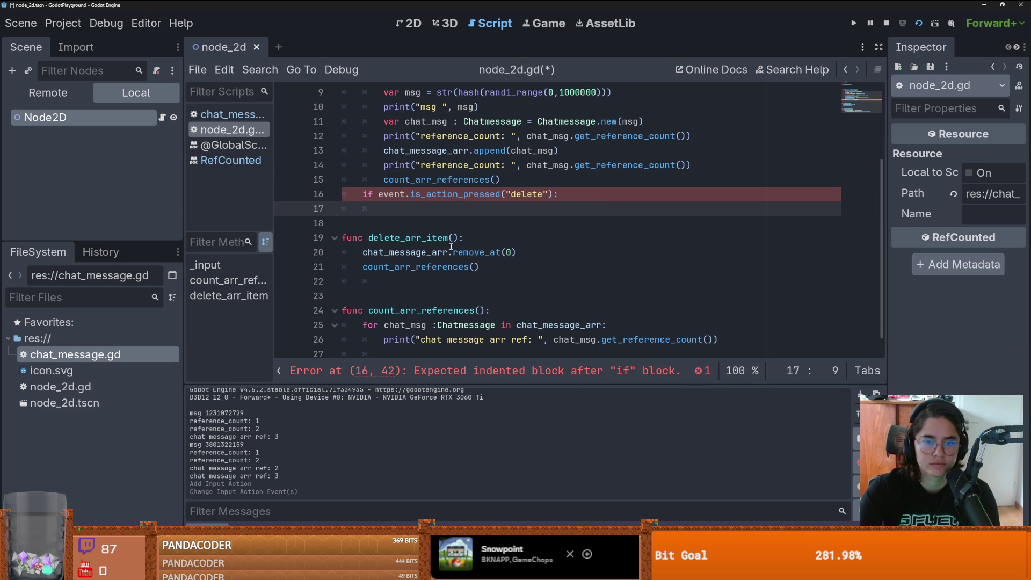
Step: Paste delete_arr_item() into the delete check, then save, run, and trigger chat
{"action": "left_click", "coordinate": [371, 237]}
{"action": "left_click_drag", "start_coordinate": [371, 237], "coordinate": [368, 237]}
{"action": "key", "text": "ctrl+c"}
{"action": "left_click", "coordinate": [376, 209]}
{"action": "key", "text": "ctrl+v"}
{"action": "left_click", "coordinate": [918, 23]}
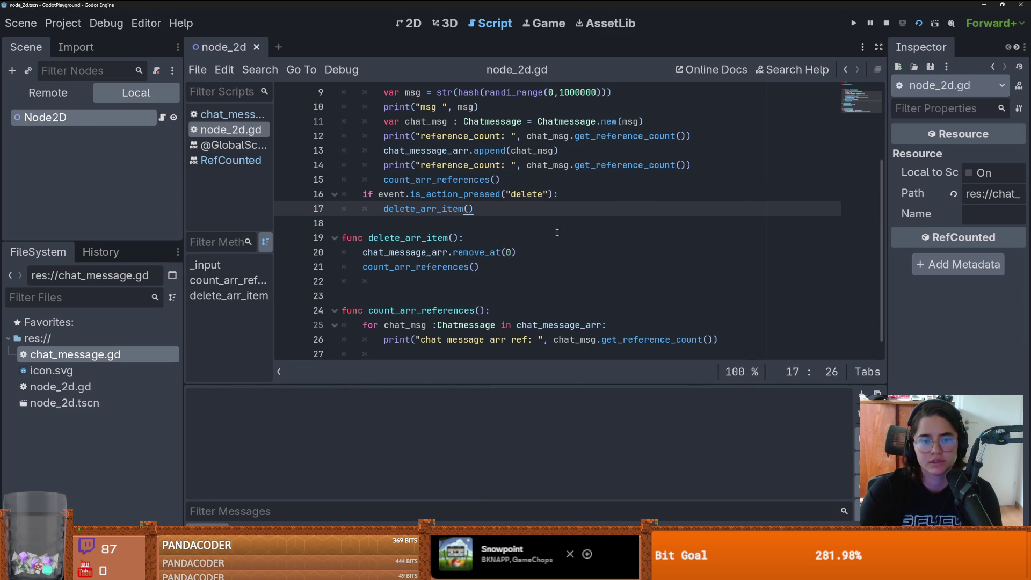
{"action": "key", "text": "space"}
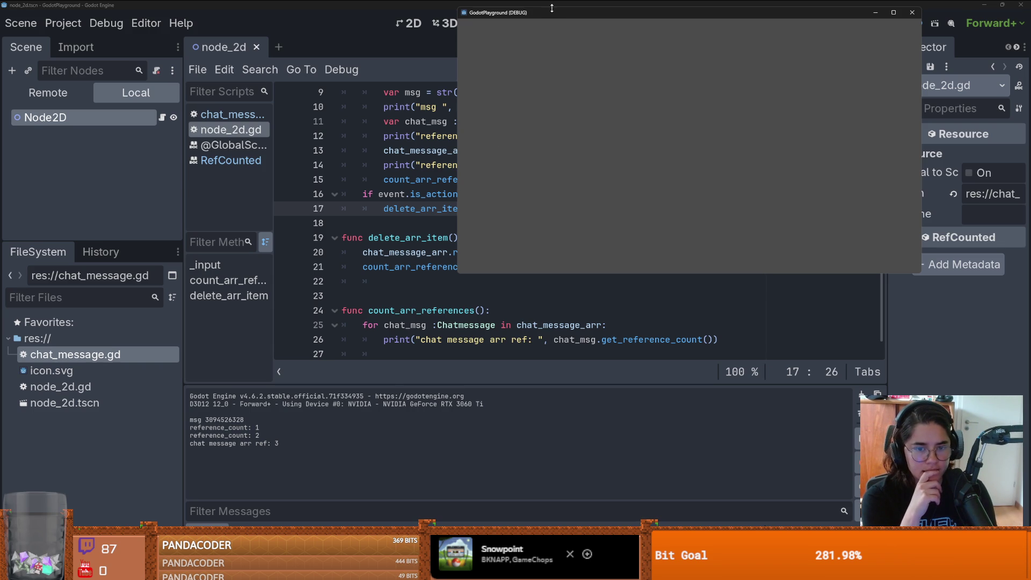
Step: Add a chat message, delete one, add another, then check the logged counts 2 and 3
{"action": "key", "text": "space"}
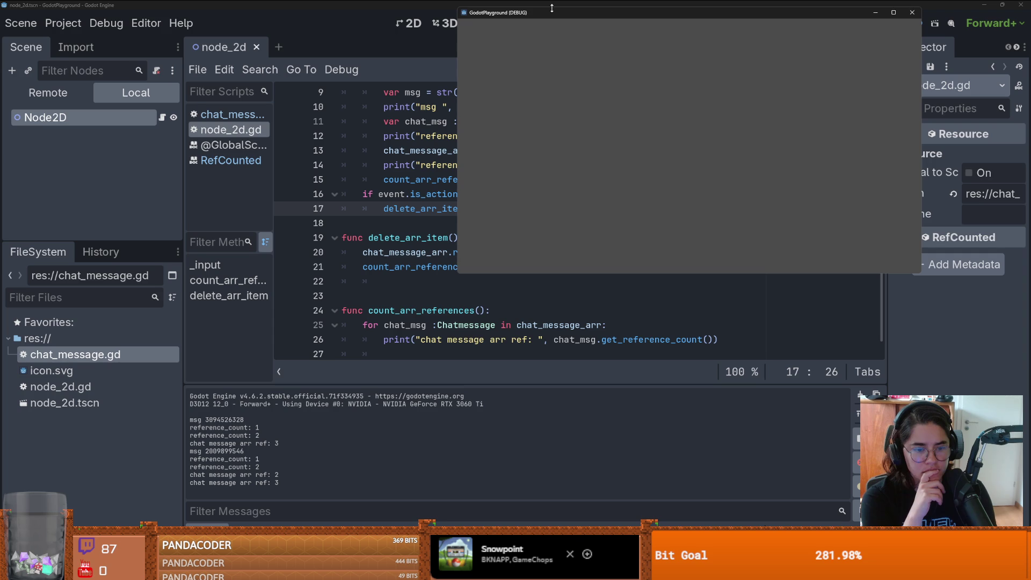
{"action": "key", "text": "space"}
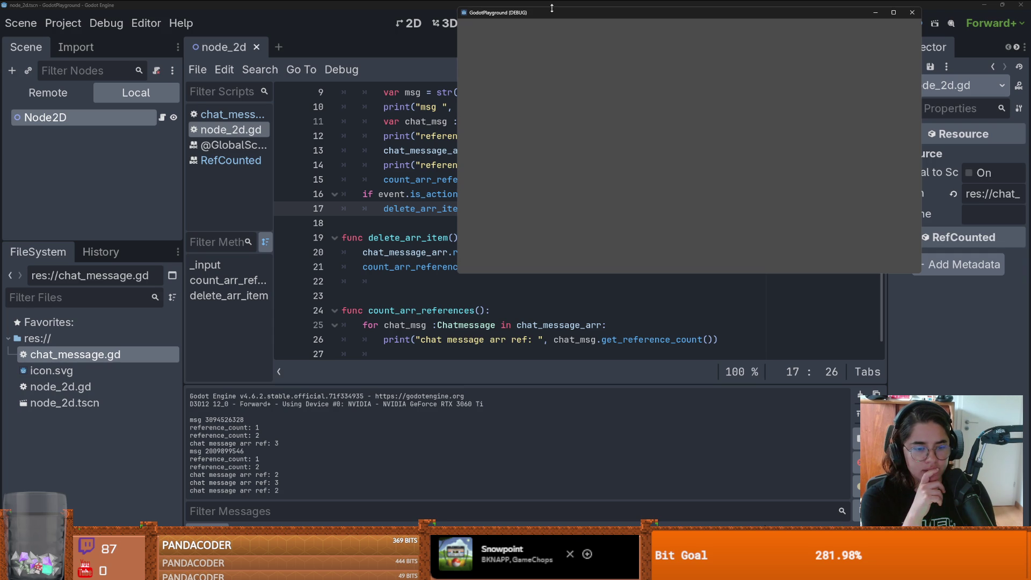
{"action": "key", "text": "space"}
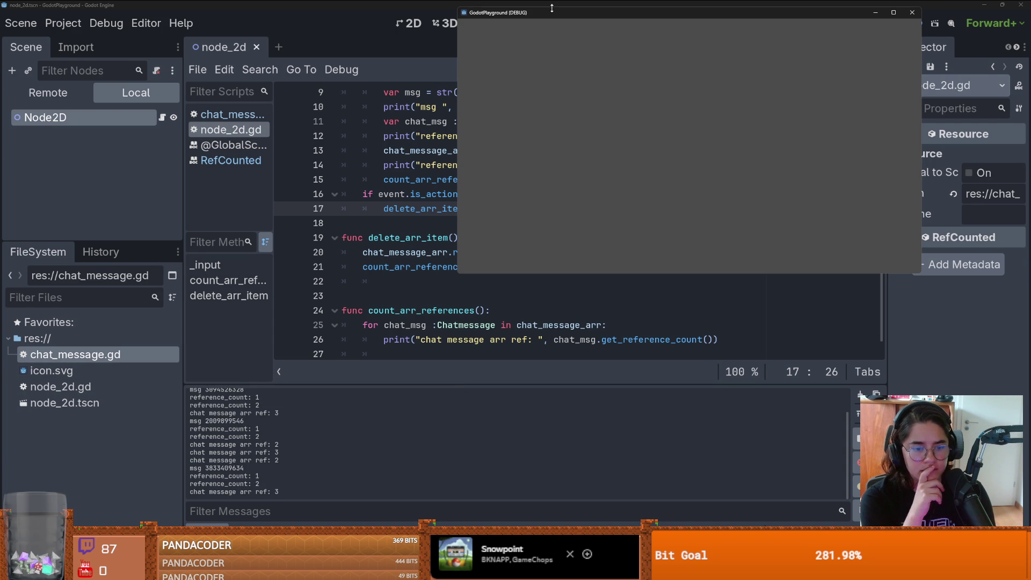
{"action": "key", "text": "alt+Tab"}
{"action": "scroll", "coordinate": [409, 206], "scroll_direction": "up", "scroll_amount": 2}
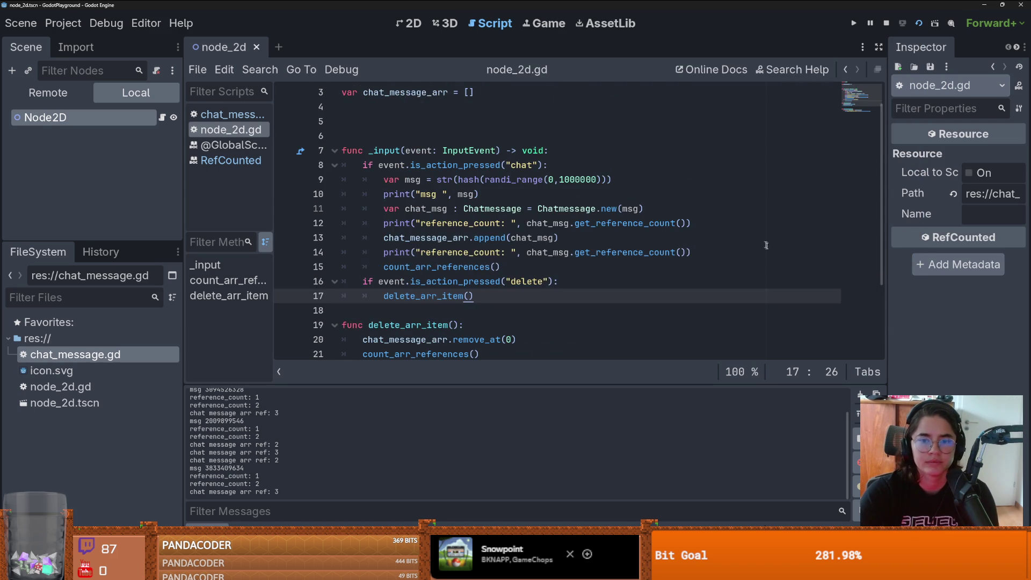
Step: Copy the reference_count print statement to a new line after count_arr_references()
{"action": "left_click_drag", "start_coordinate": [692, 252], "coordinate": [374, 253]}
{"action": "key", "text": "ctrl+c"}
{"action": "left_click", "coordinate": [514, 267]}
{"action": "key", "text": "Return"}
{"action": "key", "text": "ctrl+v"}
Step: Rerun the game, trigger chat once with C, then stop it with F8
{"action": "key", "text": "F5"}
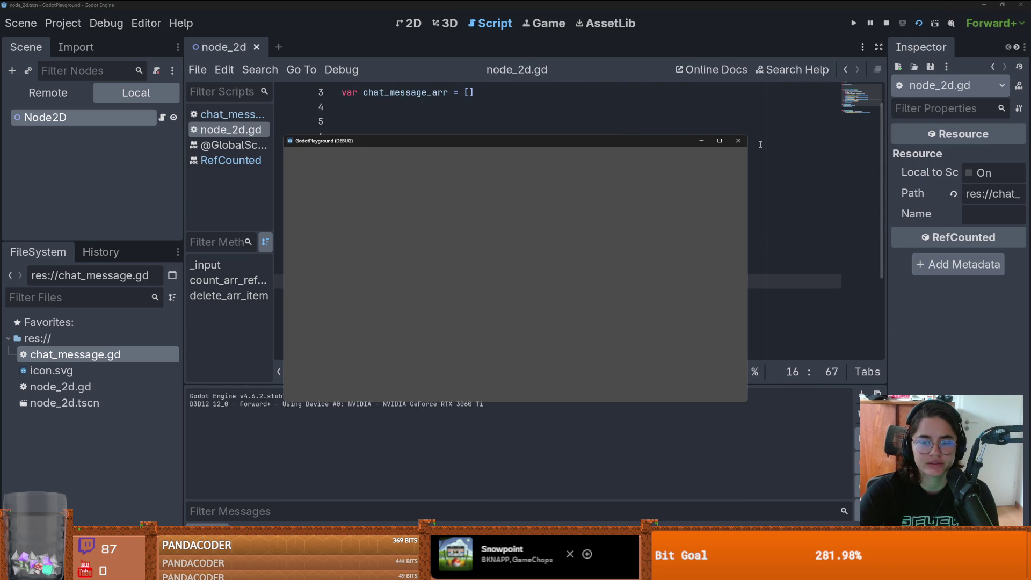
{"action": "key", "text": "c"}
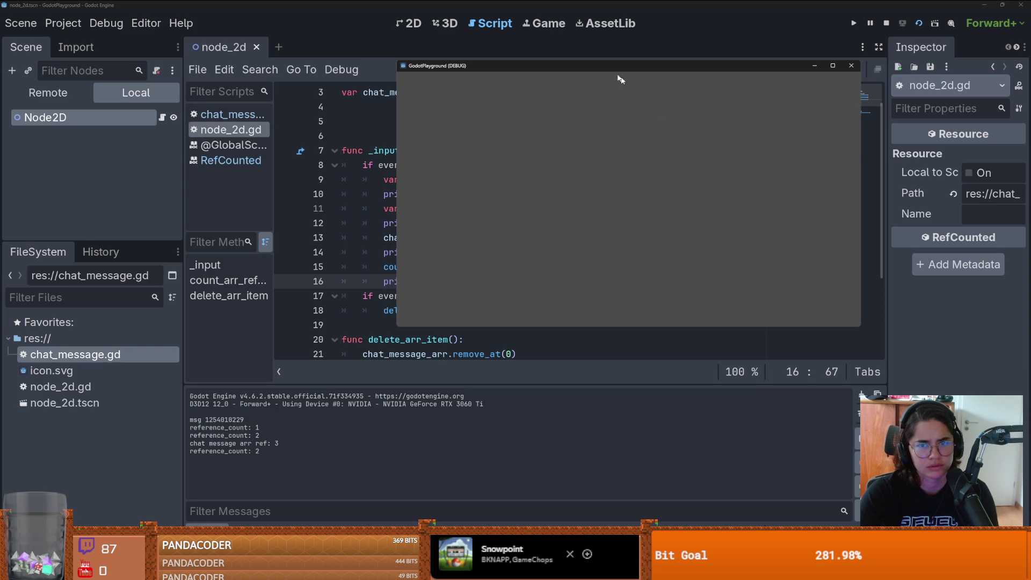
{"action": "key", "text": "F8"}
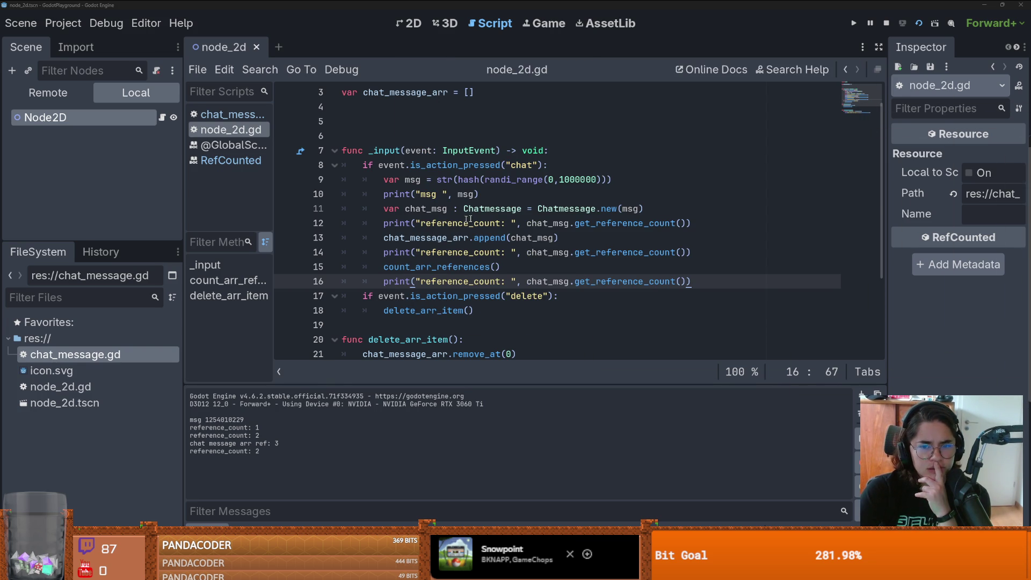
{"action": "double_click", "coordinate": [426, 208]}
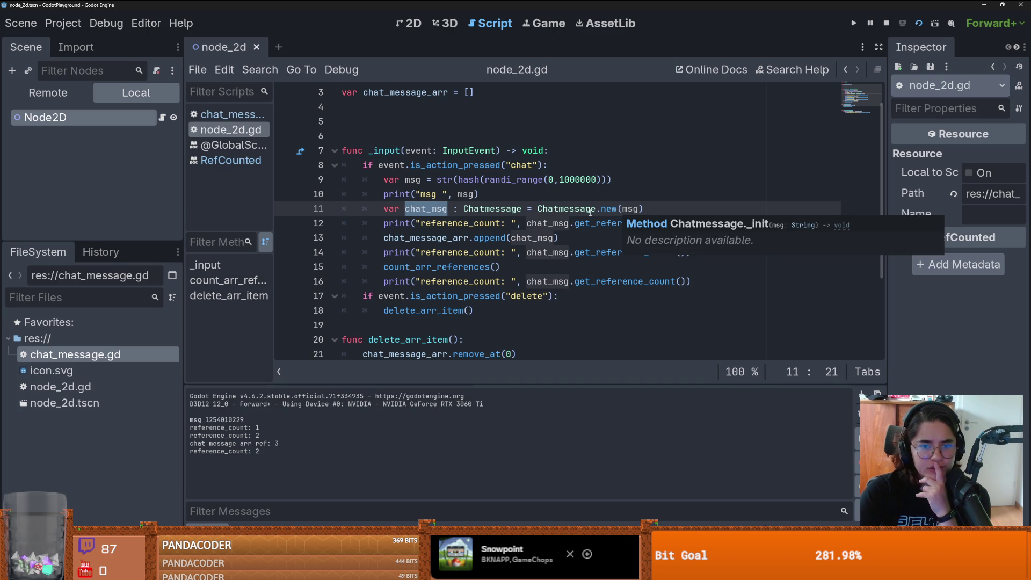
{"action": "left_click", "coordinate": [519, 225]}
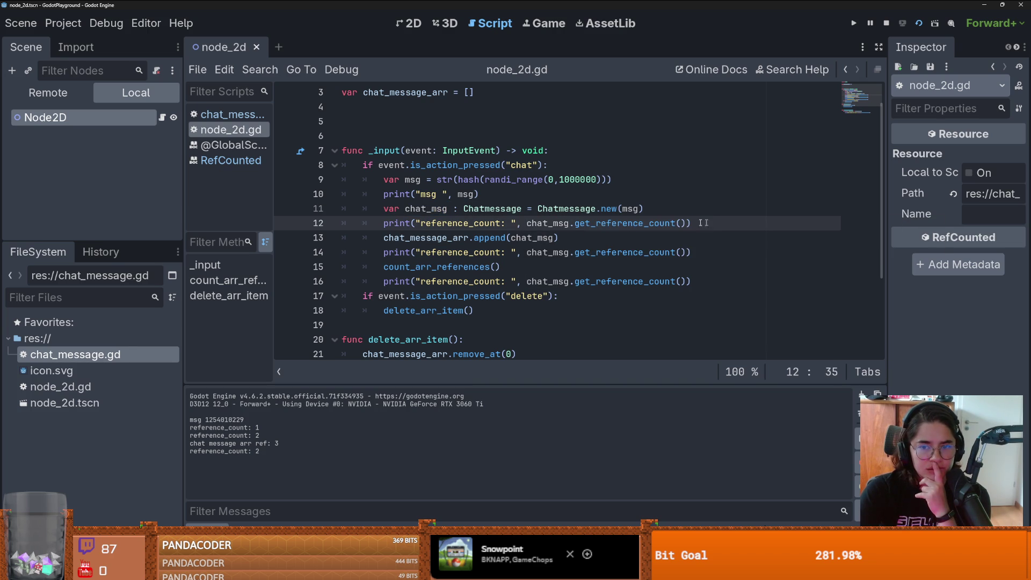
{"action": "double_click", "coordinate": [430, 209]}
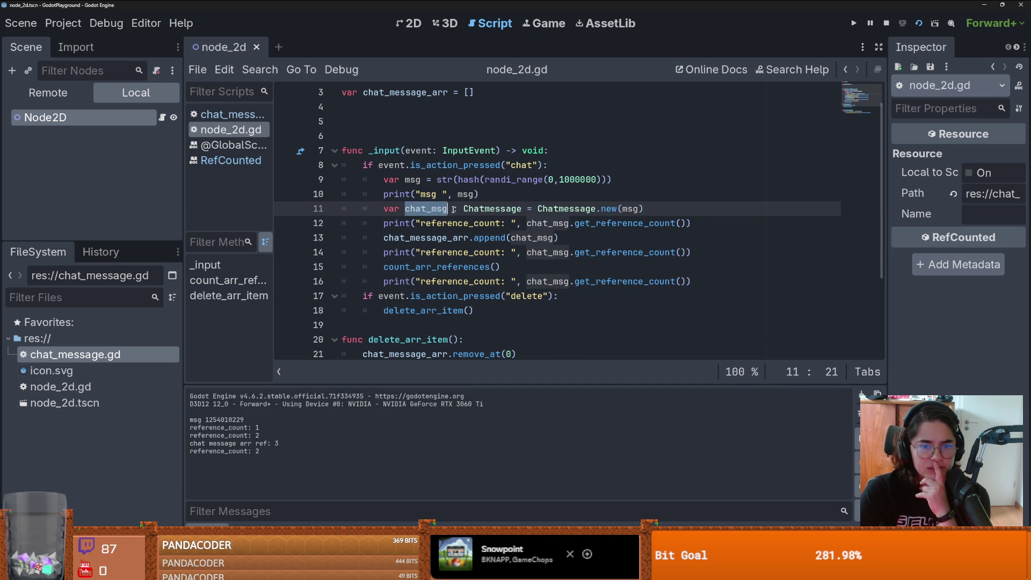
{"action": "left_click", "coordinate": [489, 237]}
{"action": "left_click_drag", "start_coordinate": [384, 237], "coordinate": [583, 241]}
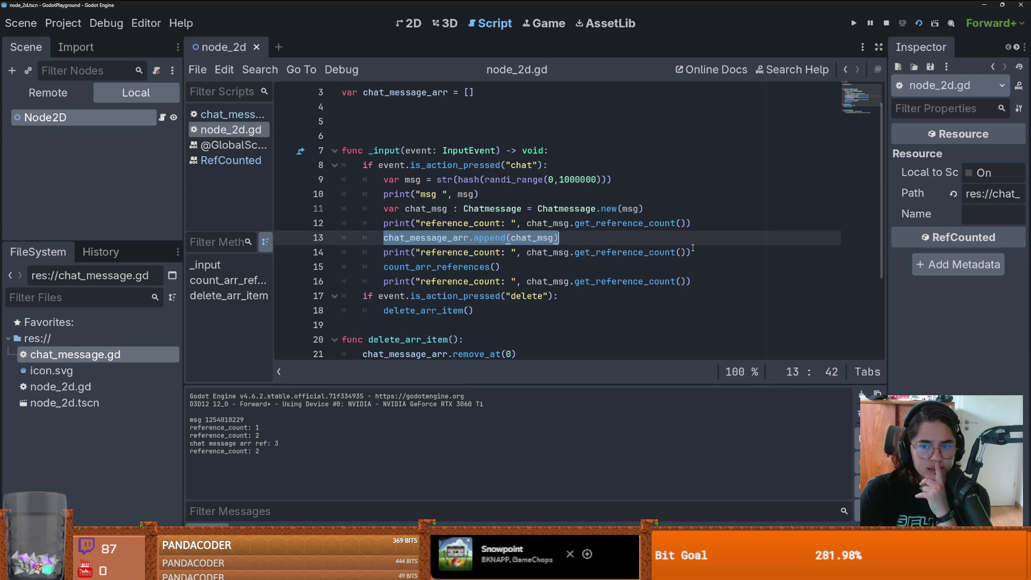
{"action": "mouse_move", "coordinate": [693, 248]}
{"action": "left_mouse_down"}
{"action": "mouse_move", "coordinate": [384, 251]}
{"action": "mouse_move", "coordinate": [734, 253]}
{"action": "left_mouse_up"}
{"action": "left_click", "coordinate": [459, 238]}
{"action": "double_click", "coordinate": [420, 209]}
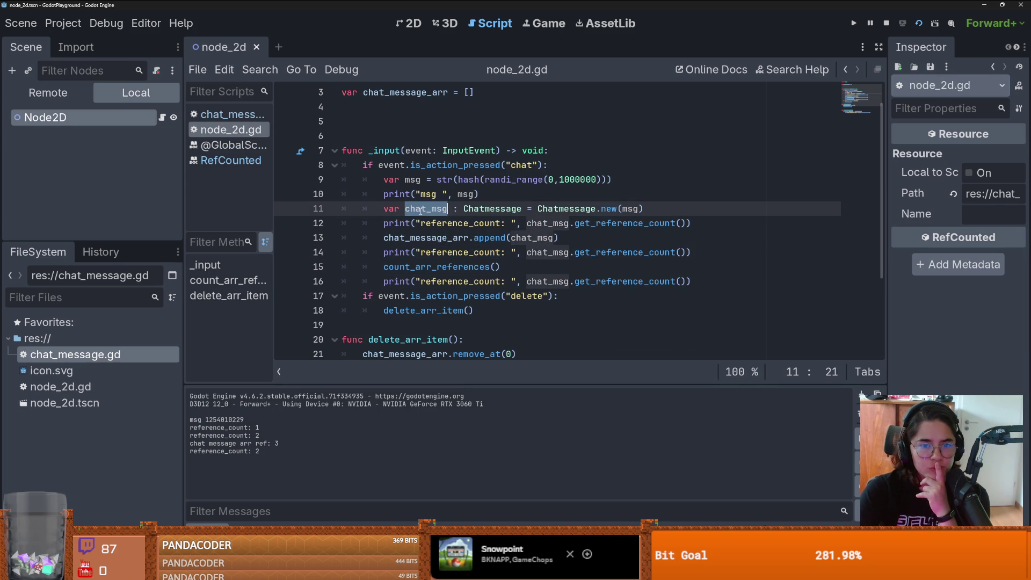
{"action": "double_click", "coordinate": [433, 238]}
{"action": "left_click_drag", "start_coordinate": [384, 252], "coordinate": [691, 253]}
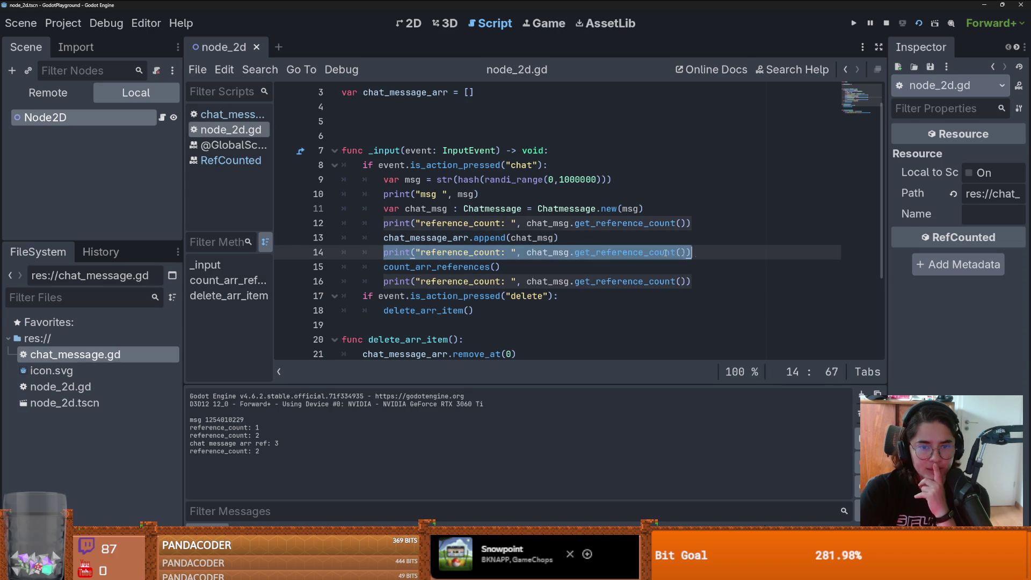
{"action": "double_click", "coordinate": [407, 235]}
{"action": "left_click_drag", "start_coordinate": [515, 267], "coordinate": [410, 267]}
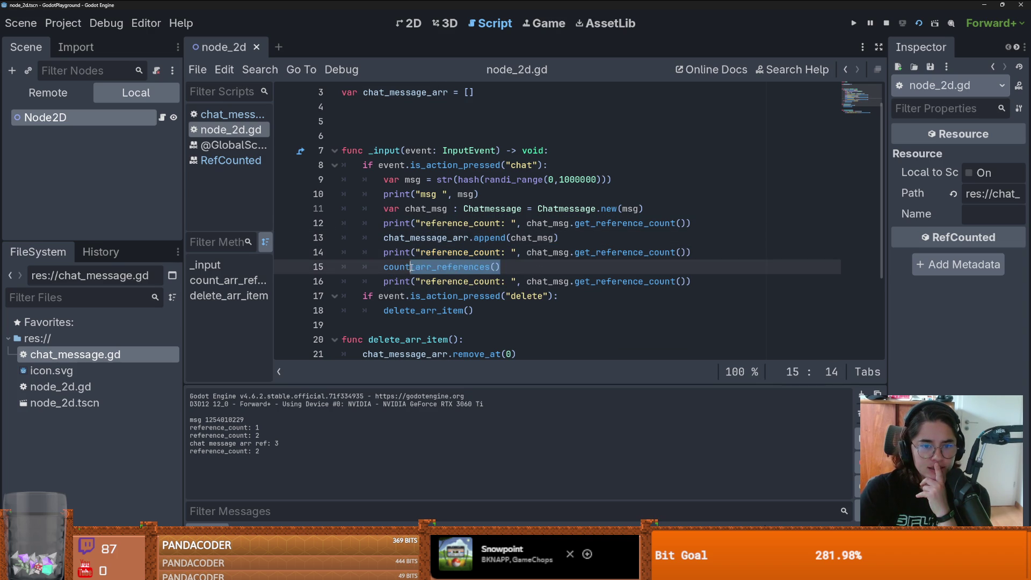
{"action": "scroll", "coordinate": [419, 267], "scroll_direction": "down", "scroll_amount": 1}
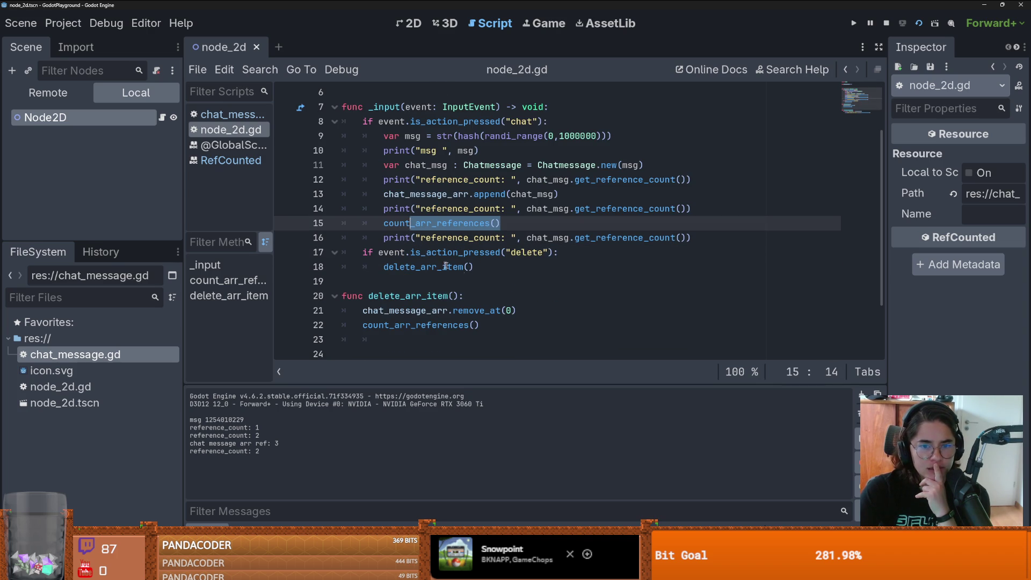
{"action": "left_click", "coordinate": [444, 330]}
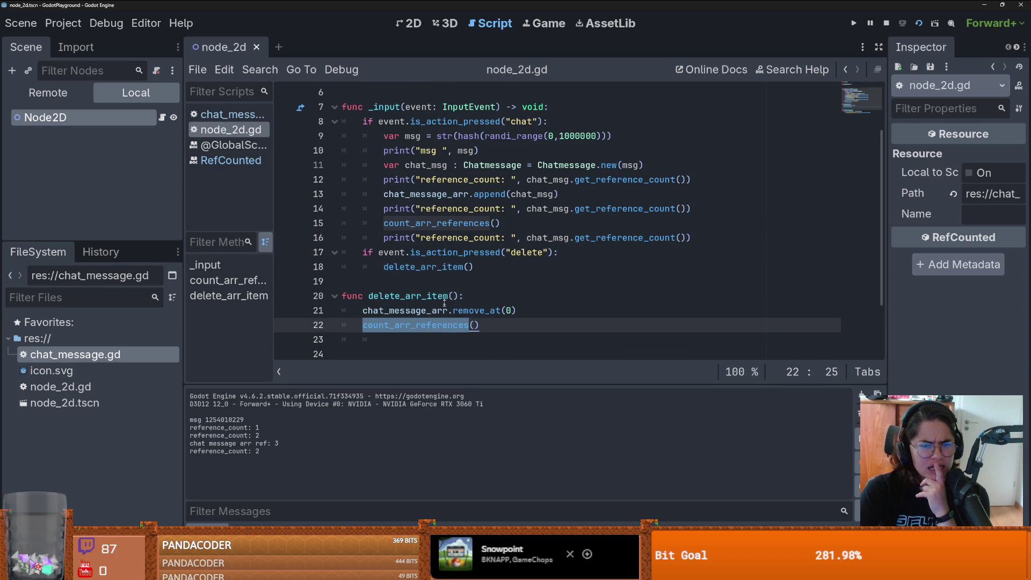
{"action": "scroll", "coordinate": [445, 329], "scroll_direction": "down", "scroll_amount": 2}
{"action": "left_click", "coordinate": [408, 311]}
{"action": "double_click", "coordinate": [407, 311]}
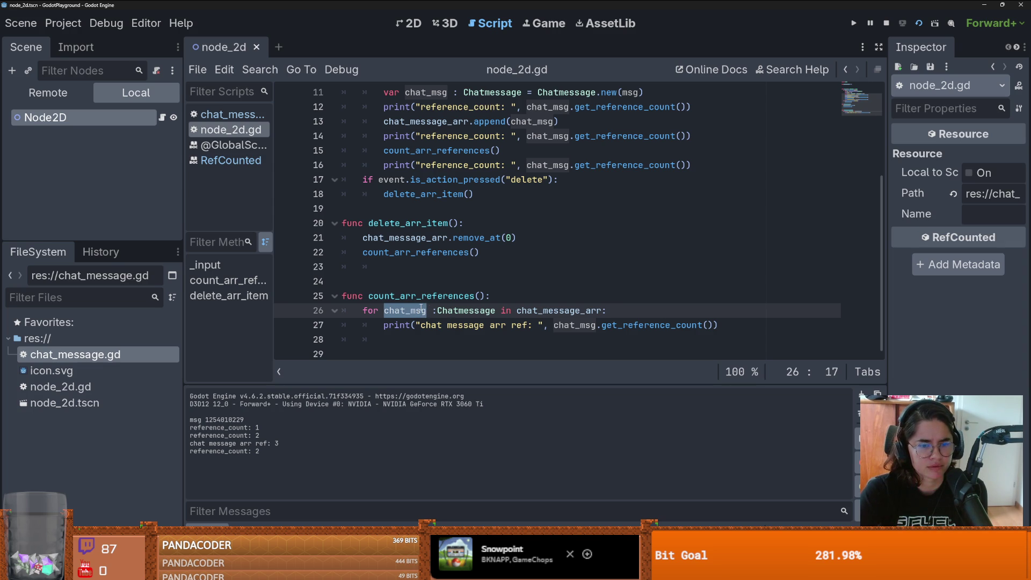
{"action": "scroll", "coordinate": [420, 308], "scroll_direction": "up", "scroll_amount": 1}
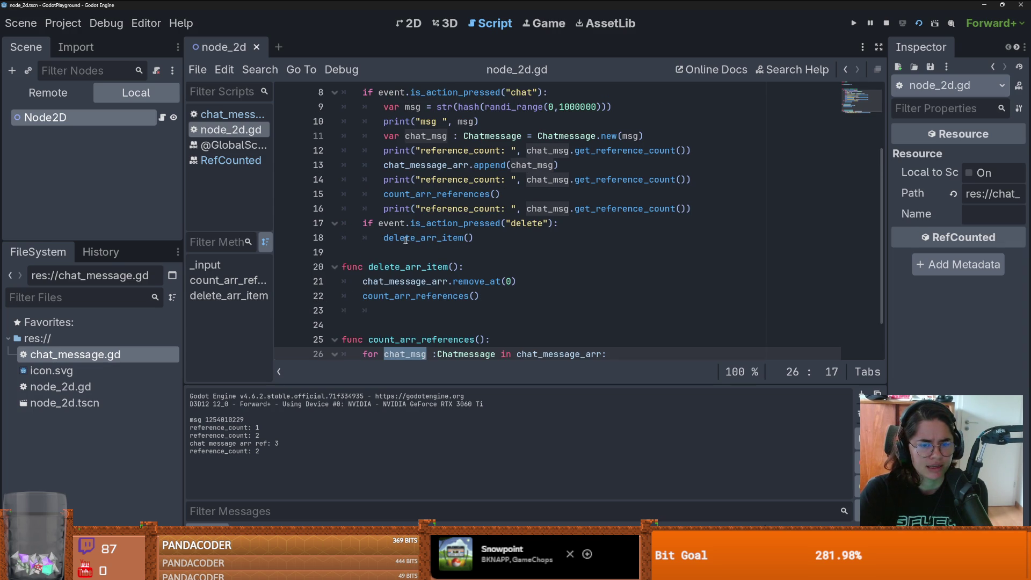
{"action": "scroll", "coordinate": [400, 238], "scroll_direction": "down", "scroll_amount": 1}
{"action": "left_click", "coordinate": [406, 165]}
{"action": "left_click_drag", "start_coordinate": [374, 160], "coordinate": [722, 162]}
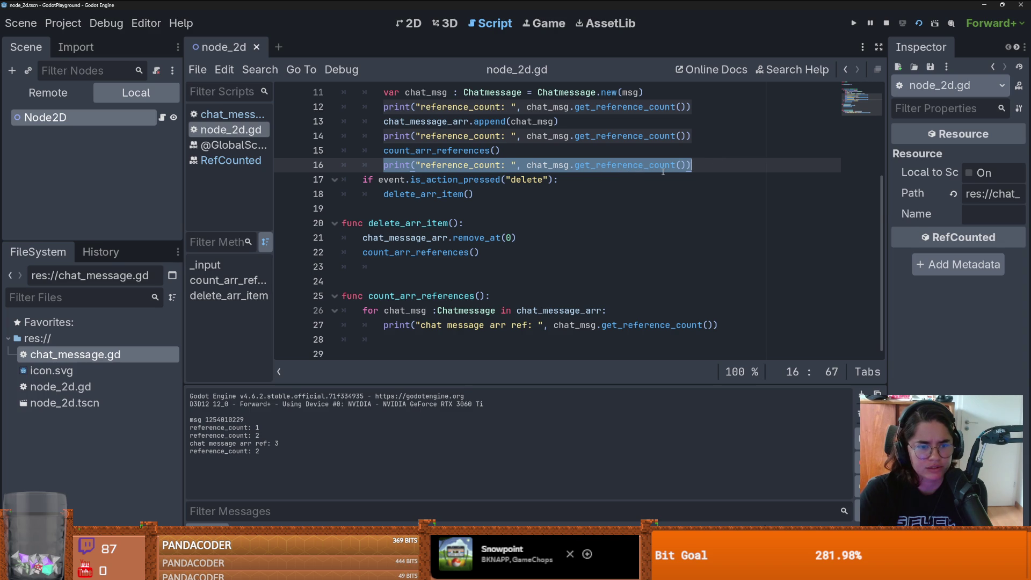
{"action": "left_click_drag", "start_coordinate": [692, 165], "coordinate": [354, 168]}
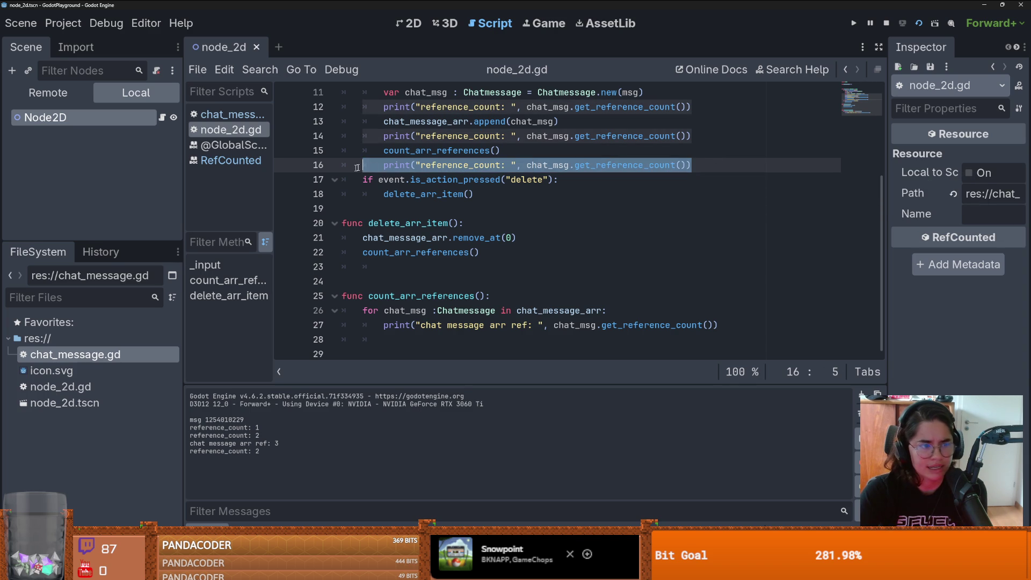
{"action": "left_click_drag", "start_coordinate": [385, 339], "coordinate": [363, 311]}
{"action": "left_click_drag", "start_coordinate": [691, 164], "coordinate": [430, 164]}
{"action": "mouse_move", "coordinate": [379, 310]}
{"action": "left_mouse_down"}
{"action": "mouse_move", "coordinate": [400, 324]}
{"action": "mouse_move", "coordinate": [349, 323]}
{"action": "mouse_move", "coordinate": [519, 325]}
{"action": "left_mouse_up"}
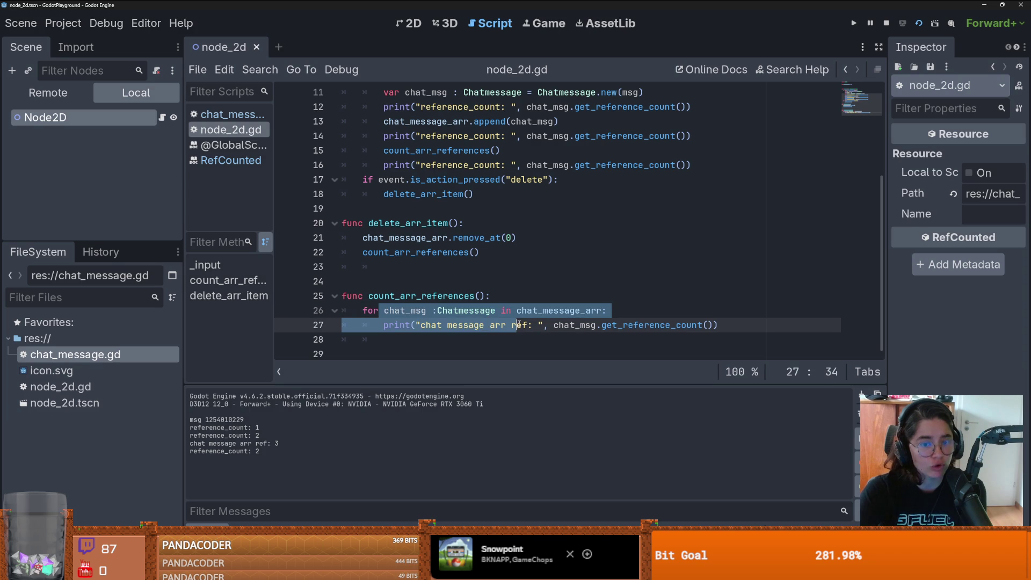
{"action": "double_click", "coordinate": [406, 311]}
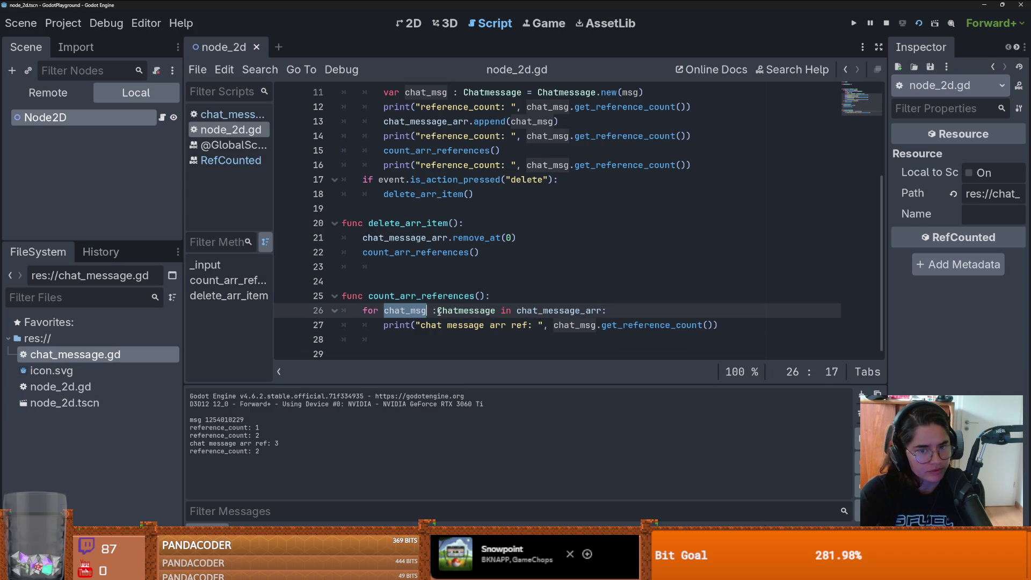
{"action": "left_click", "coordinate": [429, 334]}
{"action": "double_click", "coordinate": [396, 295]}
{"action": "left_click", "coordinate": [375, 337]}
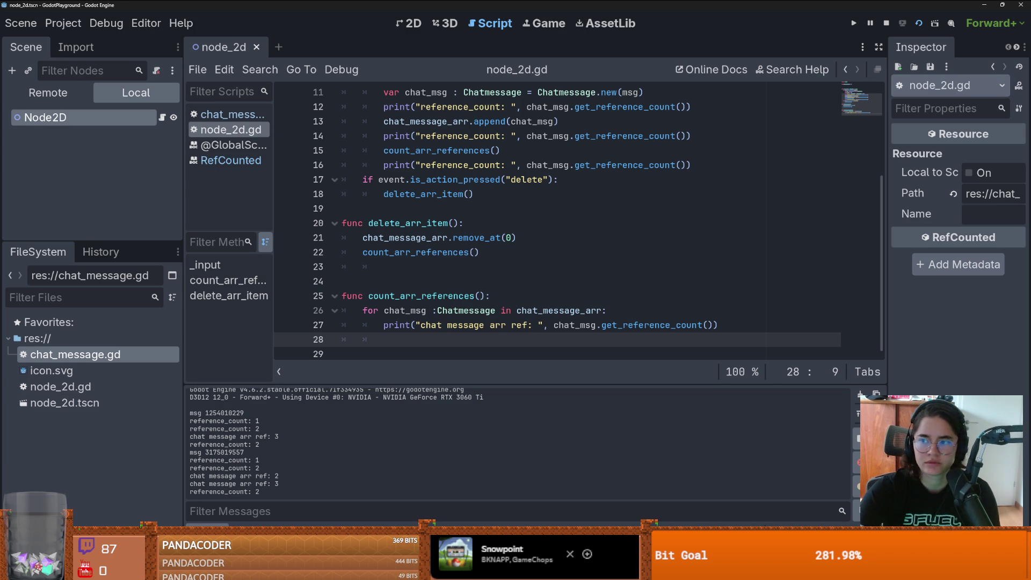
Step: Send two chat messages in the running game to log new reference counts
{"action": "key", "text": "space"}
{"action": "key", "text": "space"}
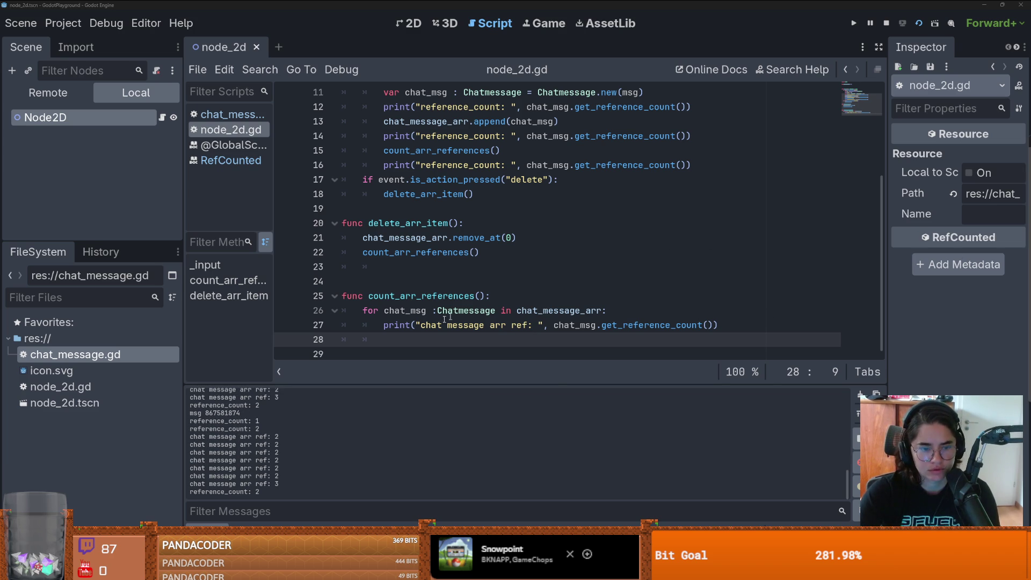
{"action": "key", "text": "space"}
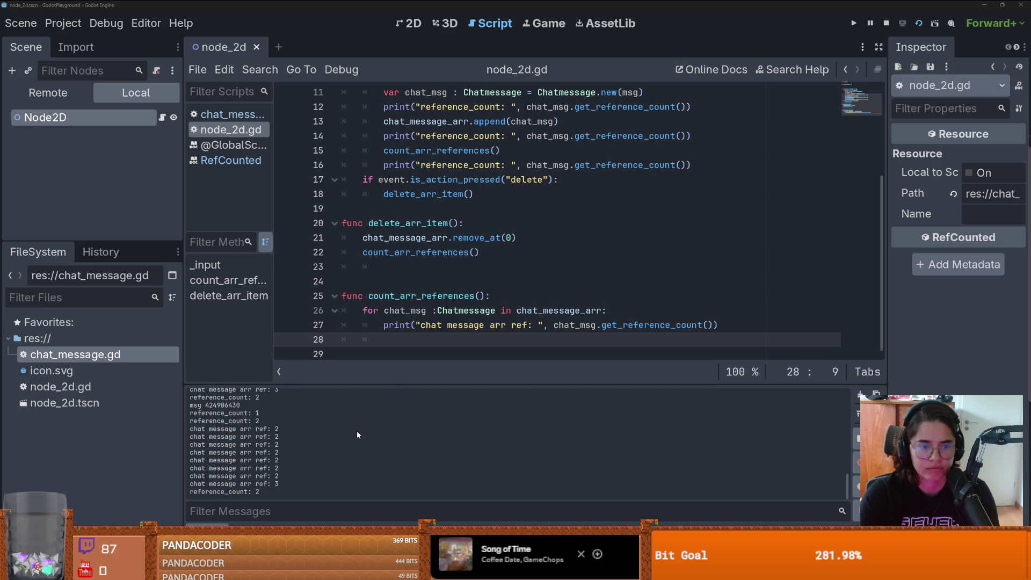
Step: Highlight the chat_msg uses and the get_reference_count call in the script
{"action": "scroll", "coordinate": [357, 430], "scroll_direction": "up", "scroll_amount": 1}
{"action": "scroll", "coordinate": [416, 339], "scroll_direction": "up", "scroll_amount": 4}
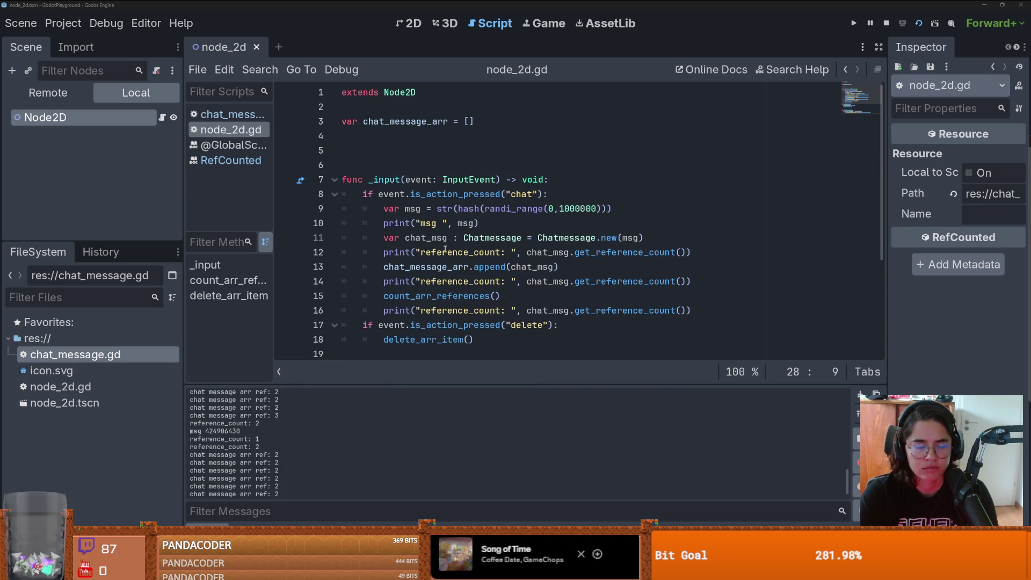
{"action": "scroll", "coordinate": [452, 248], "scroll_direction": "down", "scroll_amount": 1}
{"action": "left_click", "coordinate": [411, 165]}
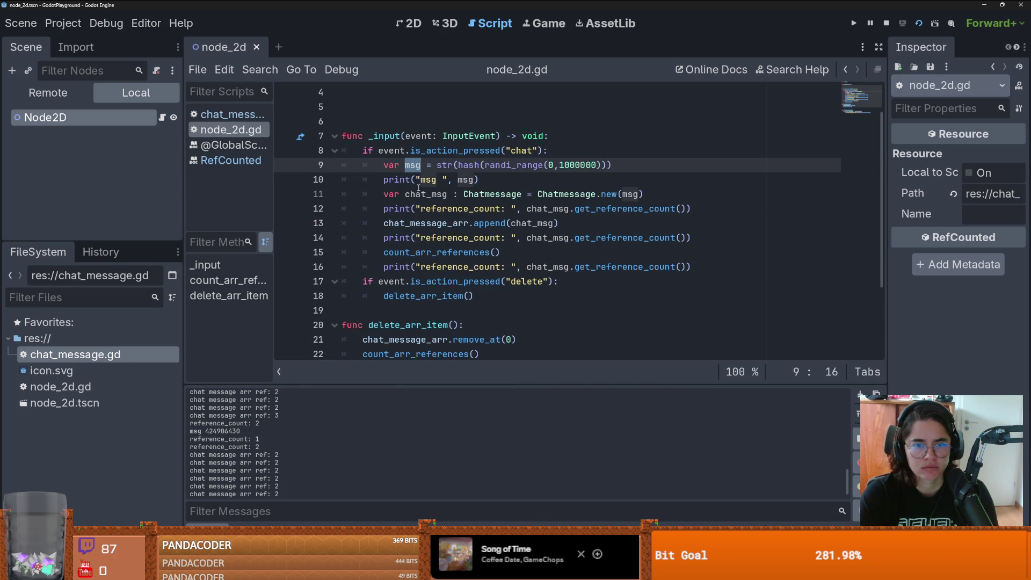
{"action": "double_click", "coordinate": [420, 194]}
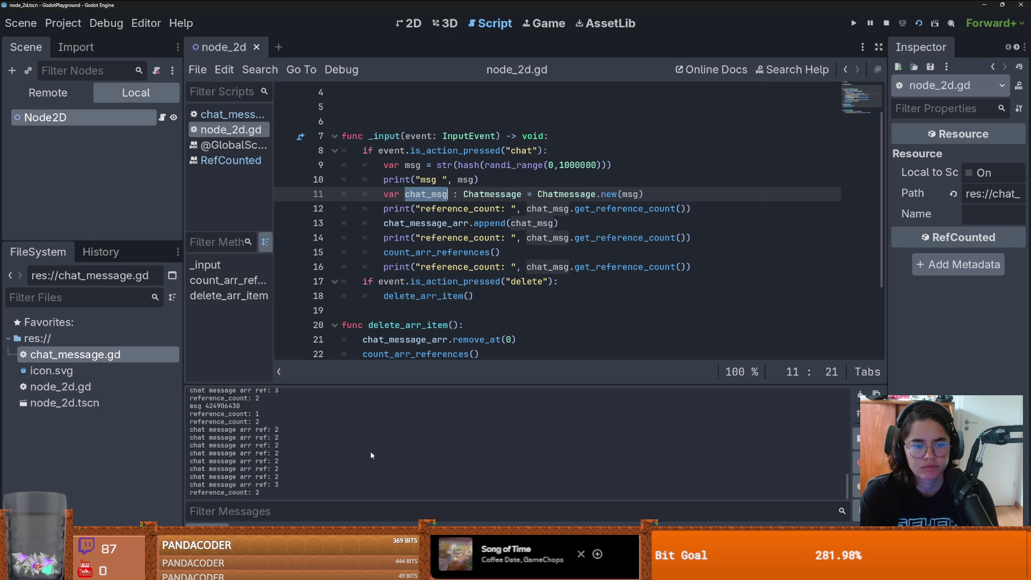
{"action": "scroll", "coordinate": [465, 287], "scroll_direction": "down", "scroll_amount": 2}
{"action": "left_click", "coordinate": [452, 325]}
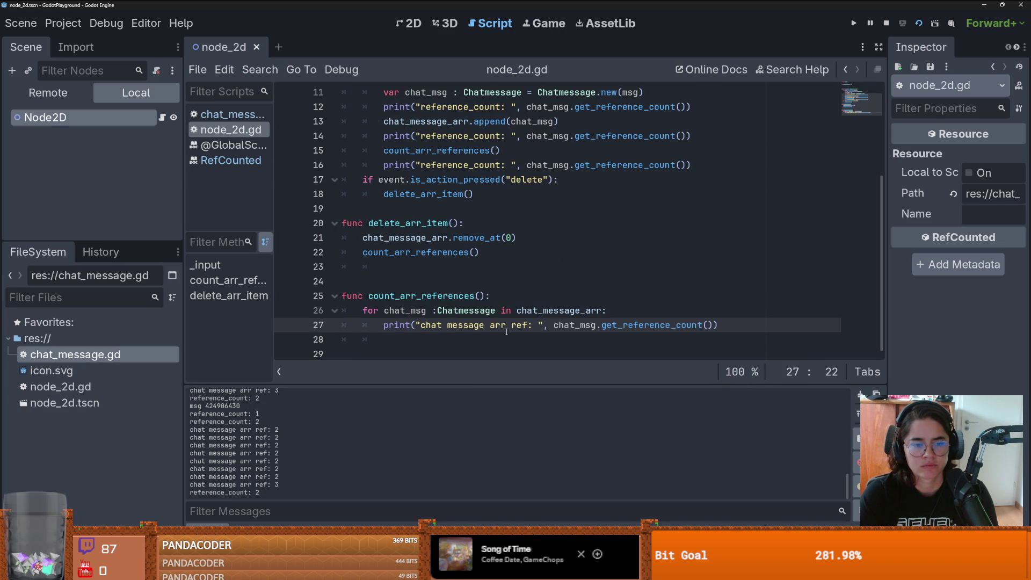
{"action": "double_click", "coordinate": [388, 310]}
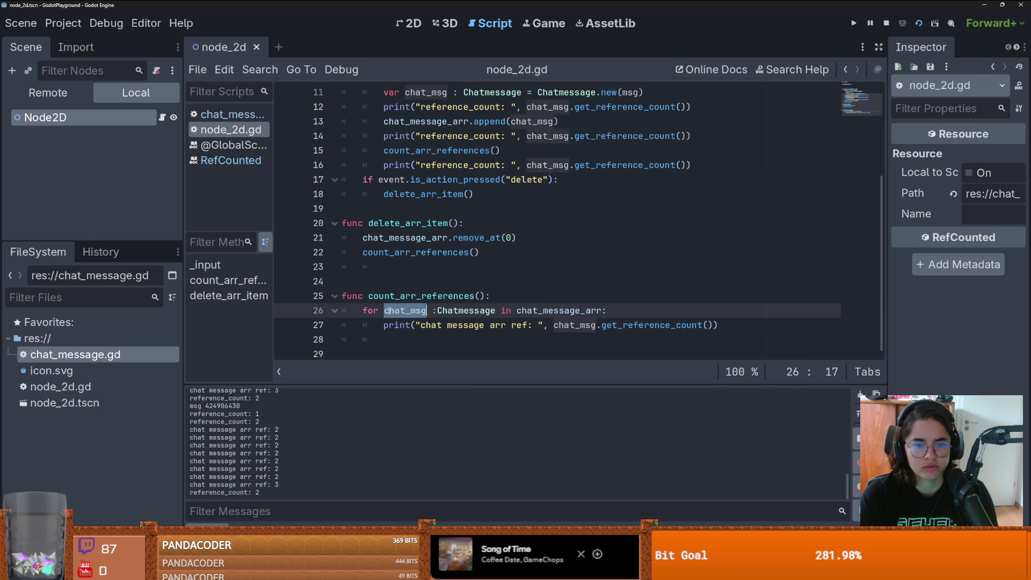
{"action": "left_click", "coordinate": [461, 324]}
{"action": "double_click", "coordinate": [639, 325]}
{"action": "left_click", "coordinate": [634, 325]}
{"action": "scroll", "coordinate": [561, 324], "scroll_direction": "up", "scroll_amount": 3}
{"action": "scroll", "coordinate": [483, 311], "scroll_direction": "down", "scroll_amount": 2}
Step: Remove the blank lines below the chat_message_arr declaration and open the RefCounted docs
{"action": "double_click", "coordinate": [403, 311]}
{"action": "scroll", "coordinate": [402, 215], "scroll_direction": "up", "scroll_amount": 3}
{"action": "double_click", "coordinate": [397, 121]}
{"action": "key", "text": "End"}
{"action": "key", "text": "Delete"}
{"action": "key", "text": "Delete"}
{"action": "scroll", "coordinate": [483, 205], "scroll_direction": "down", "scroll_amount": 3}
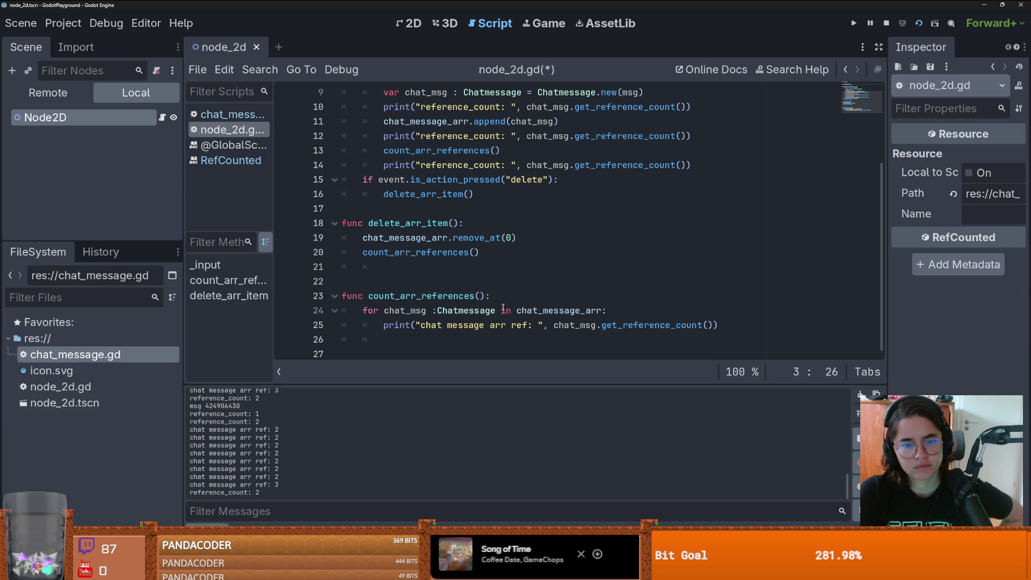
{"action": "left_click", "coordinate": [231, 160]}
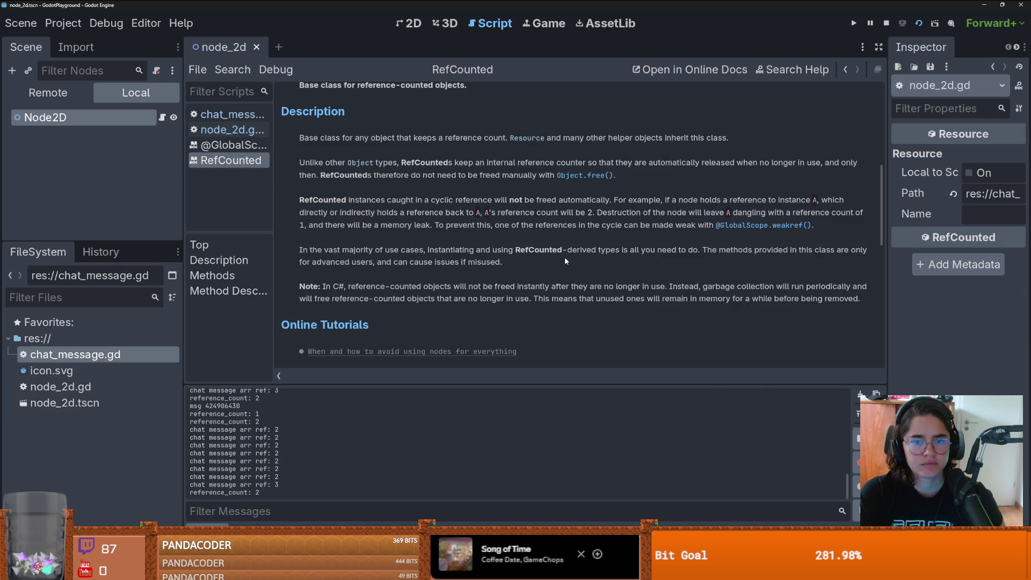
Step: Read RefCounted's cyclic-reference note, stop the game, and restore the editor to a smaller window
{"action": "mouse_move", "coordinate": [365, 200]}
{"action": "left_mouse_down"}
{"action": "mouse_move", "coordinate": [494, 213]}
{"action": "mouse_move", "coordinate": [475, 204]}
{"action": "mouse_move", "coordinate": [805, 201]}
{"action": "left_mouse_up"}
{"action": "left_click", "coordinate": [343, 217]}
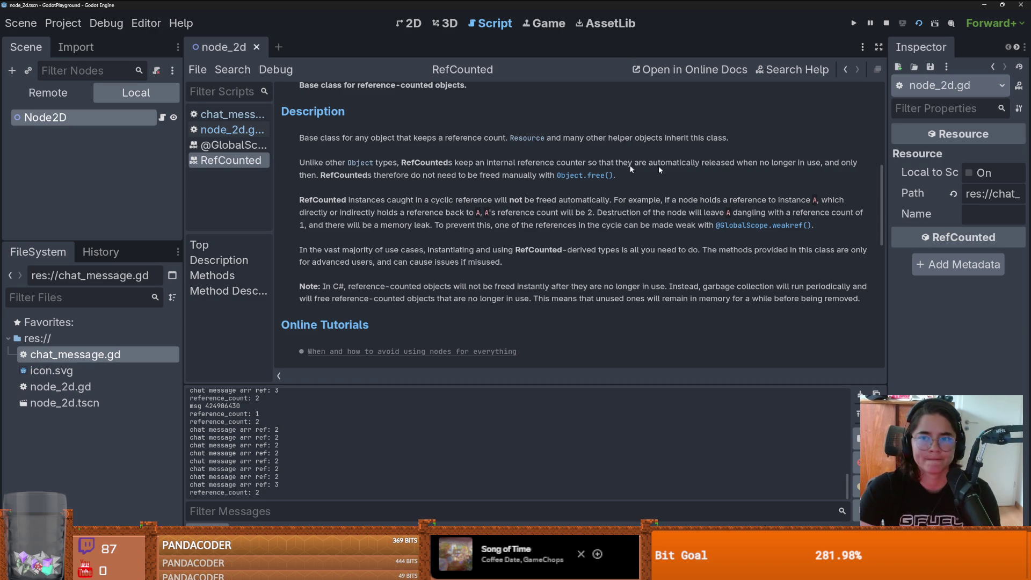
{"action": "key", "text": "F8"}
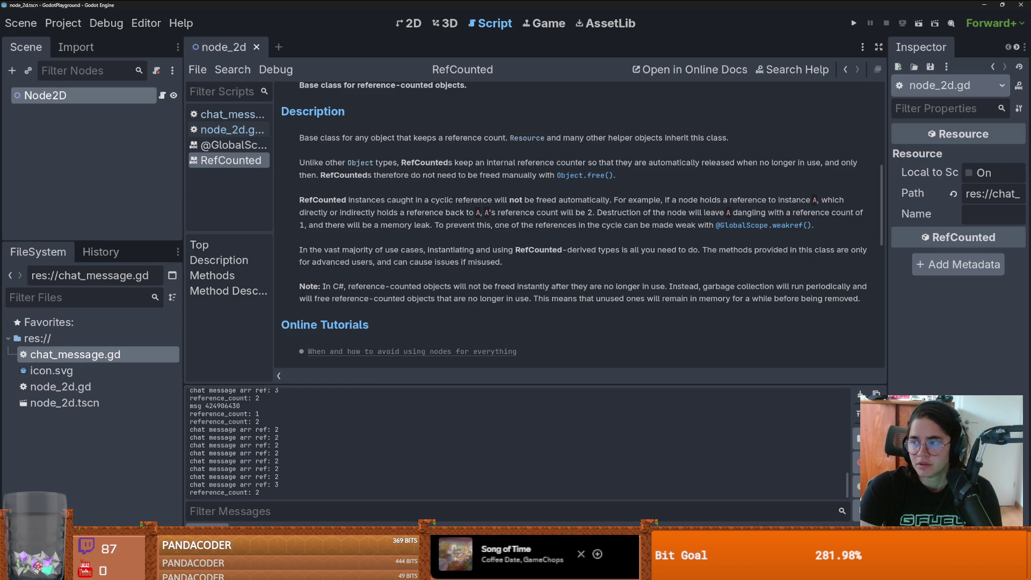
{"action": "key", "text": "super+Down"}
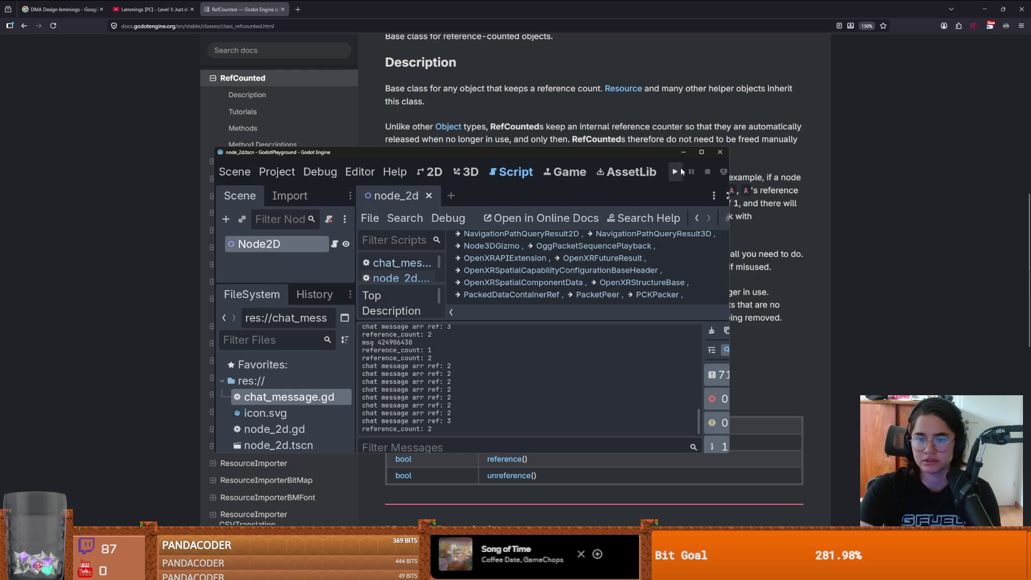
Step: Quit the Godot editor and discard the unsaved changes to node_2d.gd
{"action": "left_click", "coordinate": [719, 152]}
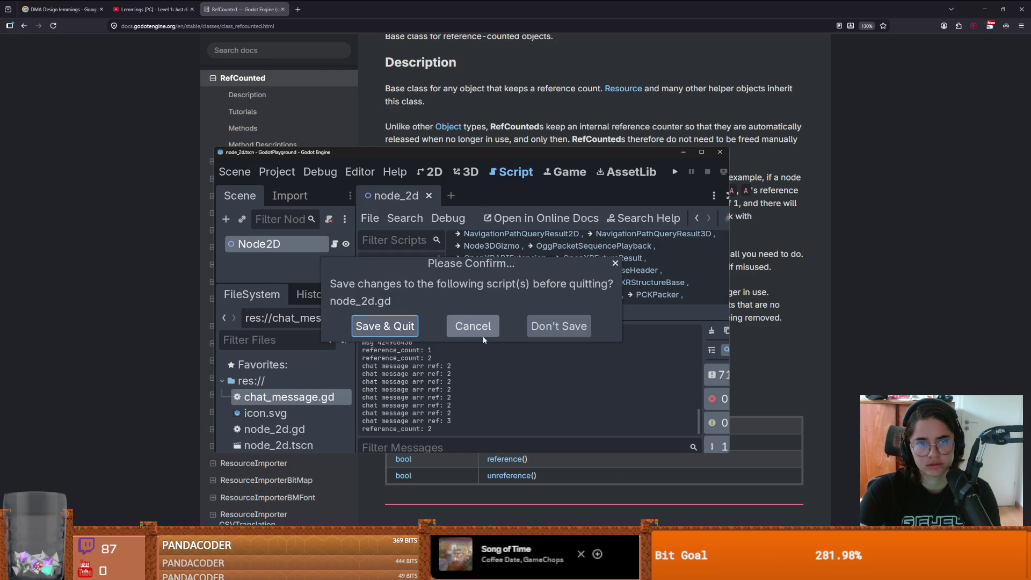
{"action": "left_click", "coordinate": [558, 326]}
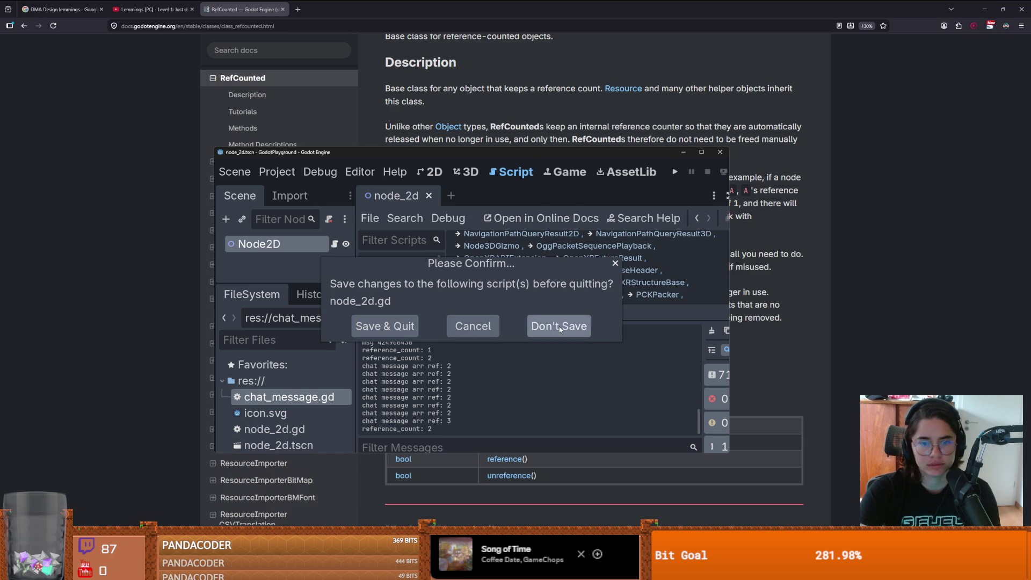
{"action": "right_click", "coordinate": [826, 568]}
{"action": "left_click", "coordinate": [826, 510]}
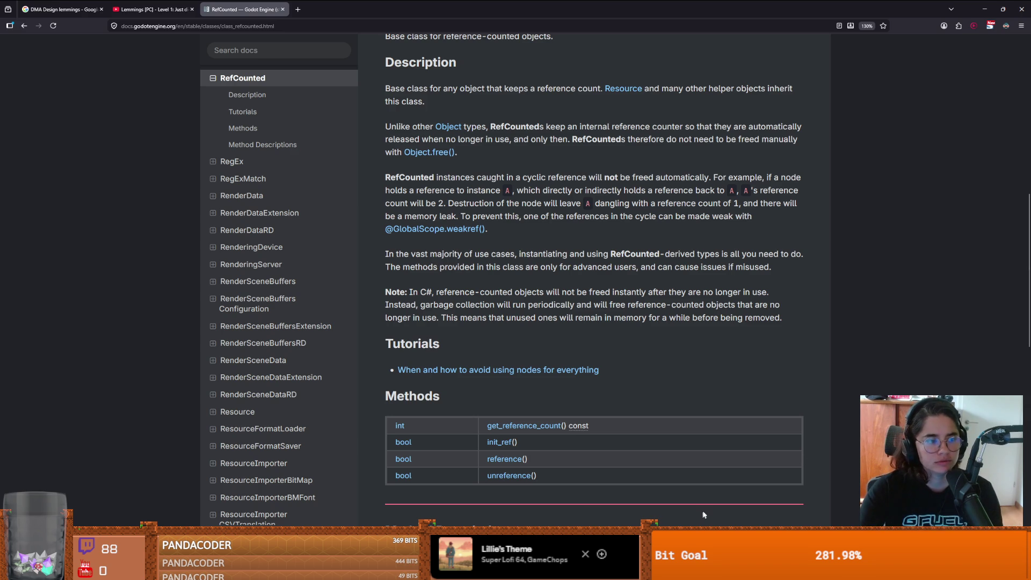
Step: Bring the Godot project manager back from the taskbar and maximize it
{"action": "mouse_move", "coordinate": [859, 570]}
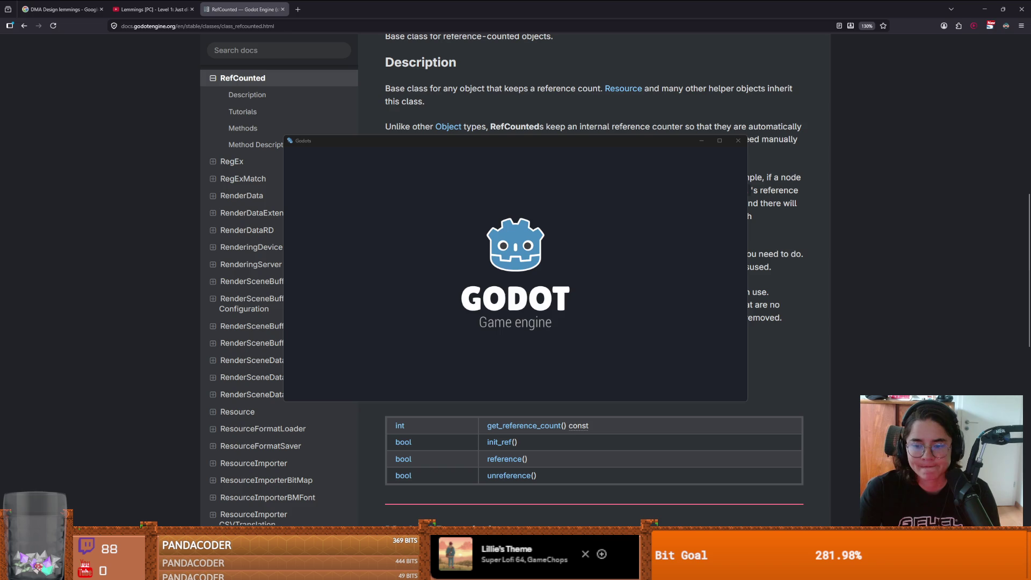
{"action": "left_click", "coordinate": [719, 140]}
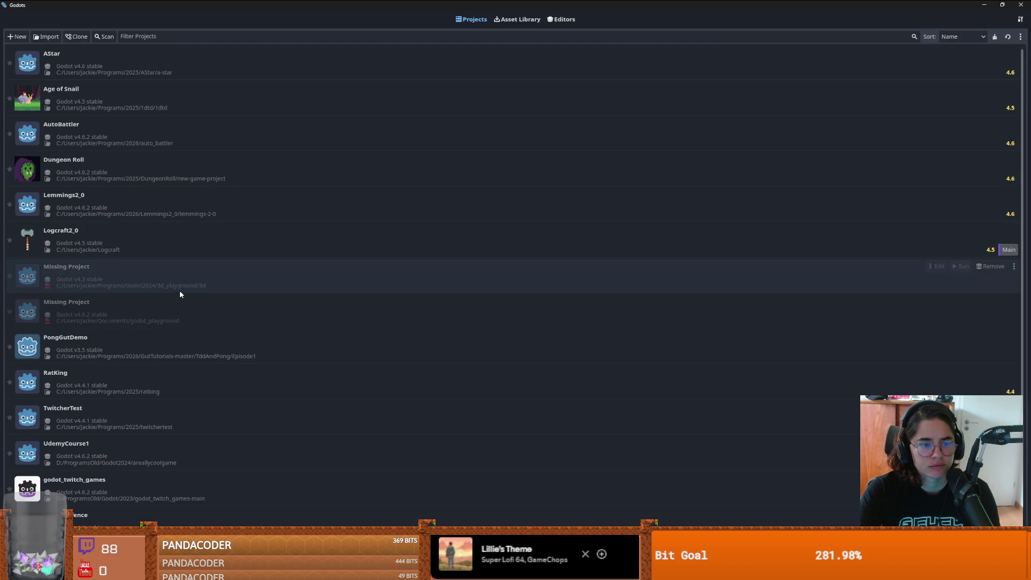
Step: Remove each of the two 'Missing Project' rows, confirming both removals
{"action": "left_click", "coordinate": [179, 290]}
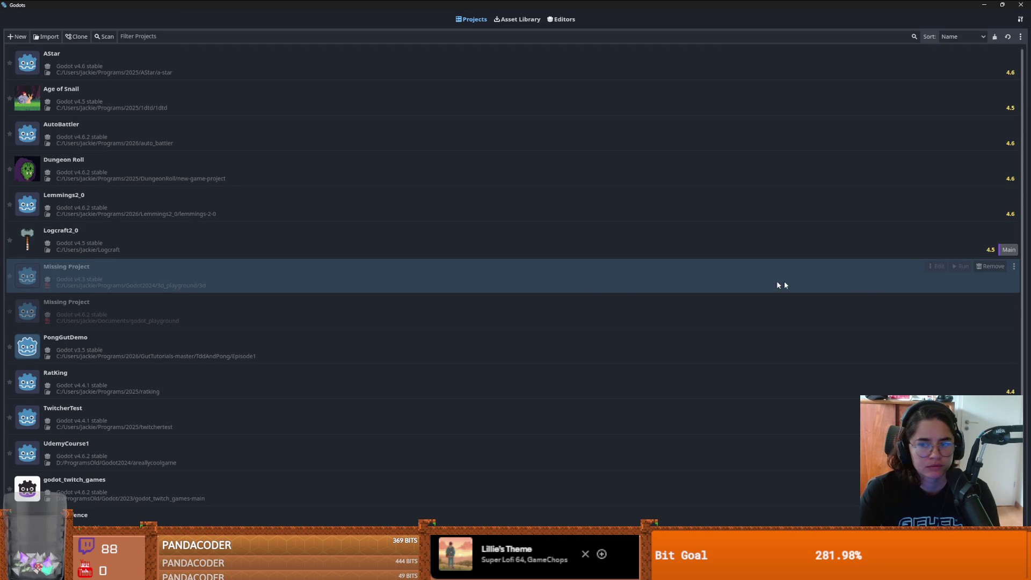
{"action": "left_click", "coordinate": [989, 266]}
{"action": "left_click", "coordinate": [488, 294]}
{"action": "left_click", "coordinate": [402, 278]}
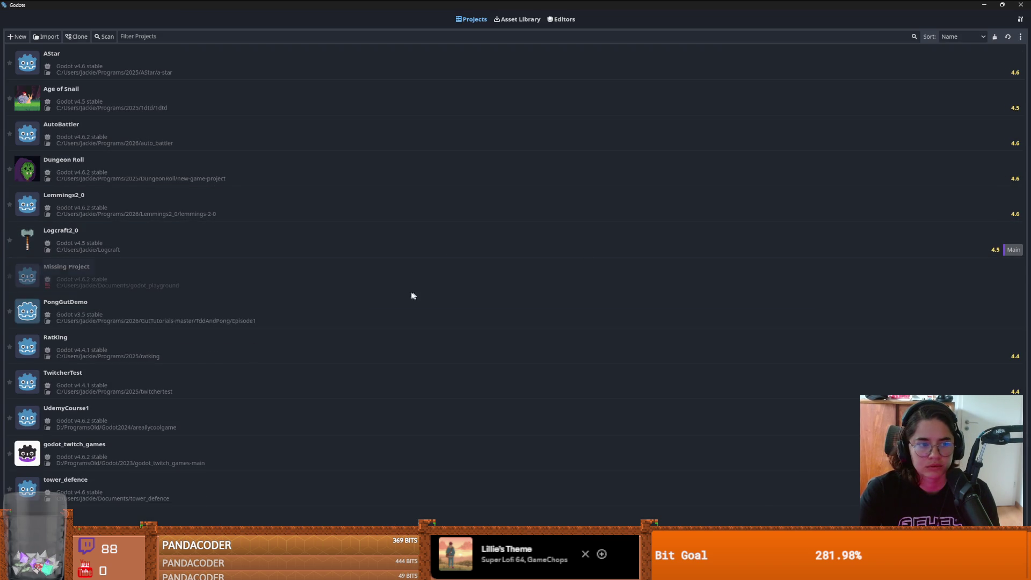
{"action": "left_click", "coordinate": [995, 266]}
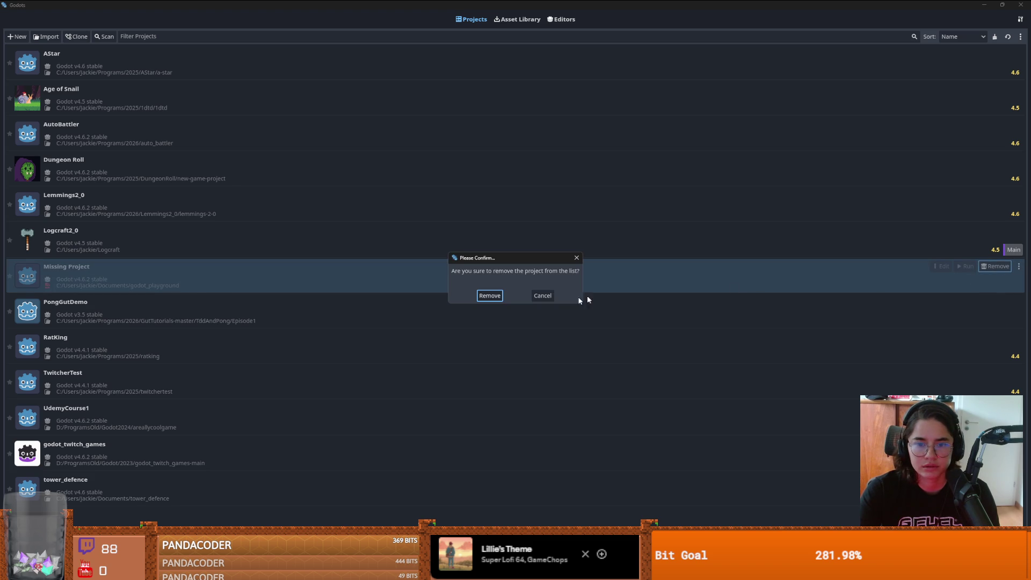
{"action": "left_click", "coordinate": [488, 294]}
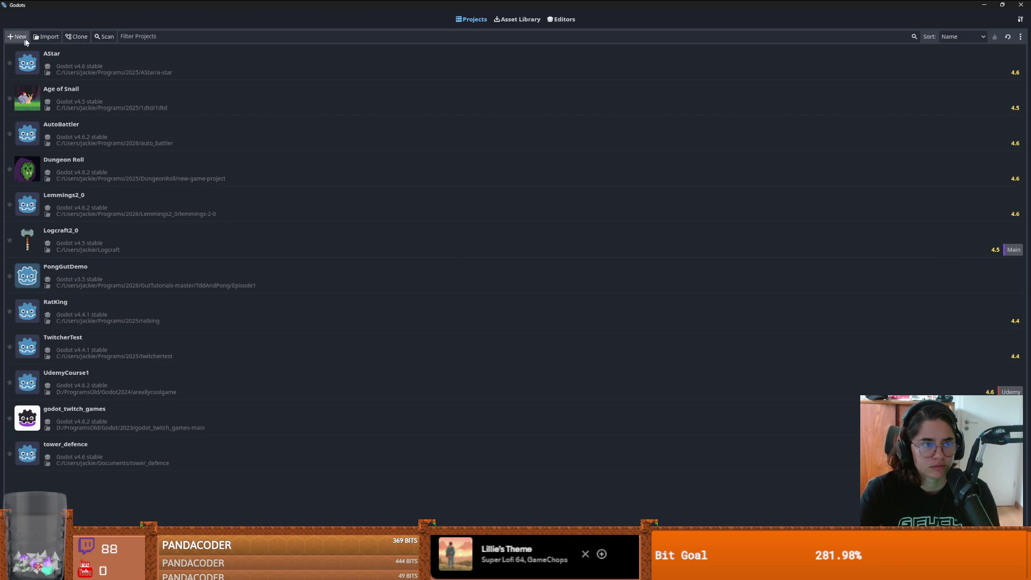
{"action": "left_click", "coordinate": [46, 37]}
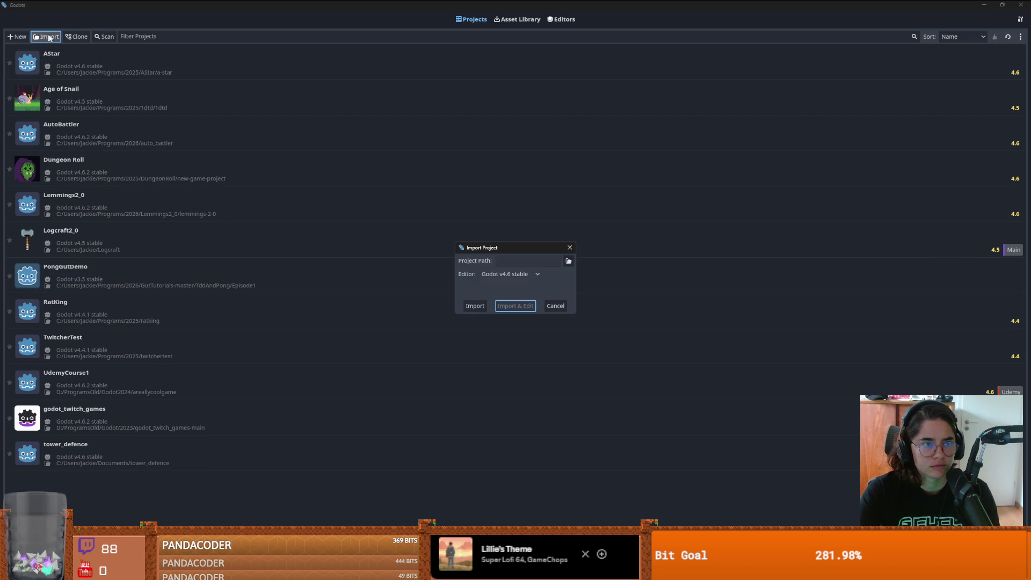
Step: Choose Godot v4.6.2 stable as the import editor and browse into Programs/2026
{"action": "left_click", "coordinate": [539, 274]}
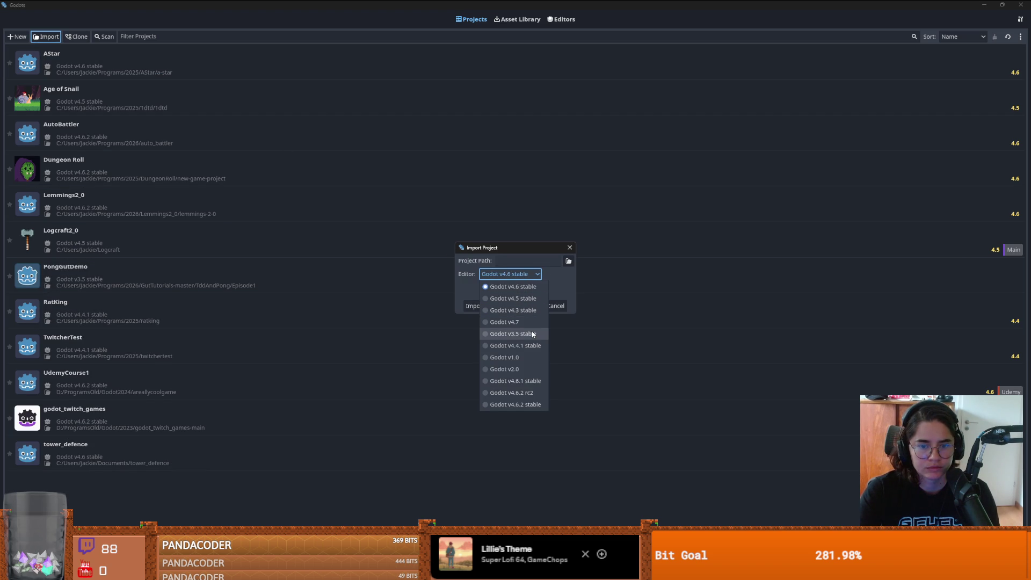
{"action": "left_click", "coordinate": [537, 405]}
{"action": "left_click", "coordinate": [569, 262]}
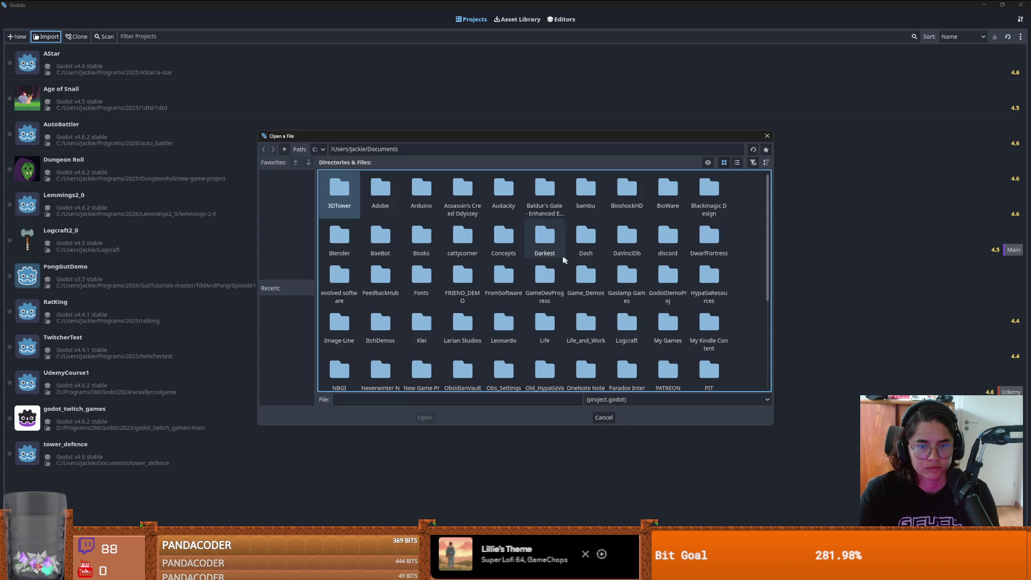
{"action": "left_click", "coordinate": [284, 149]}
{"action": "scroll", "coordinate": [609, 327], "scroll_direction": "down", "scroll_amount": 2}
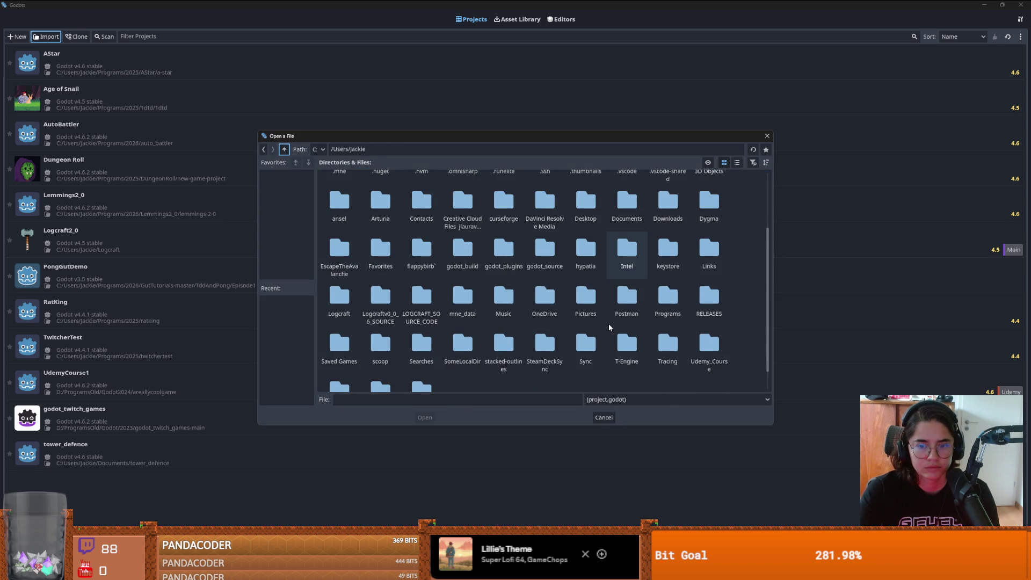
{"action": "double_click", "coordinate": [668, 300]}
{"action": "double_click", "coordinate": [380, 191]}
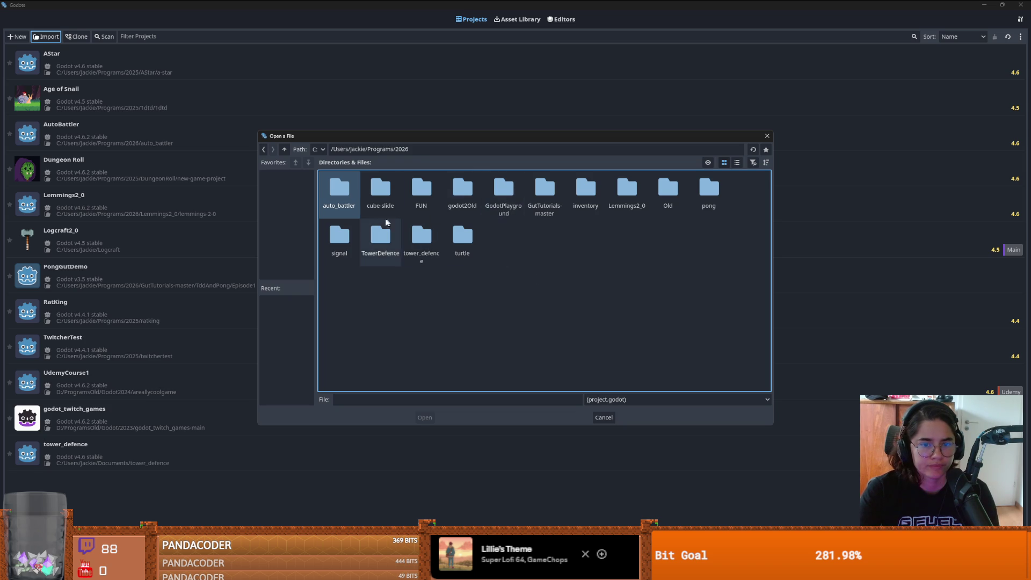
Step: Select GodotPlayground's project.godot and import the project
{"action": "double_click", "coordinate": [504, 190]}
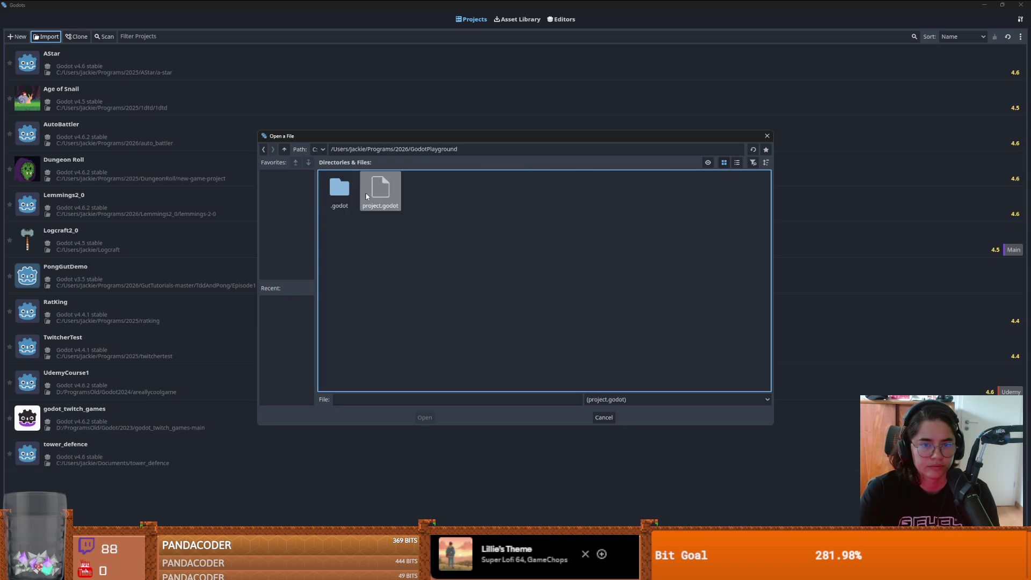
{"action": "left_click", "coordinate": [378, 194]}
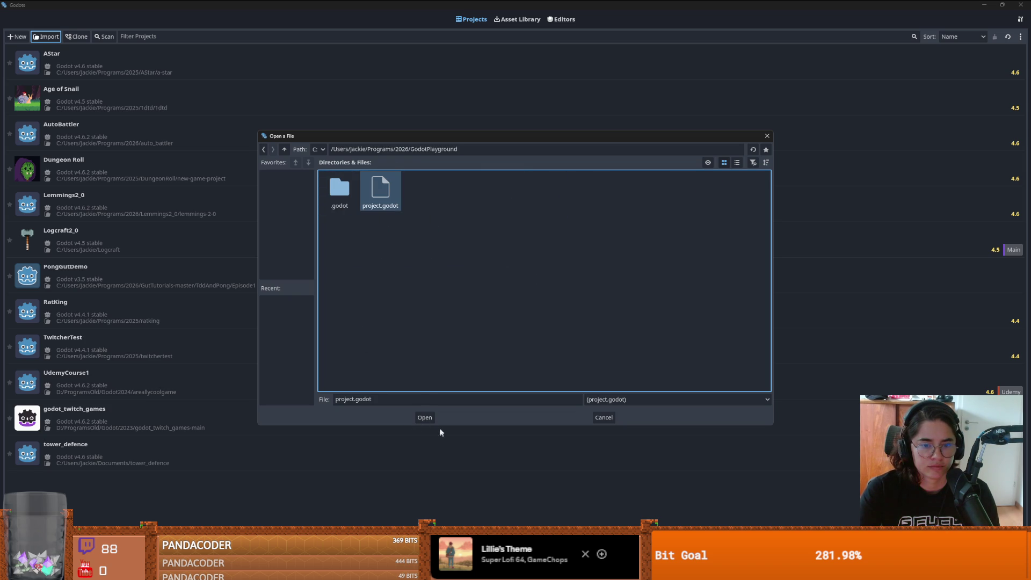
{"action": "left_click", "coordinate": [424, 417]}
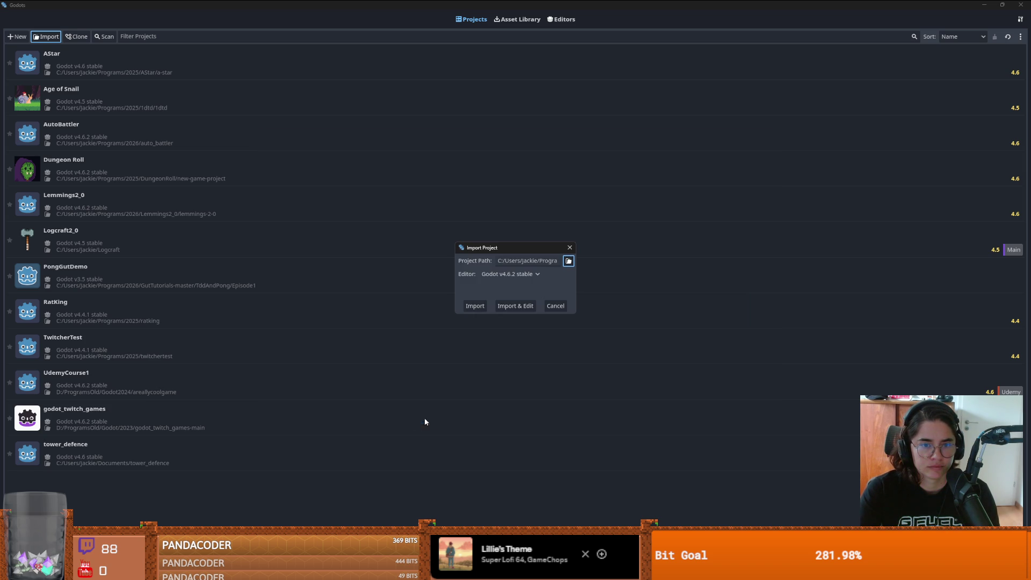
{"action": "left_click", "coordinate": [482, 304]}
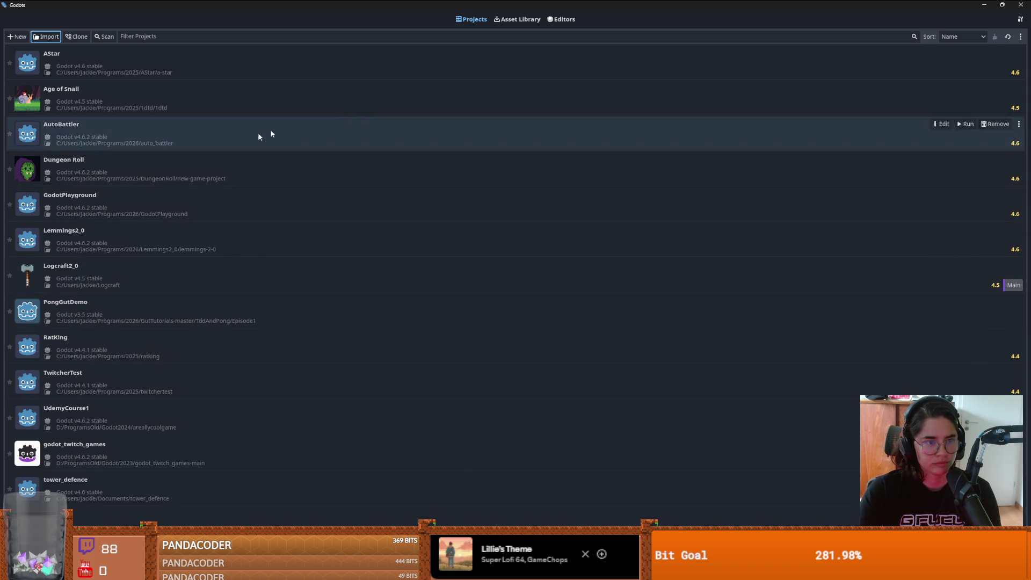
Step: Open the Lemmings2_0 project in the editor and dismiss the Twitcher setup window
{"action": "left_click", "coordinate": [76, 232]}
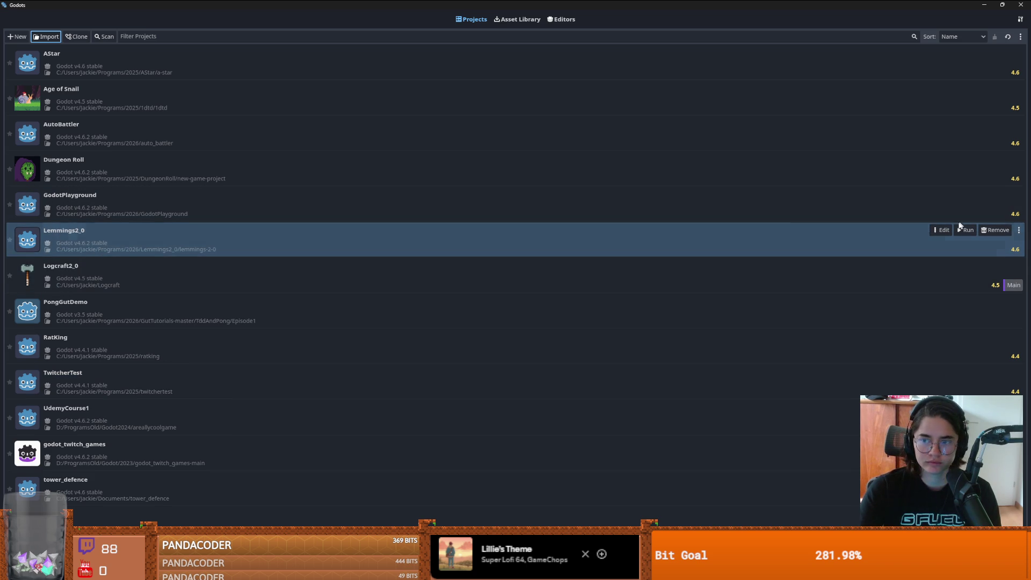
{"action": "left_click", "coordinate": [942, 230]}
{"action": "left_click", "coordinate": [487, 305]}
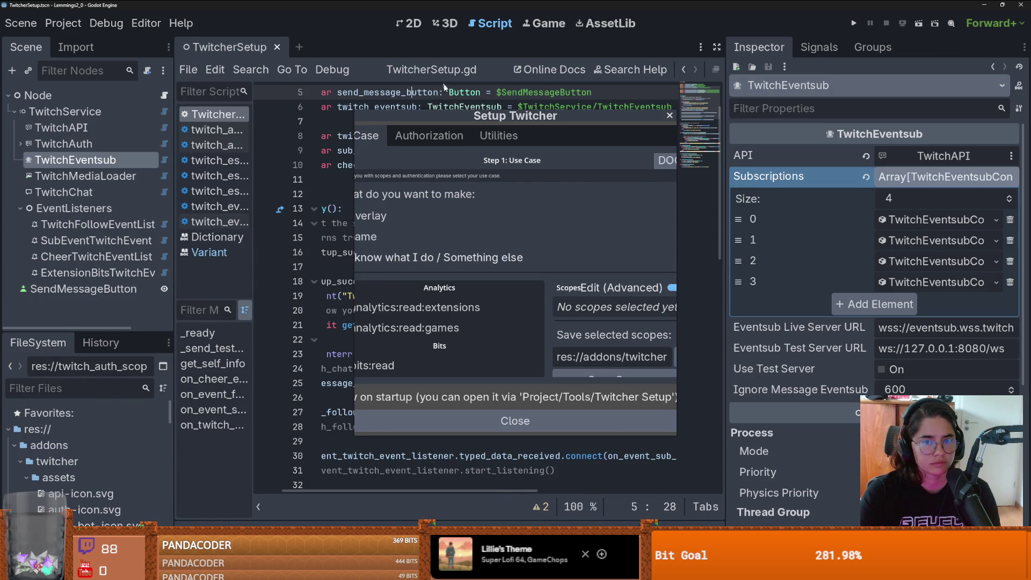
{"action": "left_click", "coordinate": [669, 117]}
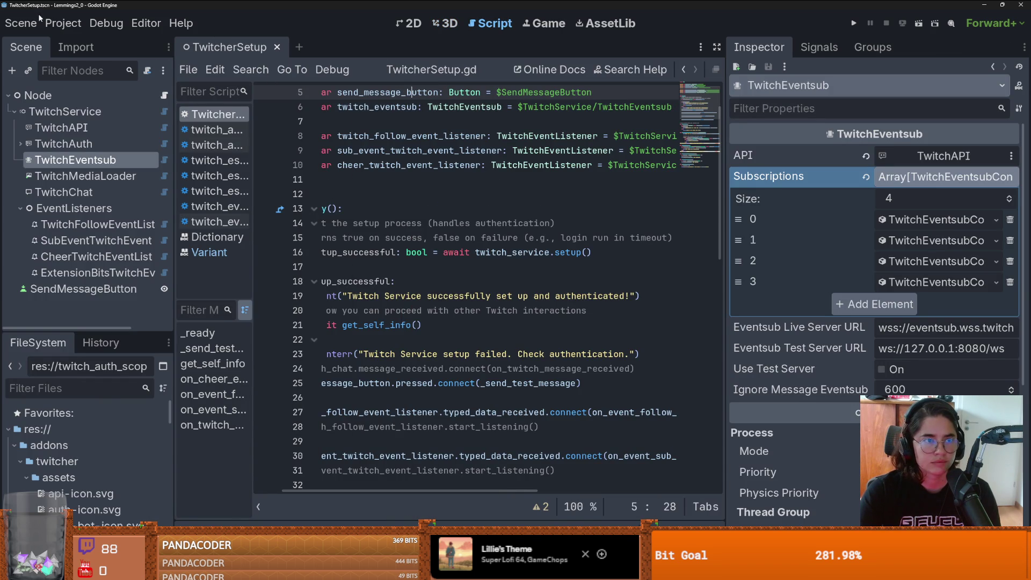
Step: Check the Application/Config/Icon path in Project Settings, currently res://icon.svg
{"action": "left_click", "coordinate": [64, 24]}
{"action": "left_click", "coordinate": [91, 39]}
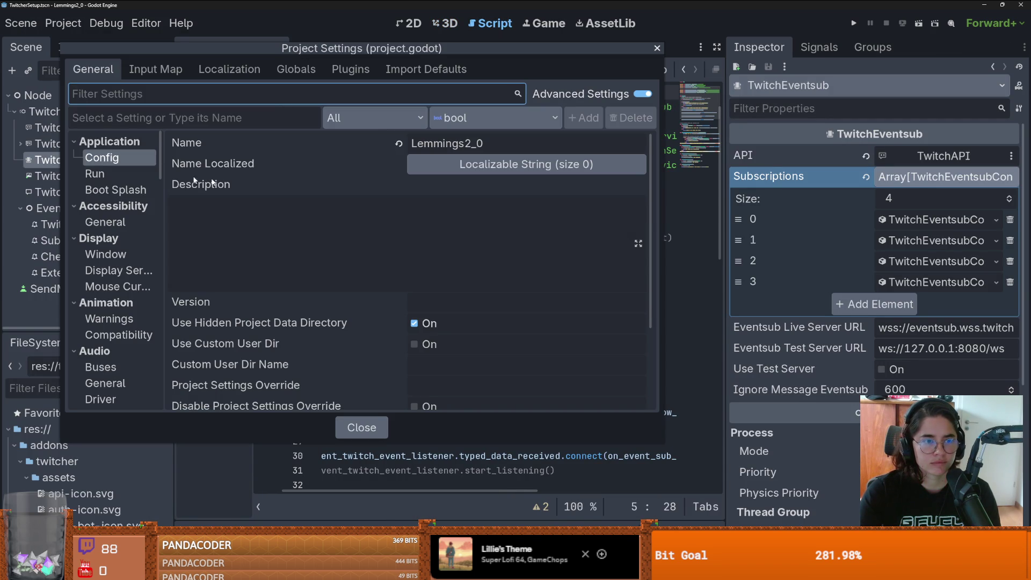
{"action": "scroll", "coordinate": [422, 224], "scroll_direction": "down", "scroll_amount": 4}
{"action": "left_click", "coordinate": [466, 347]}
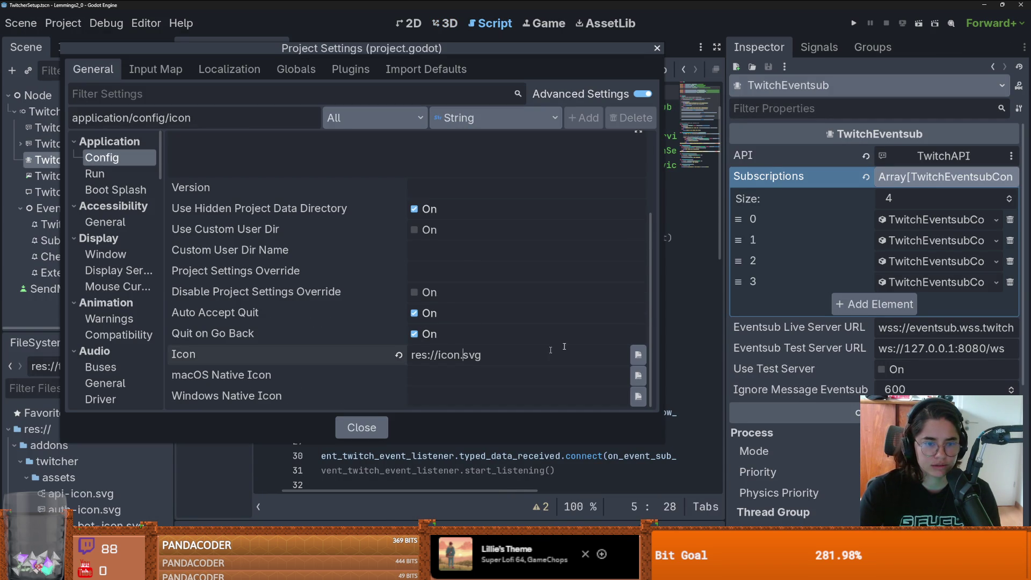
{"action": "left_click", "coordinate": [657, 48]}
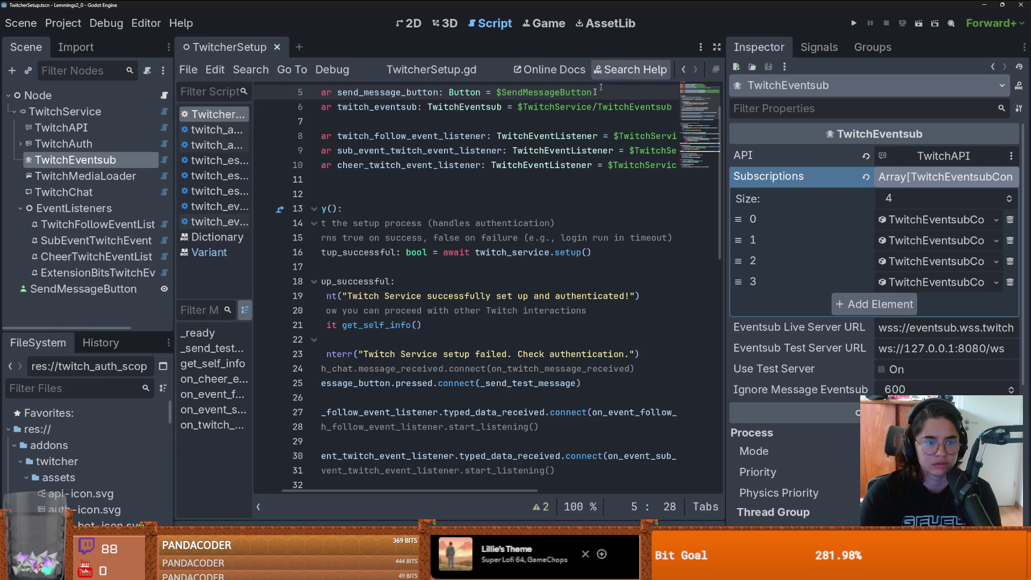
{"action": "scroll", "coordinate": [296, 375], "scroll_direction": "down", "scroll_amount": 1}
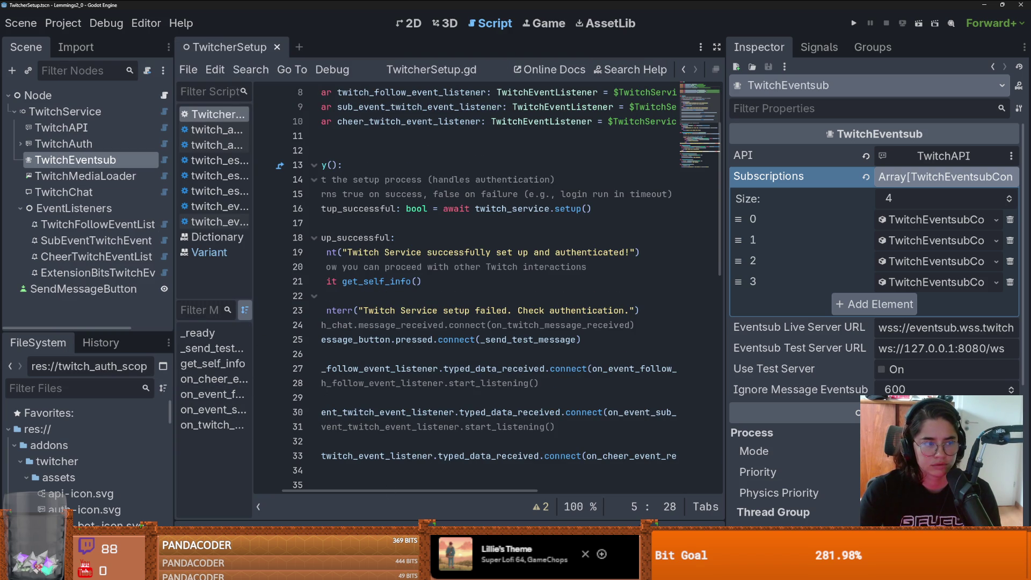
{"action": "key", "text": "alt+Tab"}
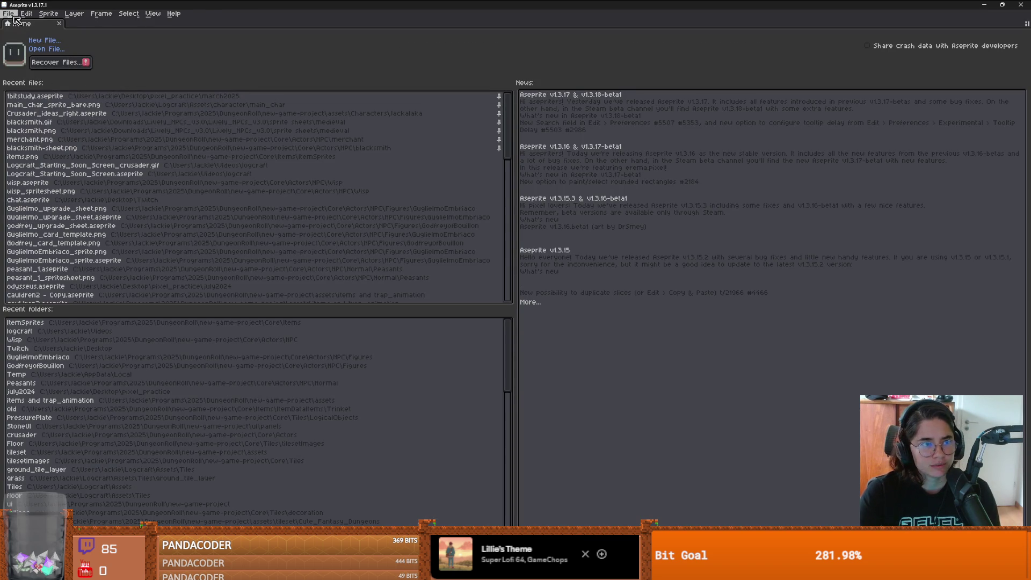
Step: Create a new sprite and shrink its canvas to 16×16 pixels
{"action": "left_click", "coordinate": [9, 14]}
{"action": "left_click", "coordinate": [22, 26]}
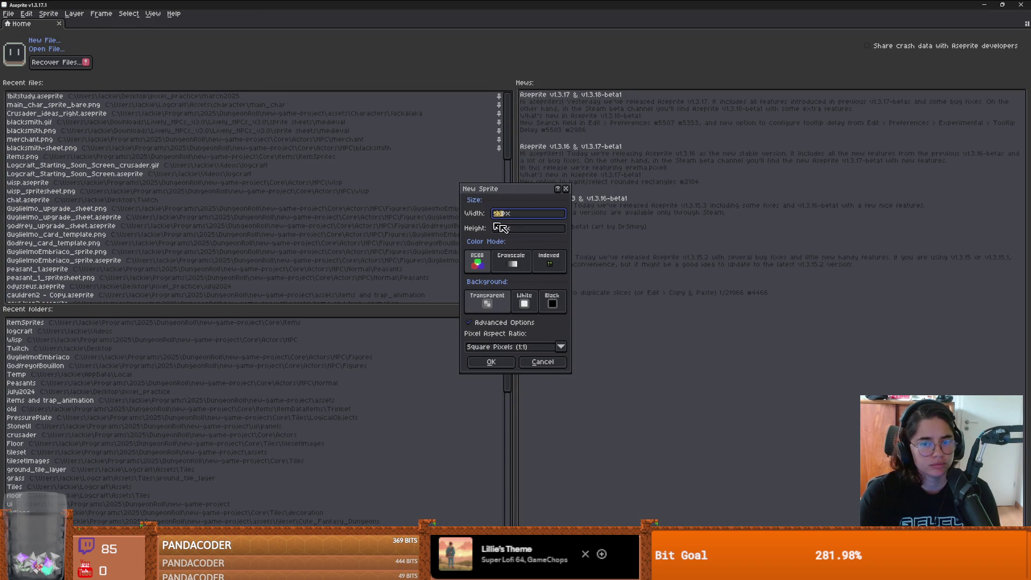
{"action": "left_click", "coordinate": [491, 362]}
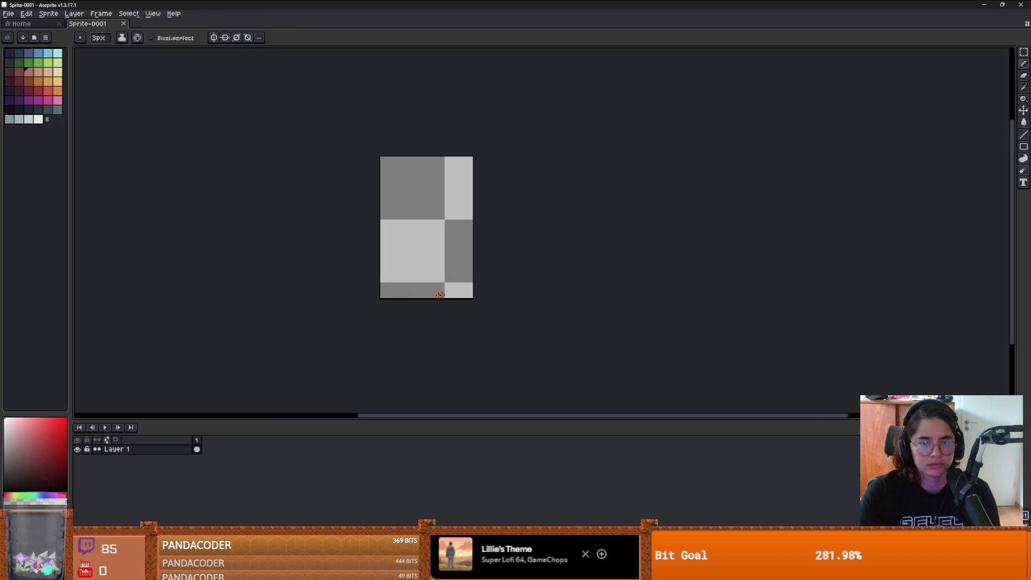
{"action": "key", "text": "ctrl+alt+c"}
{"action": "mouse_move", "coordinate": [480, 307]}
{"action": "left_mouse_down"}
{"action": "mouse_move", "coordinate": [474, 294]}
{"action": "mouse_move", "coordinate": [488, 281]}
{"action": "mouse_move", "coordinate": [444, 232]}
{"action": "mouse_move", "coordinate": [450, 225]}
{"action": "left_mouse_up"}
{"action": "key", "text": "Return"}
Step: Bucket-fill the canvas with white
{"action": "scroll", "coordinate": [462, 193], "scroll_direction": "up", "scroll_amount": 3}
{"action": "left_click", "coordinate": [389, 228]}
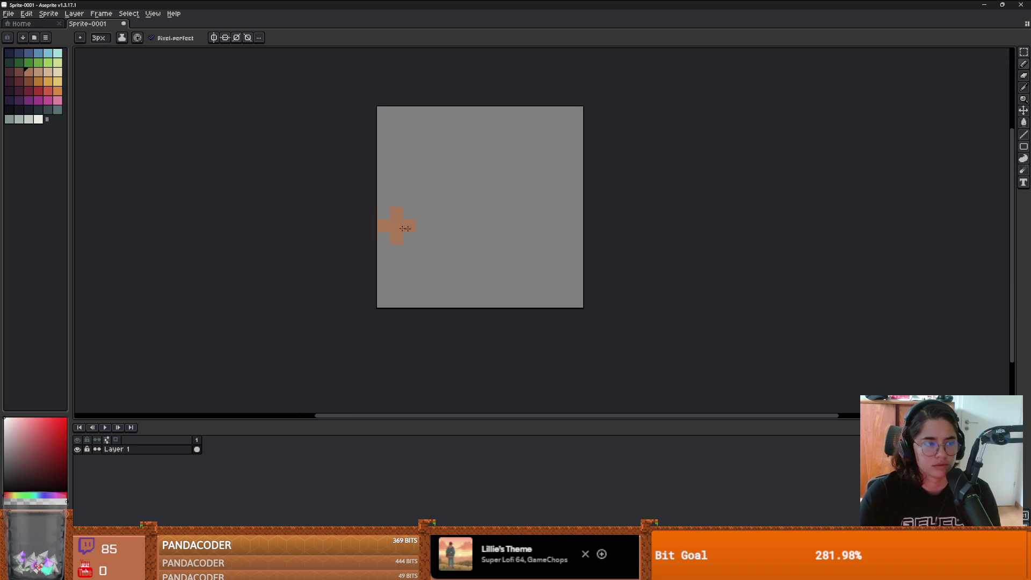
{"action": "left_click", "coordinate": [45, 73]}
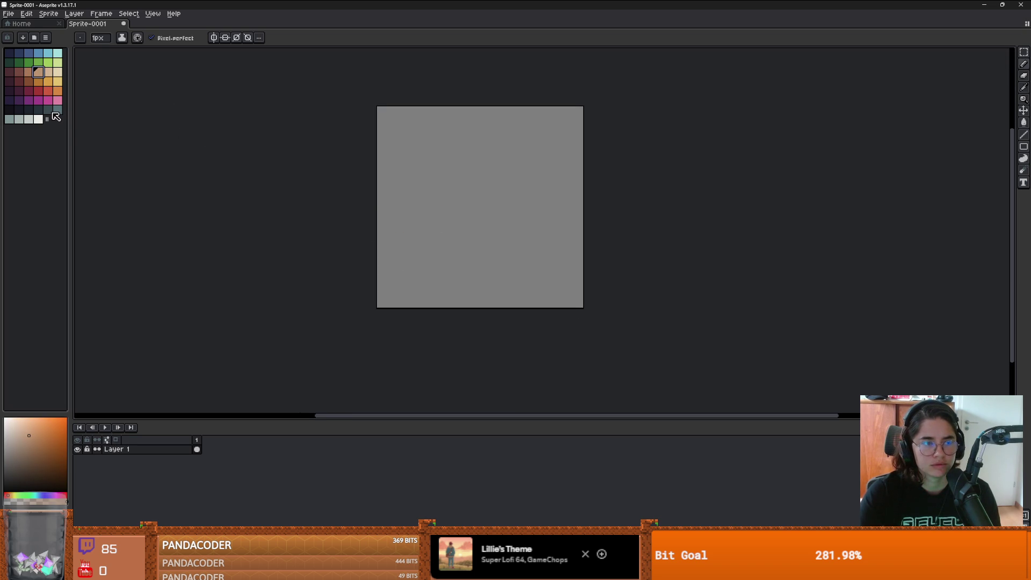
{"action": "left_click", "coordinate": [38, 119]}
{"action": "key", "text": "g"}
{"action": "left_click", "coordinate": [510, 196]}
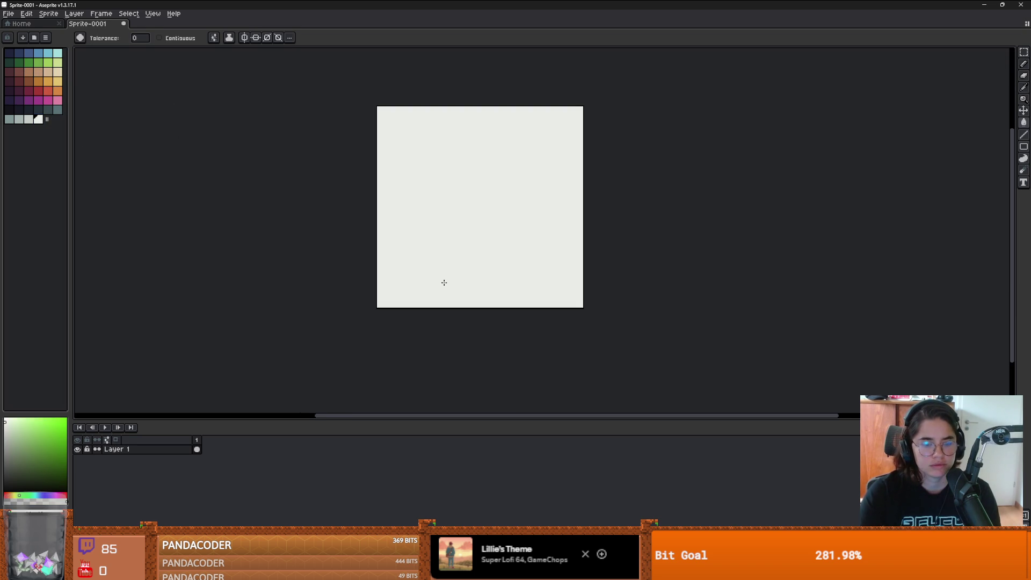
Step: Add Layer 2 and set up a brown pencil at 2px
{"action": "key", "text": "ctrl+n"}
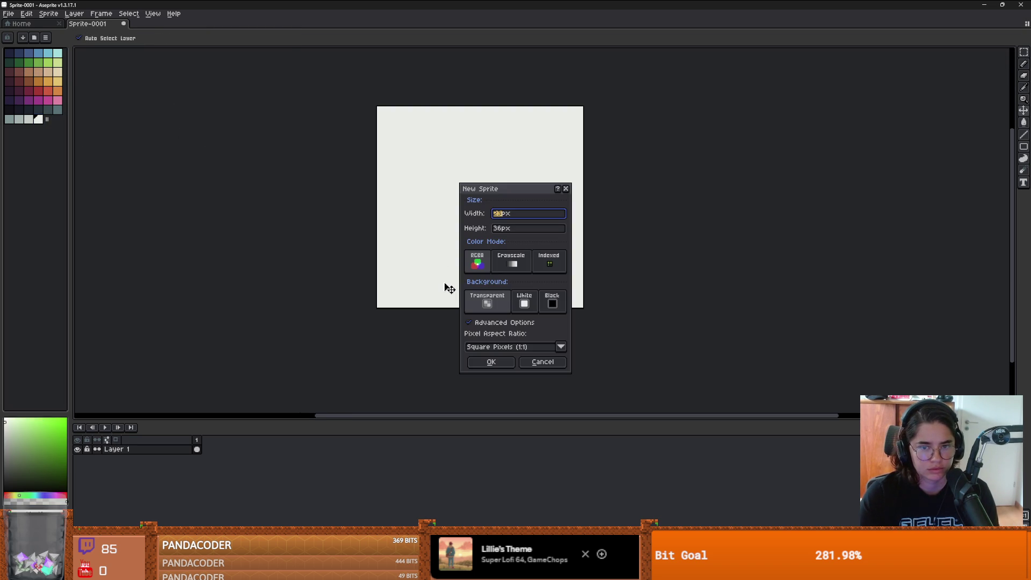
{"action": "key", "text": "Escape"}
{"action": "key", "text": "ctrl+shift+n"}
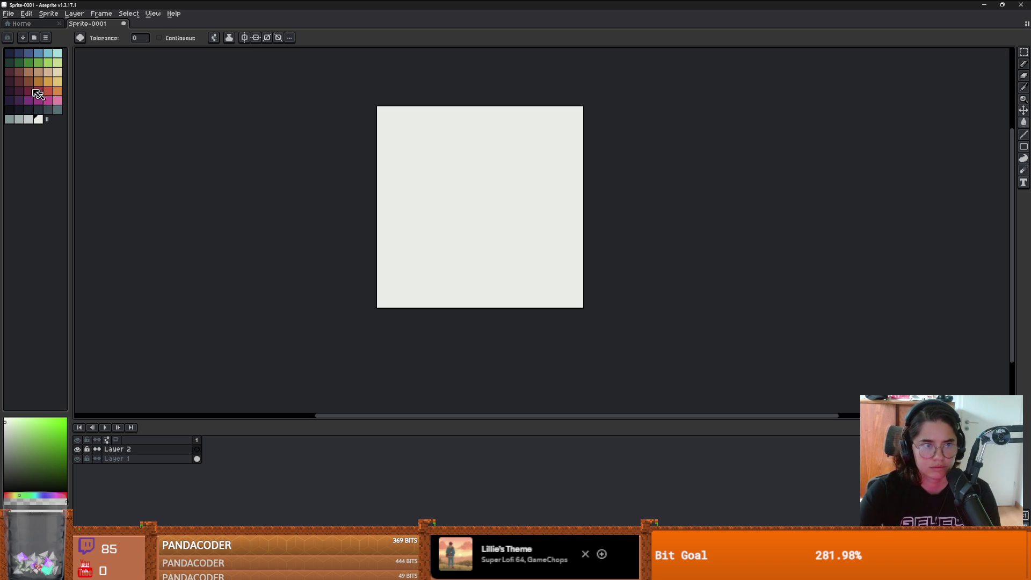
{"action": "left_click", "coordinate": [29, 78]}
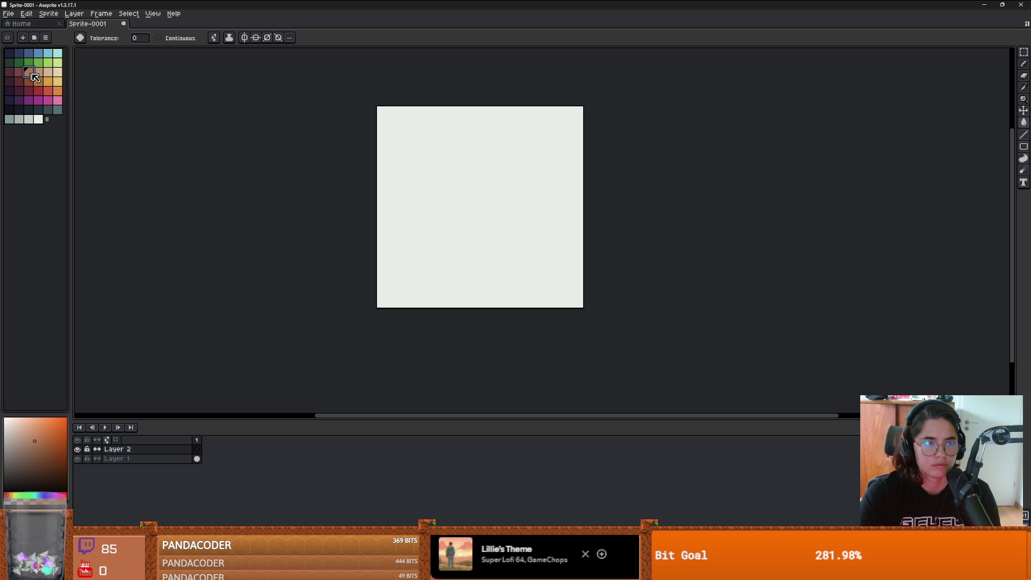
{"action": "key", "text": "b"}
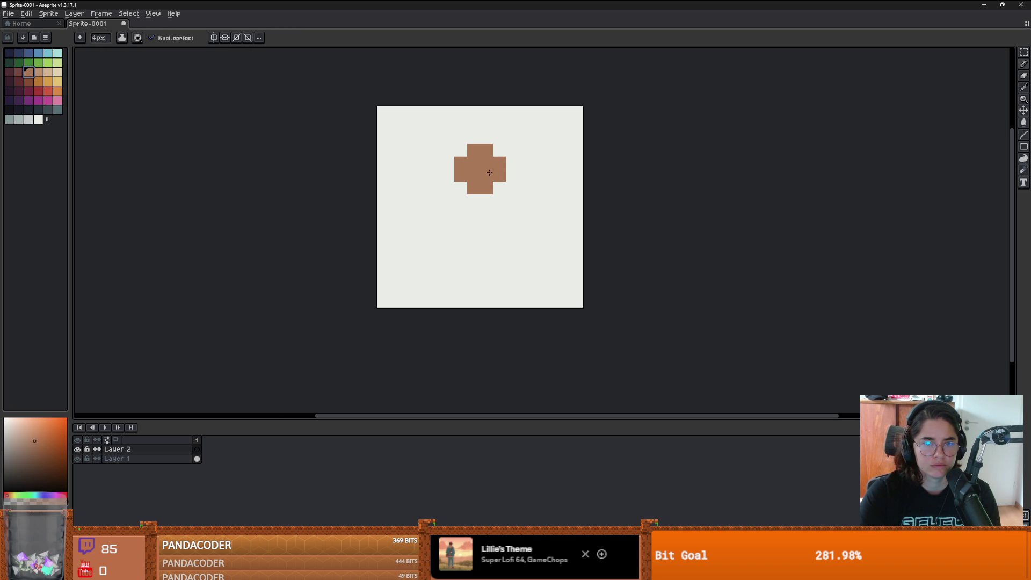
{"action": "key", "text": "minus"}
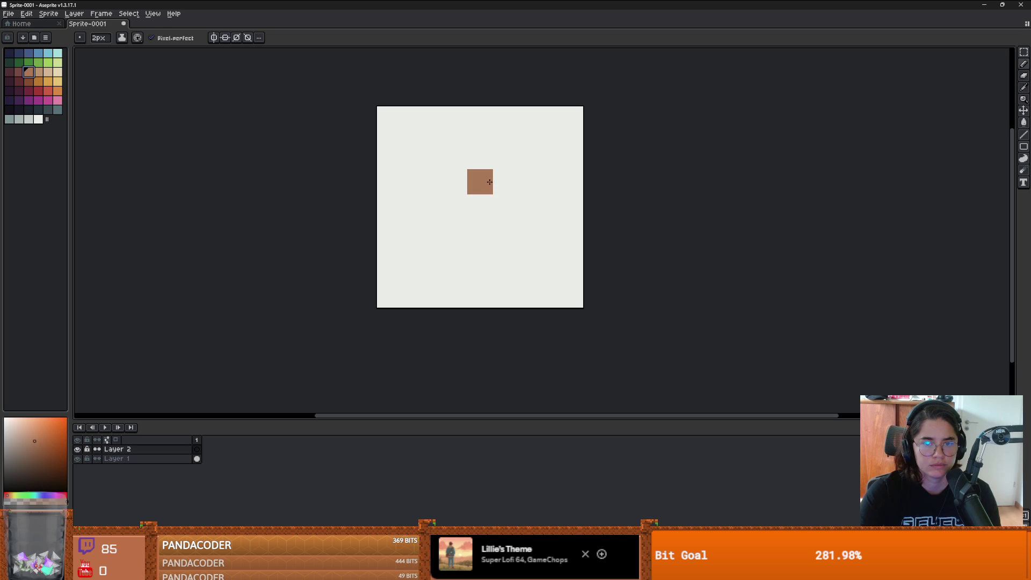
Step: Block out the brown hair shape with the 2px pencil, erasing the excess top row
{"action": "left_click", "coordinate": [487, 178]}
{"action": "scroll", "coordinate": [487, 178], "scroll_direction": "up", "scroll_amount": 3}
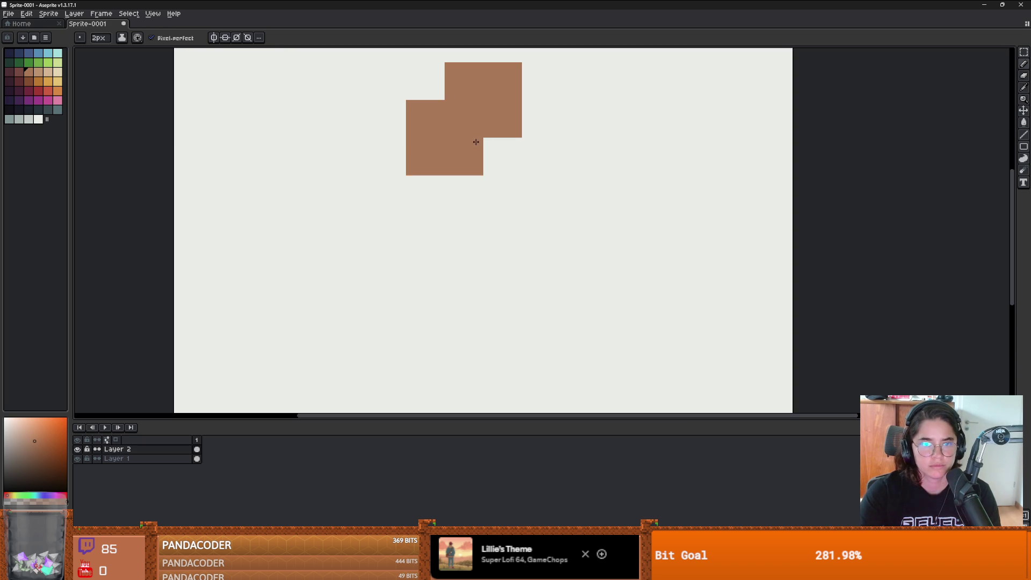
{"action": "left_click", "coordinate": [469, 121]}
{"action": "scroll", "coordinate": [523, 185], "scroll_direction": "down", "scroll_amount": 2}
{"action": "left_click_drag", "start_coordinate": [523, 184], "coordinate": [531, 200]}
{"action": "left_click", "coordinate": [517, 141]}
{"action": "left_click", "coordinate": [496, 123]}
{"action": "left_click", "coordinate": [516, 103]}
{"action": "key", "text": "ctrl+z"}
{"action": "key", "text": "e"}
{"action": "left_click_drag", "start_coordinate": [517, 113], "coordinate": [448, 113]}
{"action": "key", "text": "b"}
{"action": "left_click_drag", "start_coordinate": [509, 180], "coordinate": [509, 243]}
{"action": "key", "text": "ctrl+z"}
{"action": "key", "text": "ctrl+z"}
{"action": "key", "text": "ctrl+z"}
{"action": "key", "text": "minus"}
Step: Switch to a 1px pencil, outline the body and paint its lower block crimson
{"action": "left_click_drag", "start_coordinate": [523, 207], "coordinate": [487, 208]}
{"action": "left_click", "coordinate": [525, 227]}
{"action": "left_click_drag", "start_coordinate": [525, 245], "coordinate": [493, 221]}
{"action": "left_click", "coordinate": [490, 240]}
{"action": "left_click", "coordinate": [32, 56]}
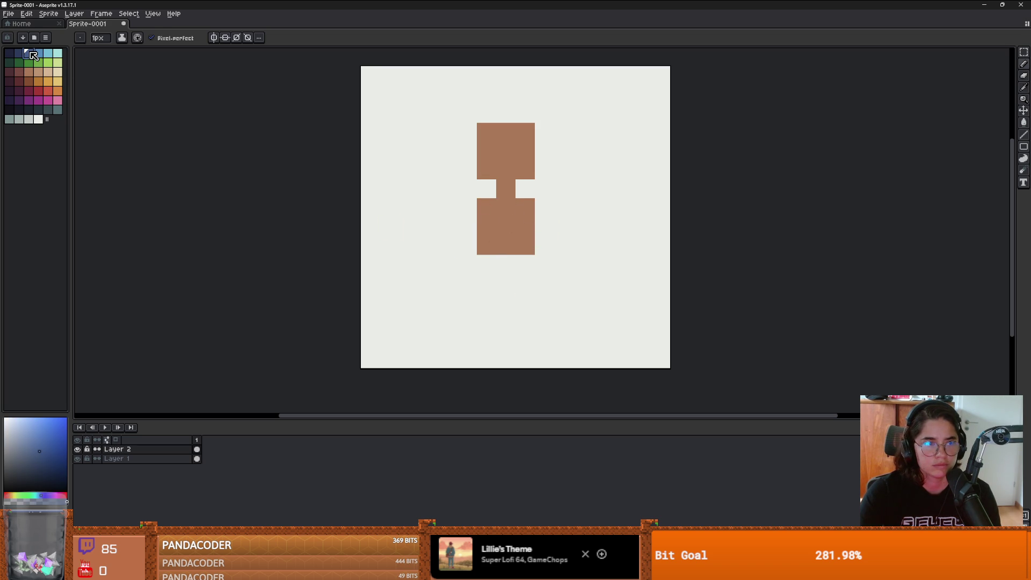
{"action": "left_click", "coordinate": [29, 91]}
{"action": "key", "text": "g"}
{"action": "left_click", "coordinate": [487, 209]}
{"action": "key", "text": "ctrl+z"}
{"action": "key", "text": "b"}
{"action": "mouse_move", "coordinate": [490, 210]}
{"action": "left_mouse_down"}
{"action": "mouse_move", "coordinate": [486, 229]}
{"action": "mouse_move", "coordinate": [506, 207]}
{"action": "mouse_move", "coordinate": [525, 206]}
{"action": "mouse_move", "coordinate": [523, 233]}
{"action": "left_mouse_up"}
Step: Paint the head's top row and side pixels dark purple
{"action": "scroll", "coordinate": [523, 232], "scroll_direction": "down", "scroll_amount": 3}
{"action": "left_click", "coordinate": [9, 90]}
{"action": "scroll", "coordinate": [535, 183], "scroll_direction": "up", "scroll_amount": 2}
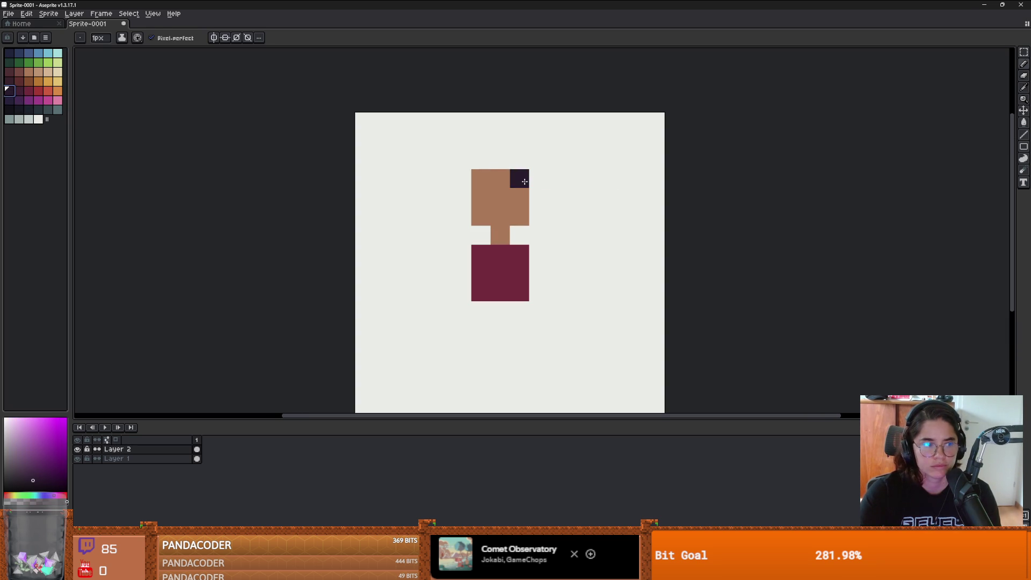
{"action": "left_click_drag", "start_coordinate": [524, 181], "coordinate": [479, 179]}
{"action": "scroll", "coordinate": [523, 210], "scroll_direction": "up", "scroll_amount": 1}
{"action": "left_click", "coordinate": [531, 160]}
{"action": "key", "text": "ctrl+z"}
{"action": "left_click", "coordinate": [546, 160]}
{"action": "left_click", "coordinate": [495, 156]}
{"action": "scroll", "coordinate": [582, 239], "scroll_direction": "down", "scroll_amount": 3}
{"action": "scroll", "coordinate": [575, 239], "scroll_direction": "up", "scroll_amount": 3}
{"action": "left_click", "coordinate": [522, 221]}
{"action": "key", "text": "ctrl+z"}
Step: Add two near-black eye pixels on the head
{"action": "left_click", "coordinate": [9, 109]}
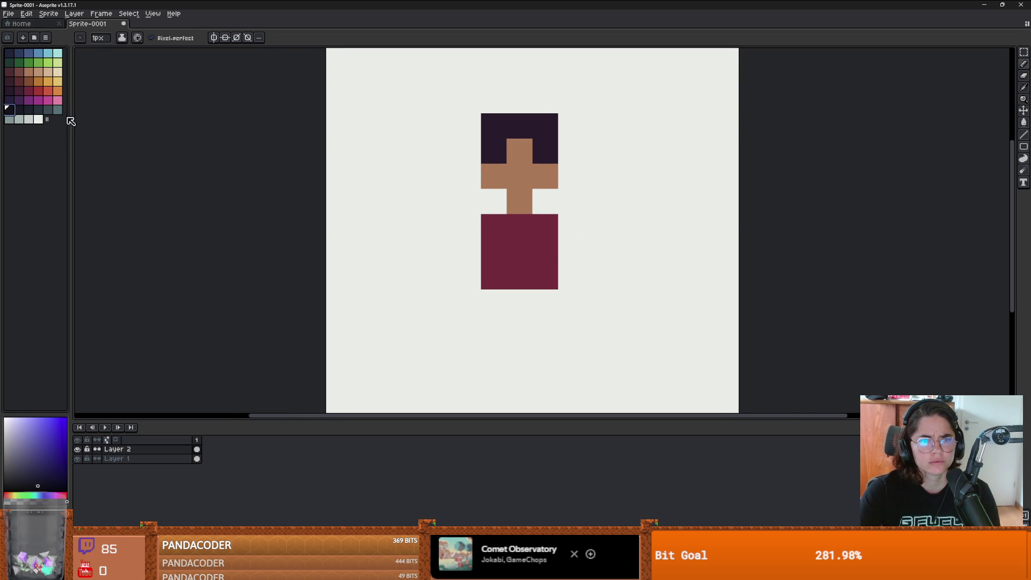
{"action": "left_click", "coordinate": [543, 148]}
{"action": "left_click", "coordinate": [494, 149]}
{"action": "scroll", "coordinate": [550, 197], "scroll_direction": "down", "scroll_amount": 3}
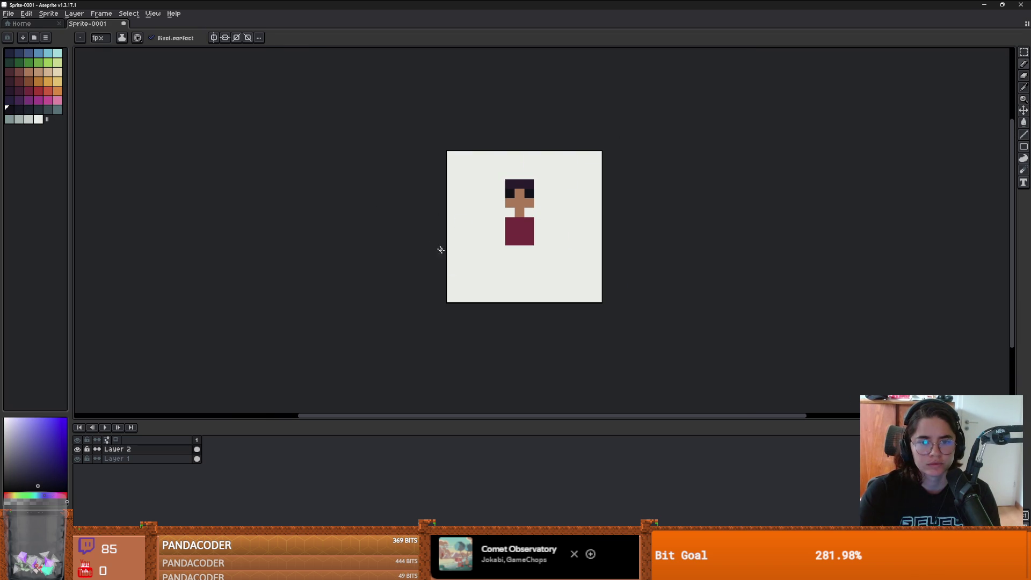
{"action": "scroll", "coordinate": [429, 236], "scroll_direction": "up", "scroll_amount": 2}
{"action": "left_click", "coordinate": [607, 168]}
{"action": "key", "text": "ctrl+z"}
Step: Draw the right arm in skin colour, bending it straight up
{"action": "left_click", "coordinate": [590, 163], "text": "alt"}
{"action": "left_click_drag", "start_coordinate": [644, 184], "coordinate": [623, 184]}
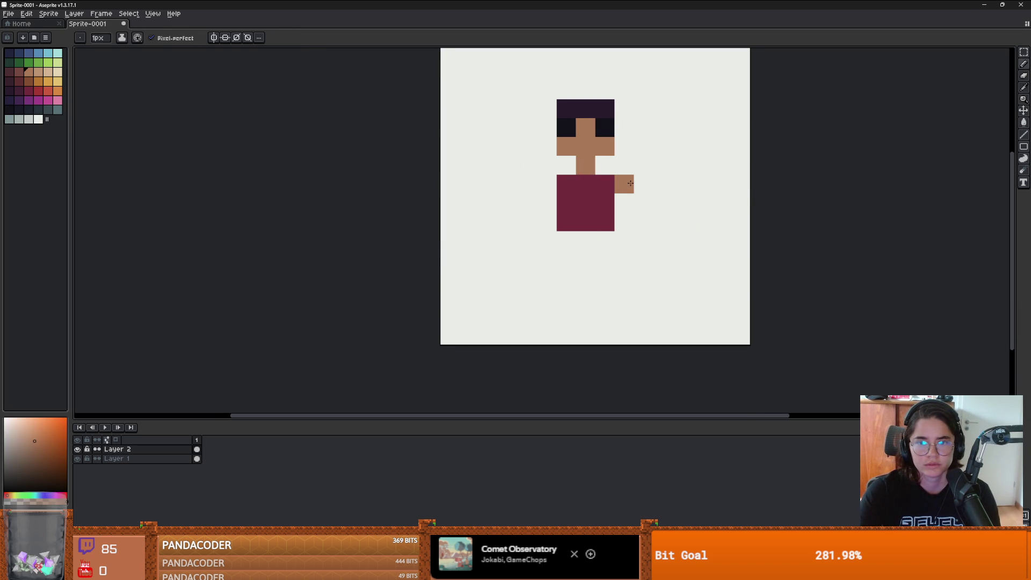
{"action": "left_click", "coordinate": [681, 166]}
{"action": "key", "text": "ctrl+z"}
{"action": "left_click", "coordinate": [663, 166]}
{"action": "left_click", "coordinate": [681, 147]}
{"action": "left_click", "coordinate": [682, 128]}
Step: Draw the raised left arm in skin colour beside the torso
{"action": "left_click", "coordinate": [543, 162]}
{"action": "key", "text": "ctrl+z"}
{"action": "left_click", "coordinate": [546, 184]}
{"action": "mouse_move", "coordinate": [528, 184]}
{"action": "left_mouse_down"}
{"action": "mouse_move", "coordinate": [500, 121]}
{"action": "mouse_move", "coordinate": [488, 125]}
{"action": "left_mouse_up"}
{"action": "key", "text": "ctrl+z"}
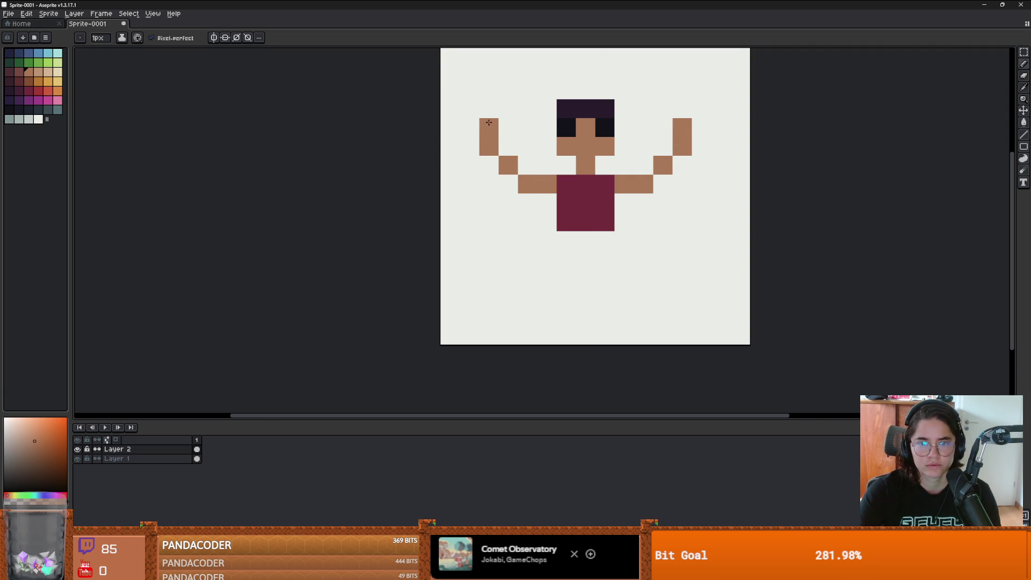
{"action": "scroll", "coordinate": [488, 122], "scroll_direction": "down", "scroll_amount": 1}
{"action": "scroll", "coordinate": [444, 191], "scroll_direction": "up", "scroll_amount": 2}
Step: Pick navy from the canvas and pencil the trouser waist, both legs and feet
{"action": "key", "text": "i"}
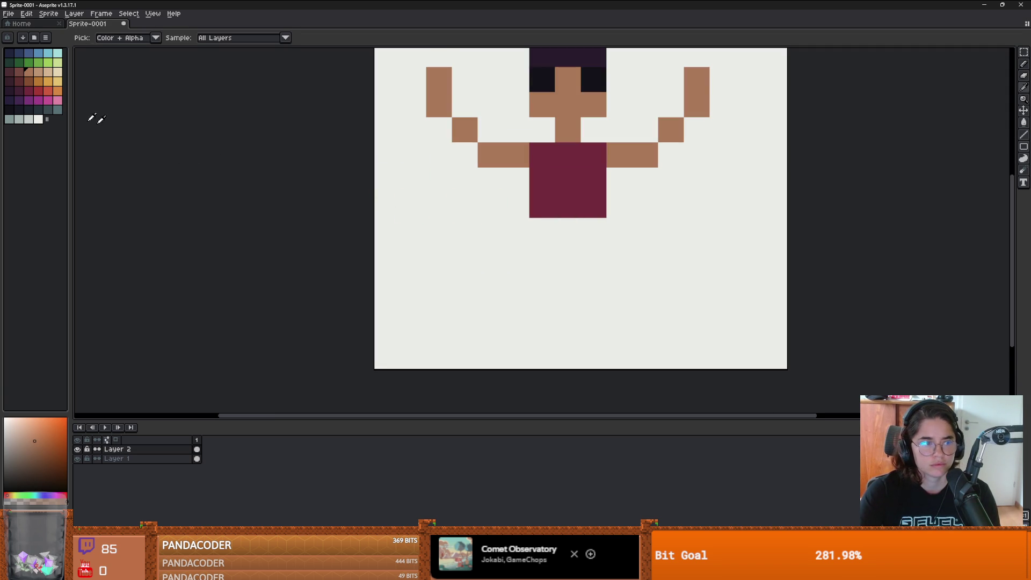
{"action": "left_click", "coordinate": [22, 55]}
{"action": "key", "text": "b"}
{"action": "mouse_move", "coordinate": [568, 230]}
{"action": "left_mouse_down"}
{"action": "mouse_move", "coordinate": [547, 228]}
{"action": "mouse_move", "coordinate": [593, 298]}
{"action": "mouse_move", "coordinate": [593, 330]}
{"action": "left_mouse_up"}
{"action": "left_click_drag", "start_coordinate": [542, 252], "coordinate": [542, 333]}
{"action": "scroll", "coordinate": [587, 326], "scroll_direction": "down", "scroll_amount": 3}
{"action": "scroll", "coordinate": [597, 333], "scroll_direction": "up", "scroll_amount": 3}
{"action": "left_click", "coordinate": [606, 320]}
{"action": "left_click", "coordinate": [503, 320]}
{"action": "scroll", "coordinate": [499, 301], "scroll_direction": "right", "scroll_amount": 1}
Step: Paint red-brown shoes on both feet, undoing one stray pixel
{"action": "left_click", "coordinate": [19, 80]}
{"action": "left_click", "coordinate": [608, 314]}
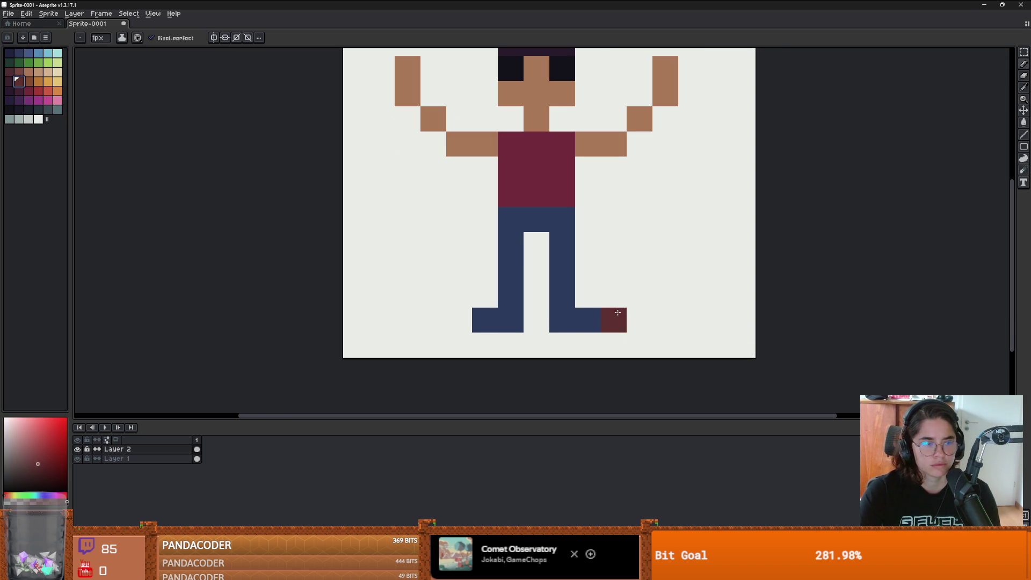
{"action": "key", "text": "ctrl+z"}
{"action": "left_click", "coordinate": [568, 316]}
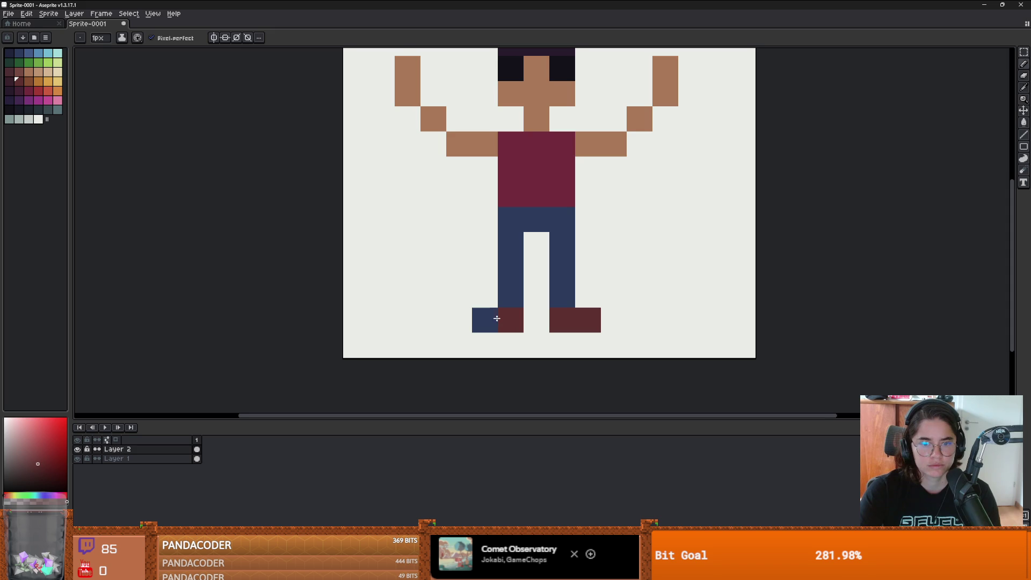
{"action": "left_click", "coordinate": [486, 320]}
{"action": "scroll", "coordinate": [551, 306], "scroll_direction": "down", "scroll_amount": 2}
{"action": "left_click", "coordinate": [552, 306]}
{"action": "scroll", "coordinate": [538, 189], "scroll_direction": "up", "scroll_amount": 1}
Step: Repaint the hair red-brown, remove stray pixels by the shirt, and fill the right elbow with skin
{"action": "left_click_drag", "start_coordinate": [555, 169], "coordinate": [512, 169]}
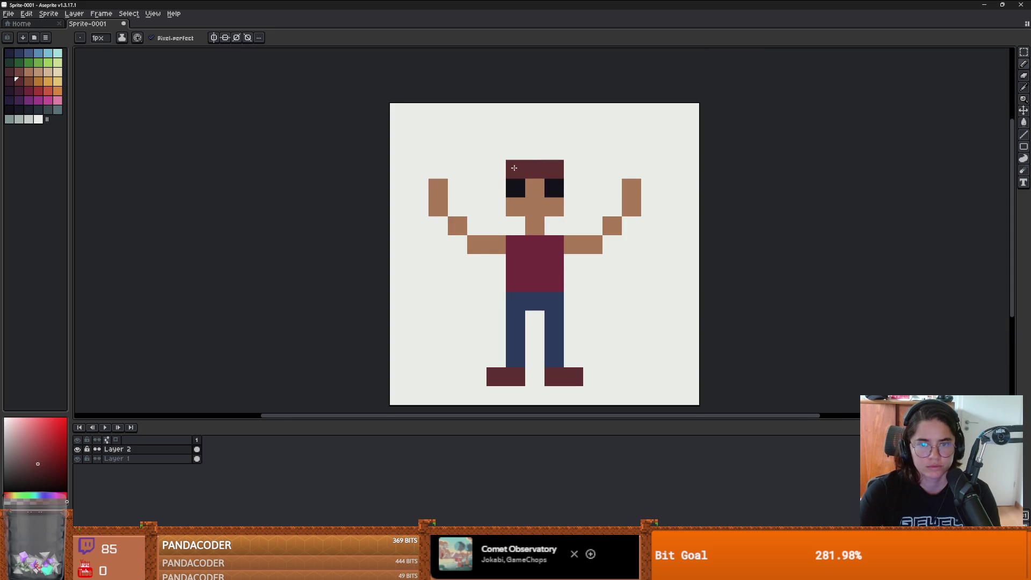
{"action": "scroll", "coordinate": [587, 225], "scroll_direction": "down", "scroll_amount": 1}
{"action": "scroll", "coordinate": [587, 225], "scroll_direction": "down", "scroll_amount": 1}
{"action": "left_click", "coordinate": [575, 255]}
{"action": "scroll", "coordinate": [576, 255], "scroll_direction": "up", "scroll_amount": 3}
{"action": "scroll", "coordinate": [575, 255], "scroll_direction": "down", "scroll_amount": 2}
{"action": "key", "text": "ctrl+z"}
{"action": "left_click", "coordinate": [577, 256]}
{"action": "scroll", "coordinate": [577, 256], "scroll_direction": "up", "scroll_amount": 3}
{"action": "scroll", "coordinate": [572, 243], "scroll_direction": "down", "scroll_amount": 3}
{"action": "key", "text": "ctrl+z"}
{"action": "scroll", "coordinate": [572, 243], "scroll_direction": "up", "scroll_amount": 1}
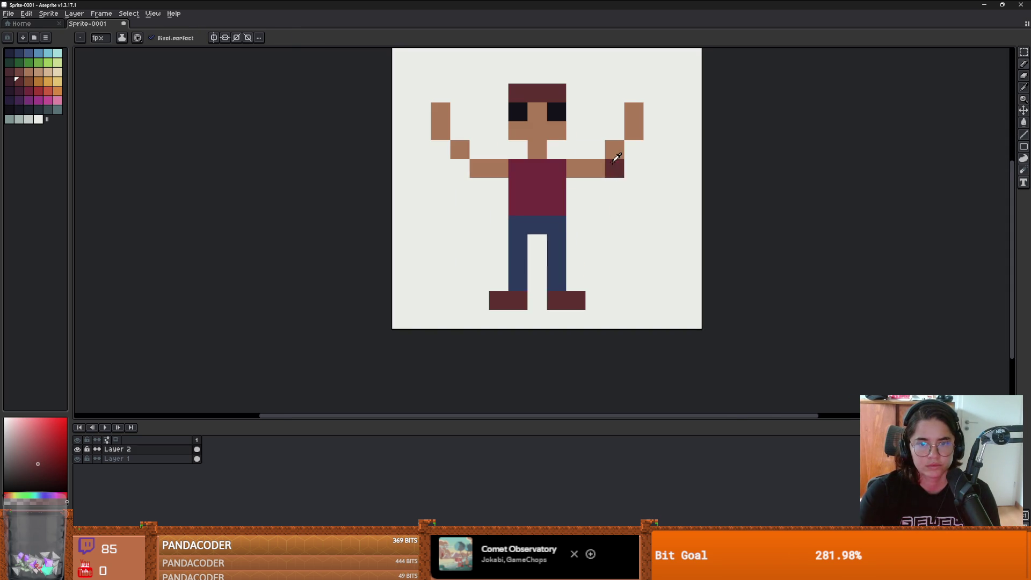
{"action": "left_click", "coordinate": [614, 153], "text": "alt"}
{"action": "left_click", "coordinate": [609, 170]}
{"action": "scroll", "coordinate": [610, 169], "scroll_direction": "down", "scroll_amount": 3}
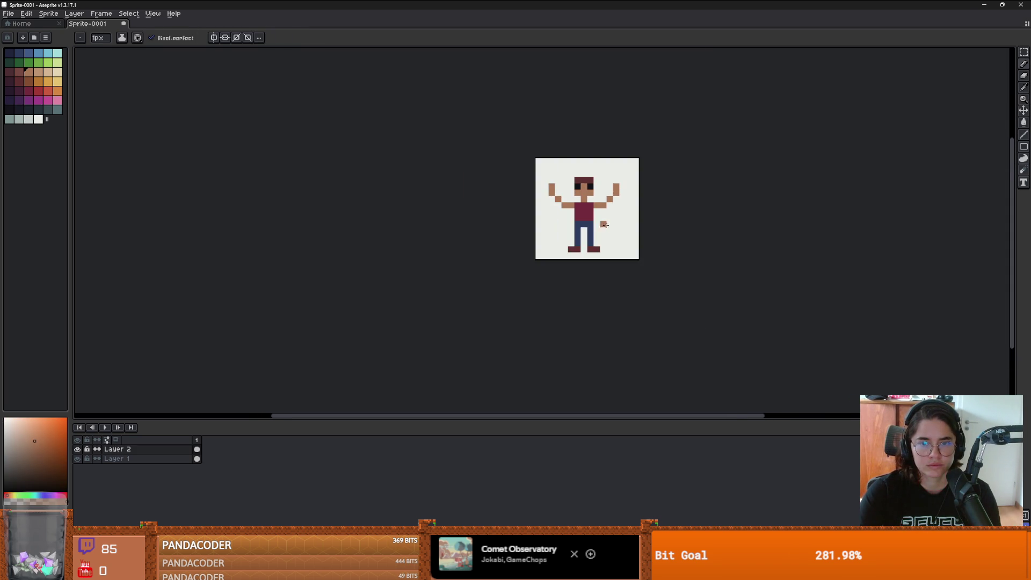
{"action": "scroll", "coordinate": [553, 252], "scroll_direction": "up", "scroll_amount": 1}
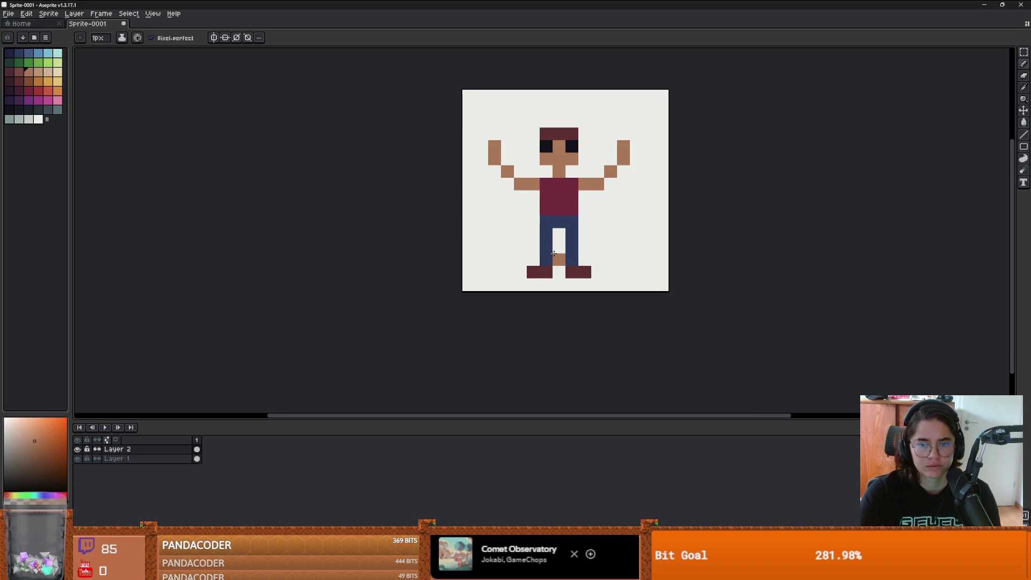
Step: Draw a green grass row along the bottom on background Layer 1
{"action": "left_click", "coordinate": [28, 62]}
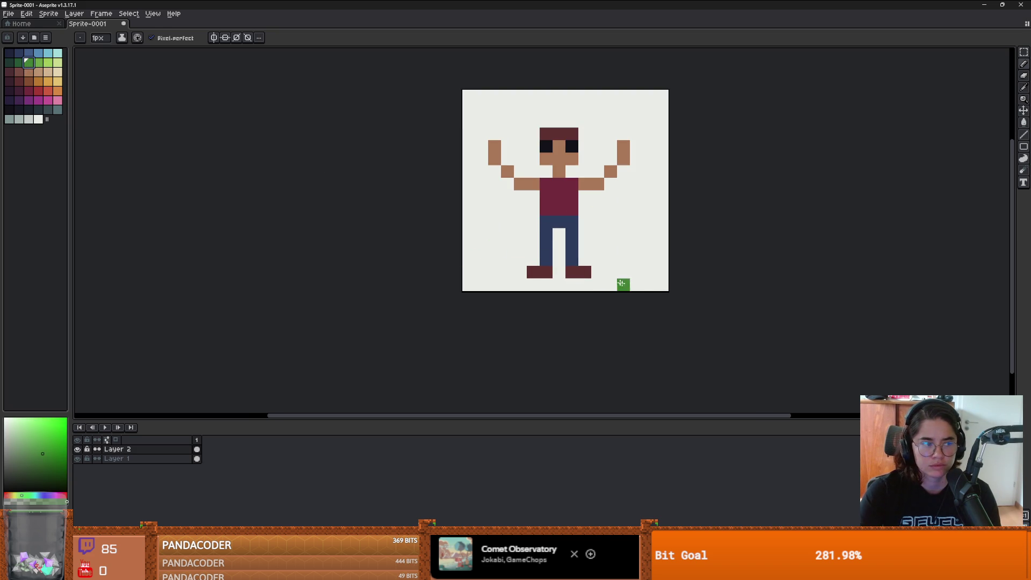
{"action": "mouse_move", "coordinate": [662, 285]}
{"action": "left_mouse_down"}
{"action": "mouse_move", "coordinate": [442, 290]}
{"action": "mouse_move", "coordinate": [512, 289]}
{"action": "left_mouse_up"}
{"action": "scroll", "coordinate": [617, 290], "scroll_direction": "down", "scroll_amount": 1}
{"action": "scroll", "coordinate": [590, 268], "scroll_direction": "up", "scroll_amount": 1}
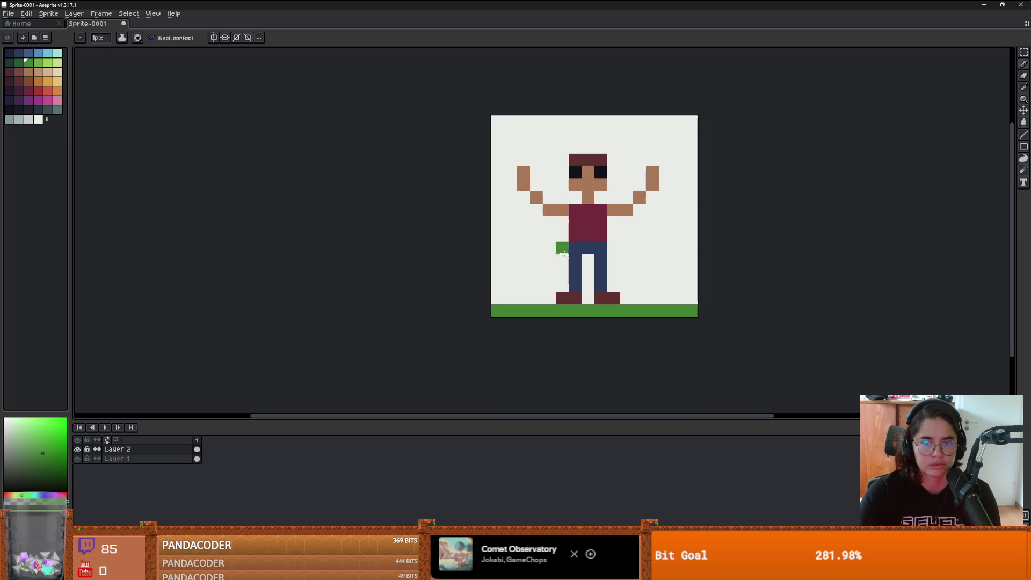
{"action": "left_click", "coordinate": [29, 53]}
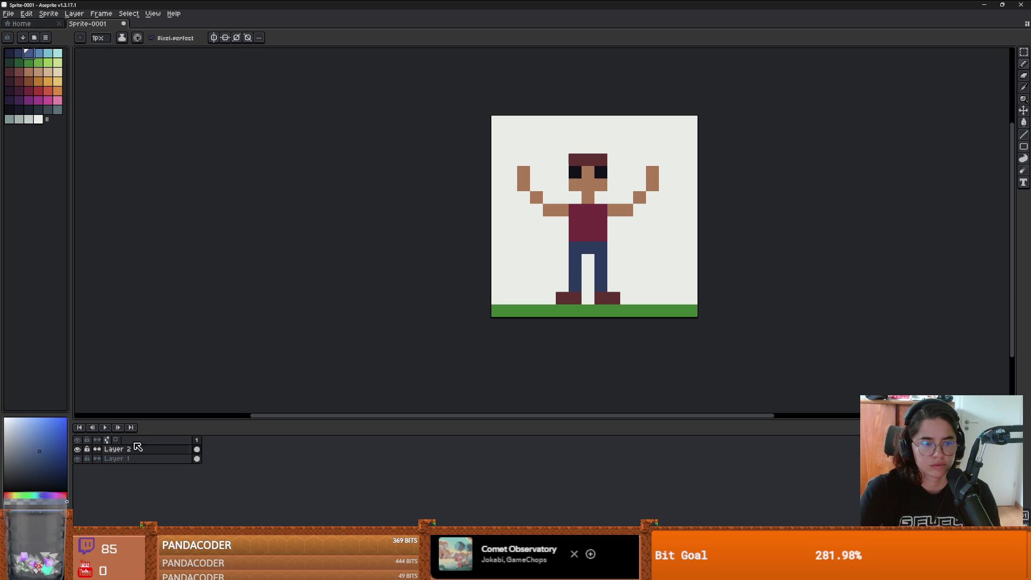
{"action": "key", "text": "ctrl+z"}
{"action": "left_click", "coordinate": [158, 460]}
{"action": "left_click", "coordinate": [28, 62]}
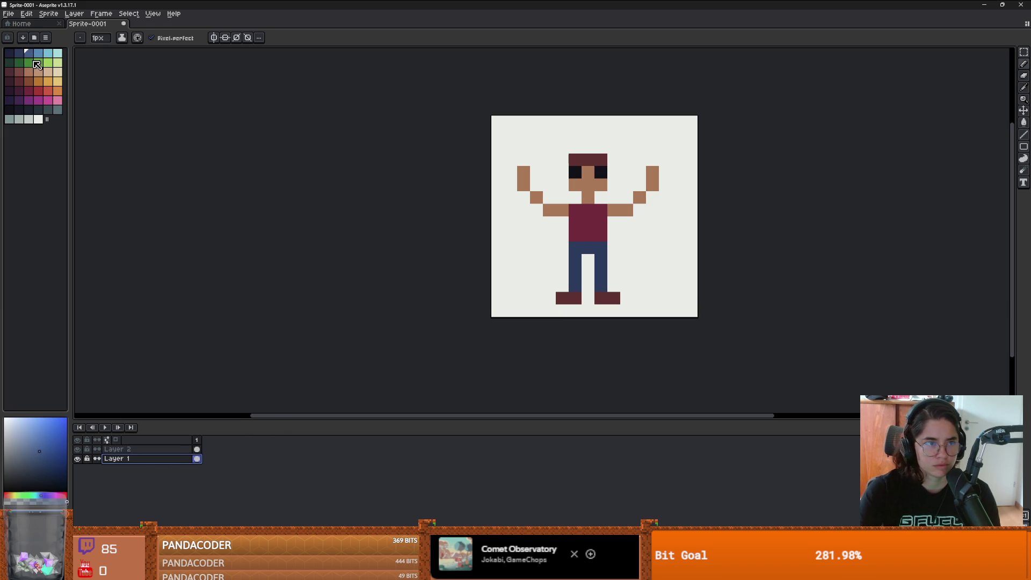
{"action": "key", "text": "g"}
{"action": "left_click", "coordinate": [672, 313]}
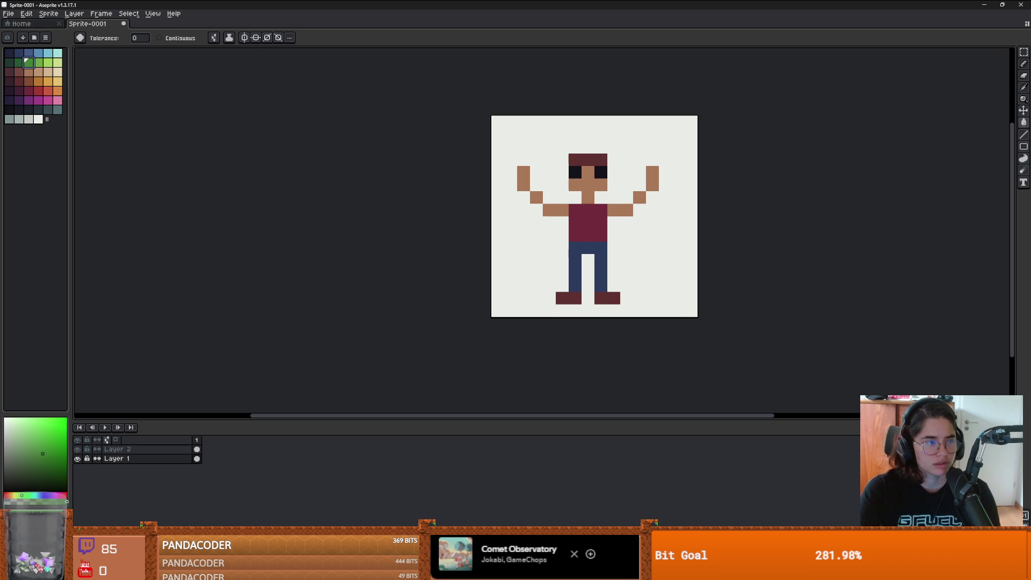
{"action": "left_click", "coordinate": [694, 314]}
{"action": "key", "text": "ctrl+z"}
{"action": "key", "text": "b"}
{"action": "left_click_drag", "start_coordinate": [695, 315], "coordinate": [487, 308]}
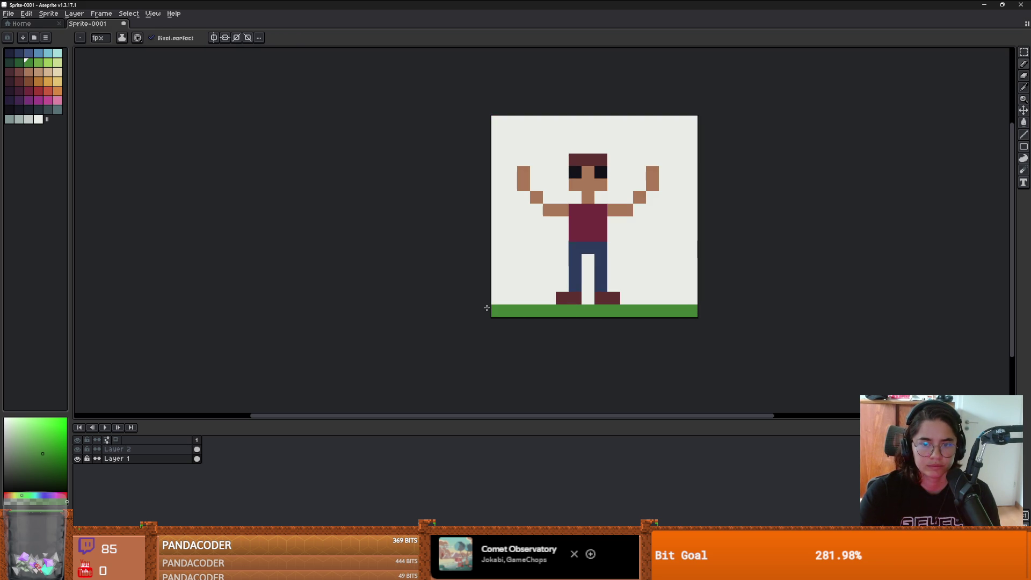
Step: Bucket-fill the white background blue, then undo the fill
{"action": "left_click", "coordinate": [32, 53]}
{"action": "key", "text": "g"}
{"action": "left_click", "coordinate": [499, 163]}
{"action": "key", "text": "ctrl+z"}
Step: Refill the sky blue and paint white 2px cloud blocks across the top
{"action": "left_click", "coordinate": [534, 147]}
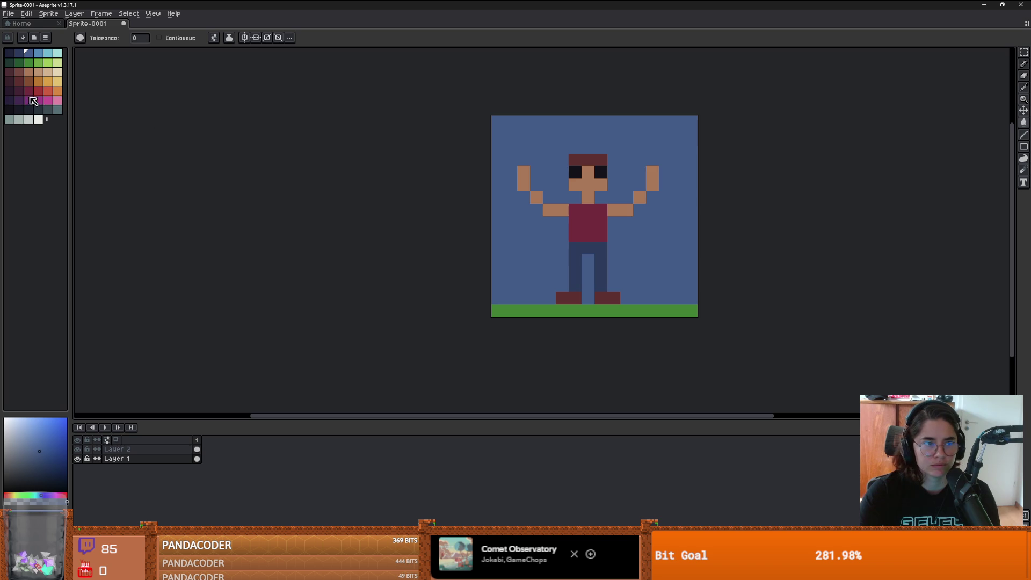
{"action": "left_click", "coordinate": [39, 119]}
{"action": "key", "text": "b"}
{"action": "left_click", "coordinate": [536, 133]}
{"action": "left_click", "coordinate": [542, 141]}
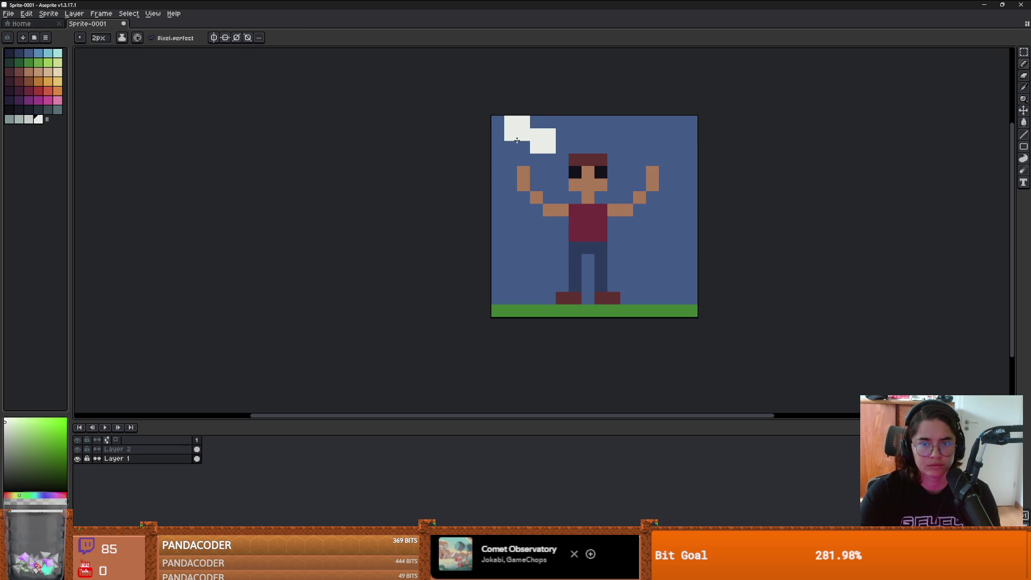
{"action": "left_click", "coordinate": [507, 142]}
{"action": "mouse_move", "coordinate": [654, 141]}
{"action": "left_mouse_down"}
{"action": "mouse_move", "coordinate": [684, 141]}
{"action": "mouse_move", "coordinate": [667, 134]}
{"action": "mouse_move", "coordinate": [675, 105]}
{"action": "mouse_move", "coordinate": [599, 104]}
{"action": "mouse_move", "coordinate": [606, 90]}
{"action": "mouse_move", "coordinate": [505, 91]}
{"action": "left_mouse_up"}
{"action": "left_click", "coordinate": [676, 116]}
{"action": "left_click", "coordinate": [623, 104]}
Step: Reduce the brush to 1px and choose a pale greenish shade for cloud shading
{"action": "scroll", "coordinate": [542, 108], "scroll_direction": "down", "scroll_amount": 1}
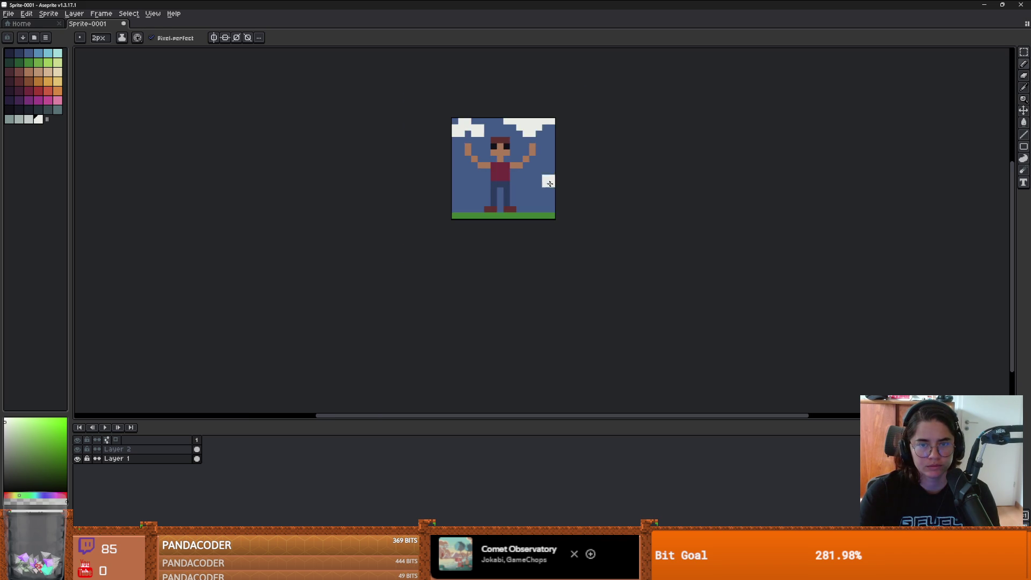
{"action": "scroll", "coordinate": [549, 110], "scroll_direction": "up", "scroll_amount": 1}
{"action": "key", "text": "minus"}
{"action": "scroll", "coordinate": [553, 116], "scroll_direction": "down", "scroll_amount": 1}
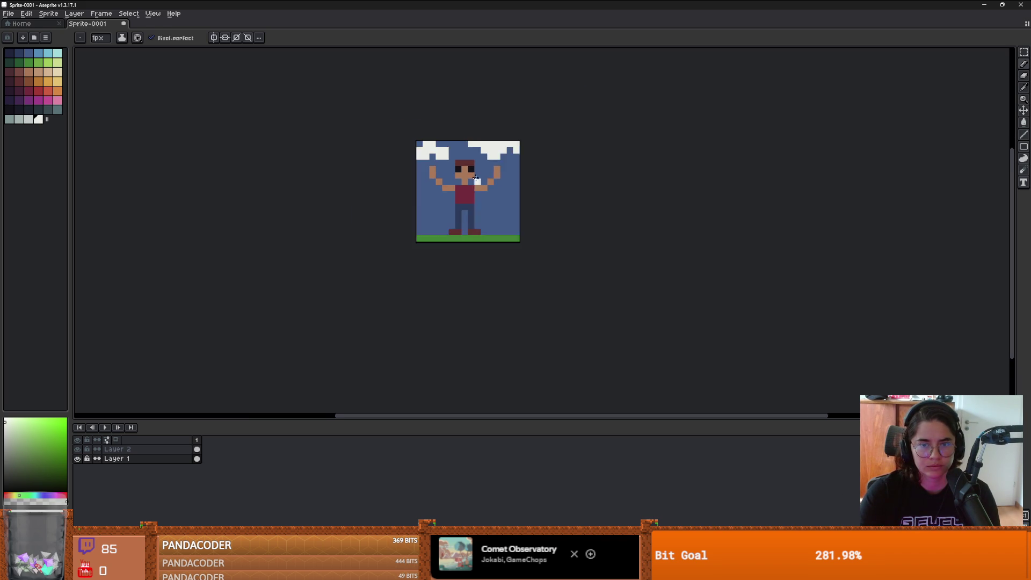
{"action": "scroll", "coordinate": [458, 115], "scroll_direction": "up", "scroll_amount": 1}
{"action": "scroll", "coordinate": [495, 135], "scroll_direction": "down", "scroll_amount": 1}
{"action": "scroll", "coordinate": [520, 153], "scroll_direction": "up", "scroll_amount": 1}
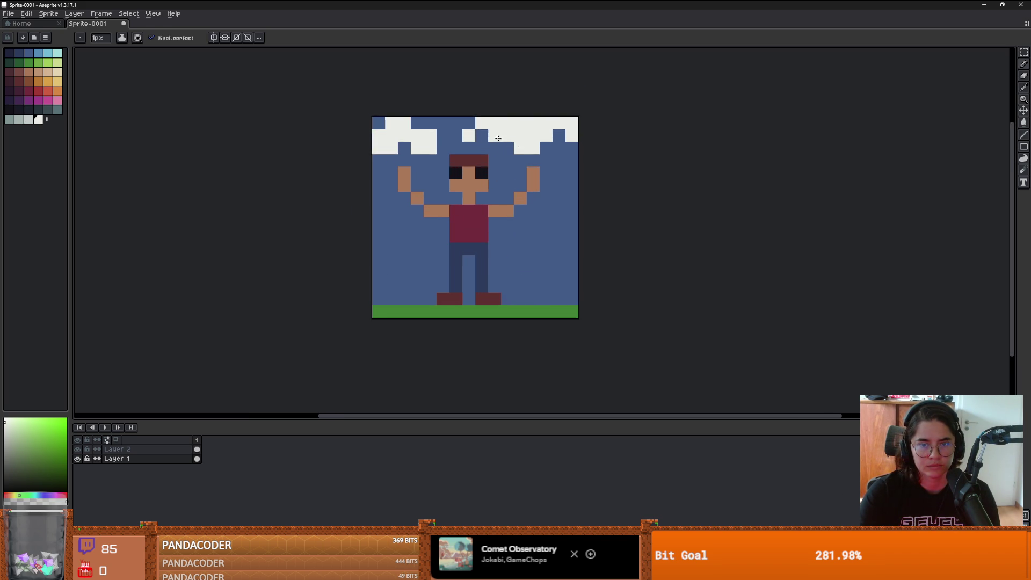
{"action": "scroll", "coordinate": [499, 158], "scroll_direction": "down", "scroll_amount": 1}
{"action": "scroll", "coordinate": [430, 139], "scroll_direction": "up", "scroll_amount": 1}
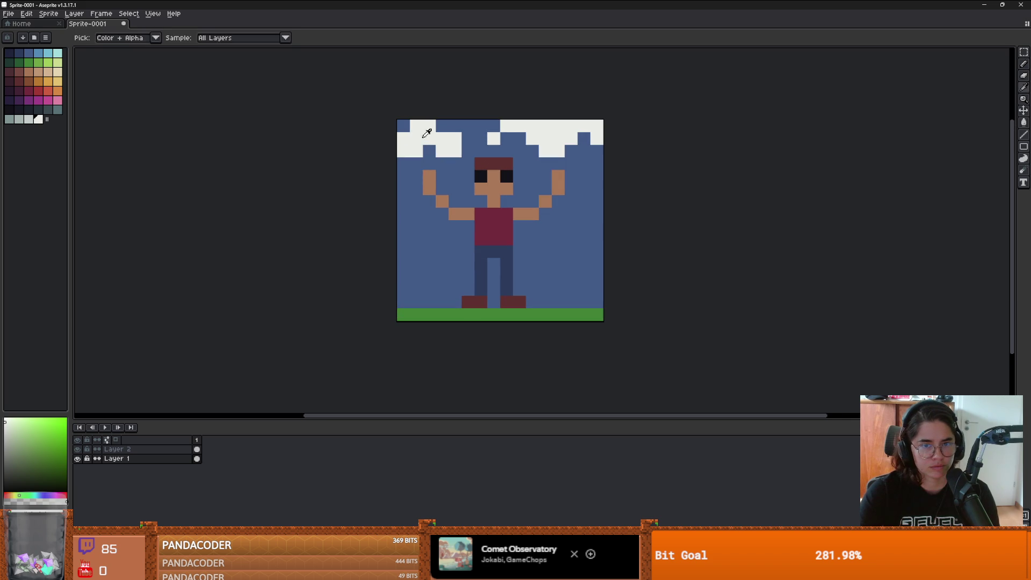
{"action": "left_click", "coordinate": [10, 429]}
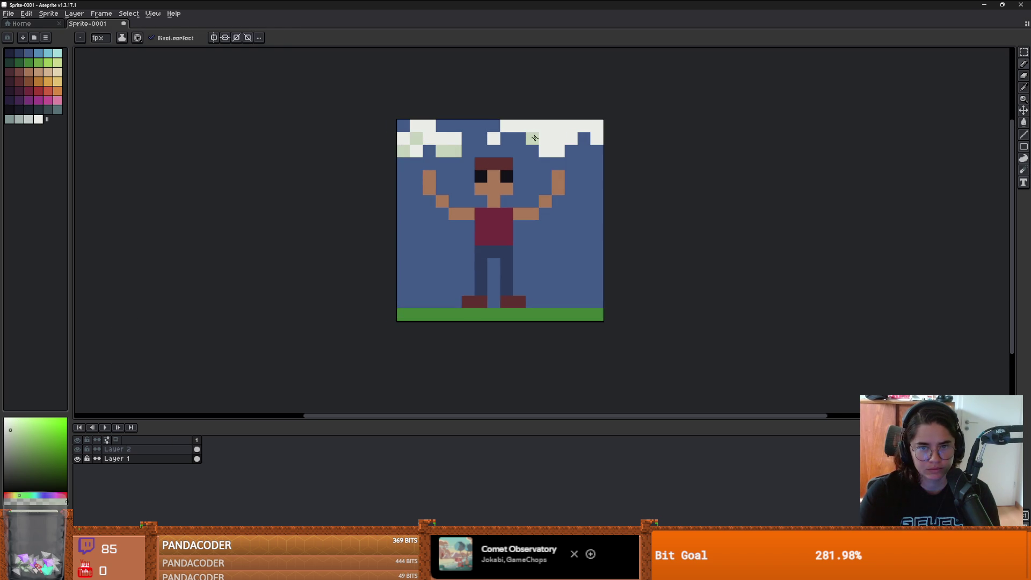
{"action": "scroll", "coordinate": [585, 204], "scroll_direction": "down", "scroll_amount": 3}
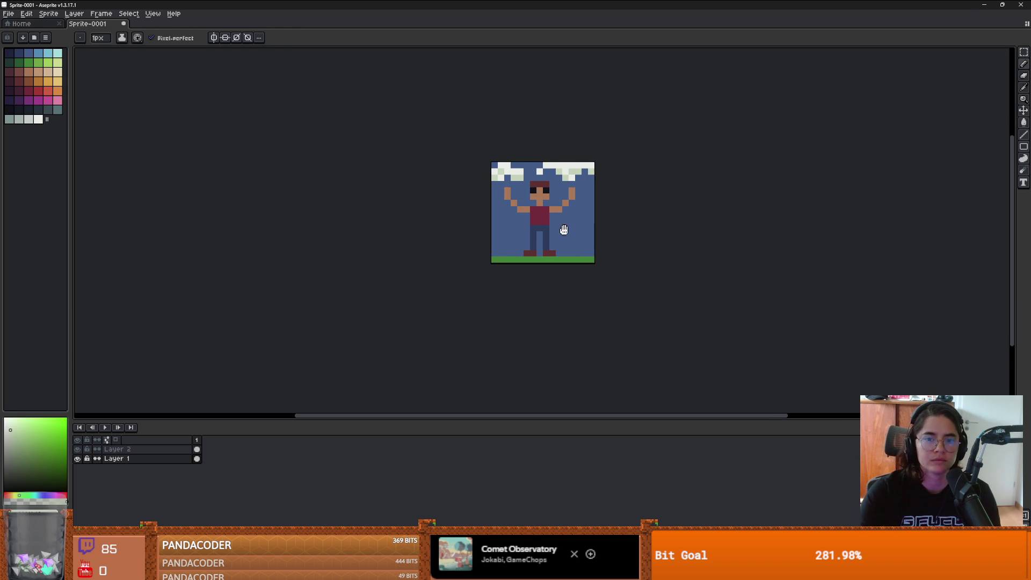
{"action": "scroll", "coordinate": [451, 203], "scroll_direction": "up", "scroll_amount": 3}
Step: On Layer 2, paint the arm pixel beside the shirt dark red
{"action": "left_click", "coordinate": [572, 211], "text": "alt"}
{"action": "left_click", "coordinate": [118, 449]}
{"action": "left_click", "coordinate": [614, 214]}
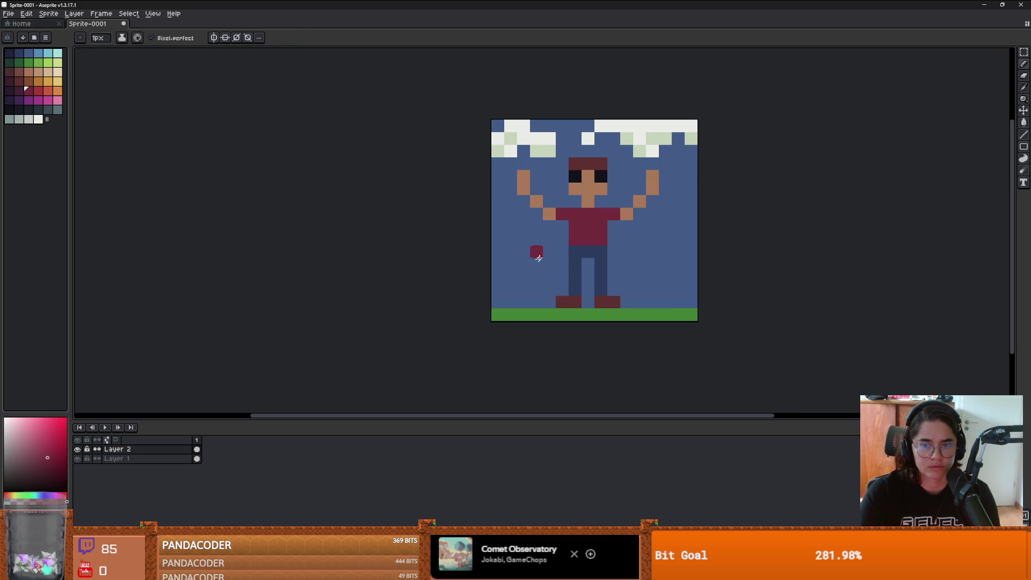
{"action": "scroll", "coordinate": [479, 269], "scroll_direction": "down", "scroll_amount": 1}
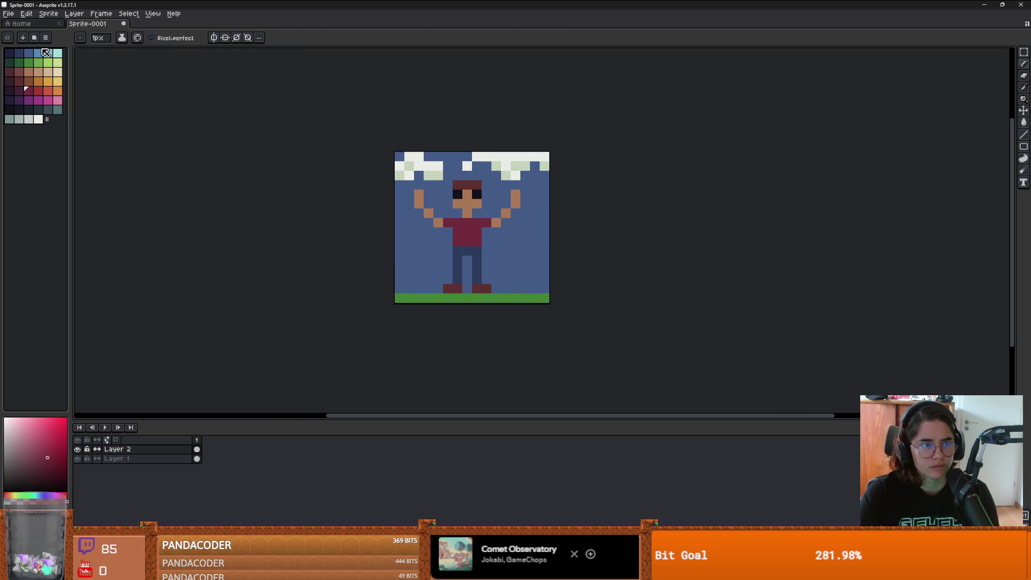
{"action": "left_click", "coordinate": [8, 13]}
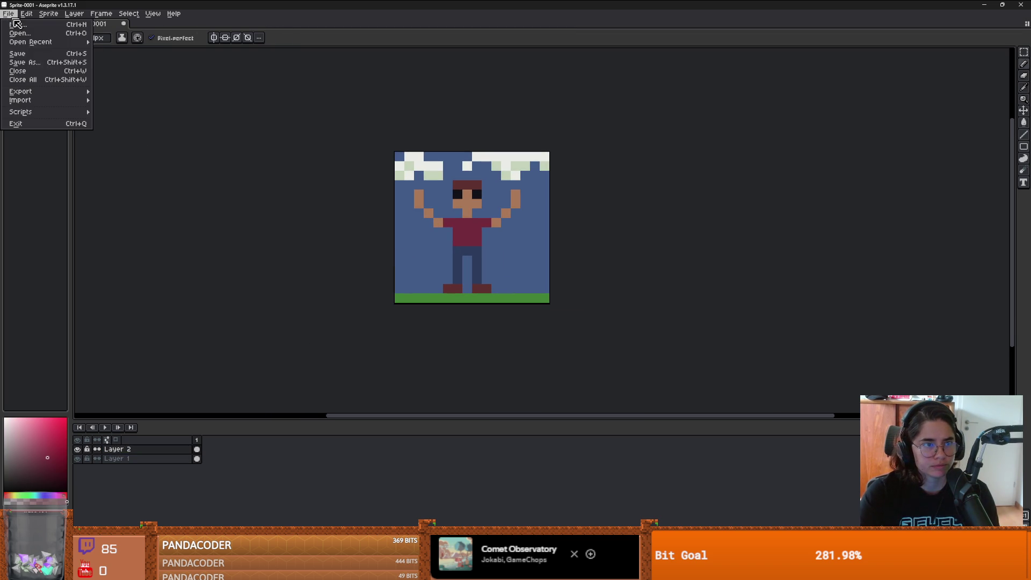
Step: Save the sprite as PNG file icon.png in Programs/2026/Lemmings2_0
{"action": "key", "text": "Return"}
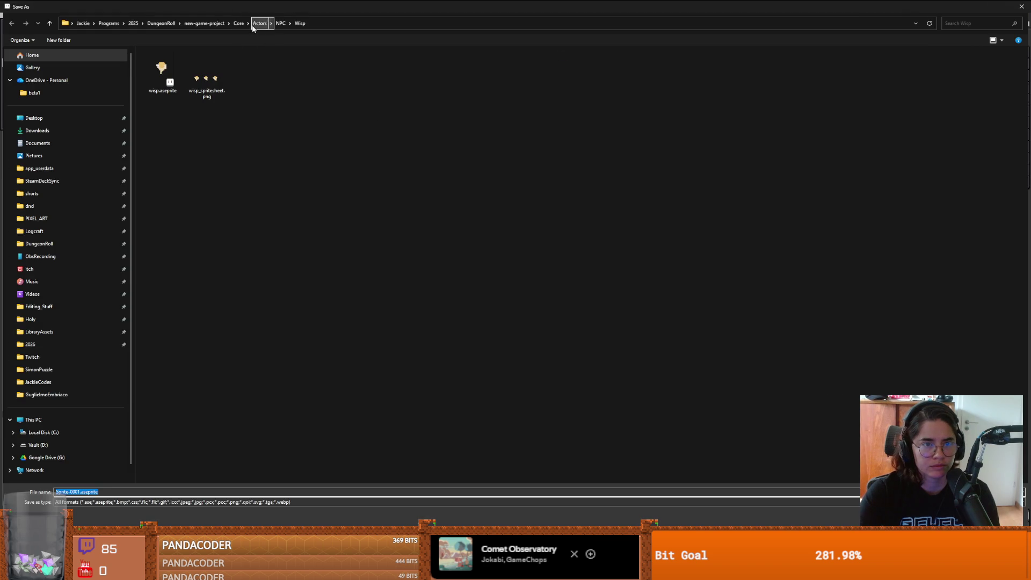
{"action": "left_click", "coordinate": [133, 23]}
{"action": "left_click", "coordinate": [110, 23]}
{"action": "double_click", "coordinate": [168, 74]}
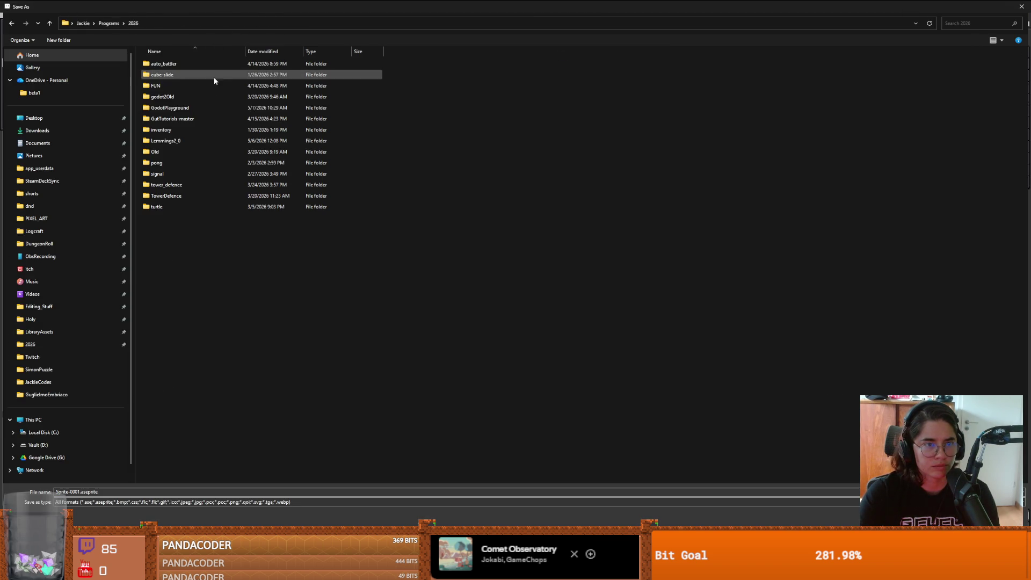
{"action": "double_click", "coordinate": [185, 139]}
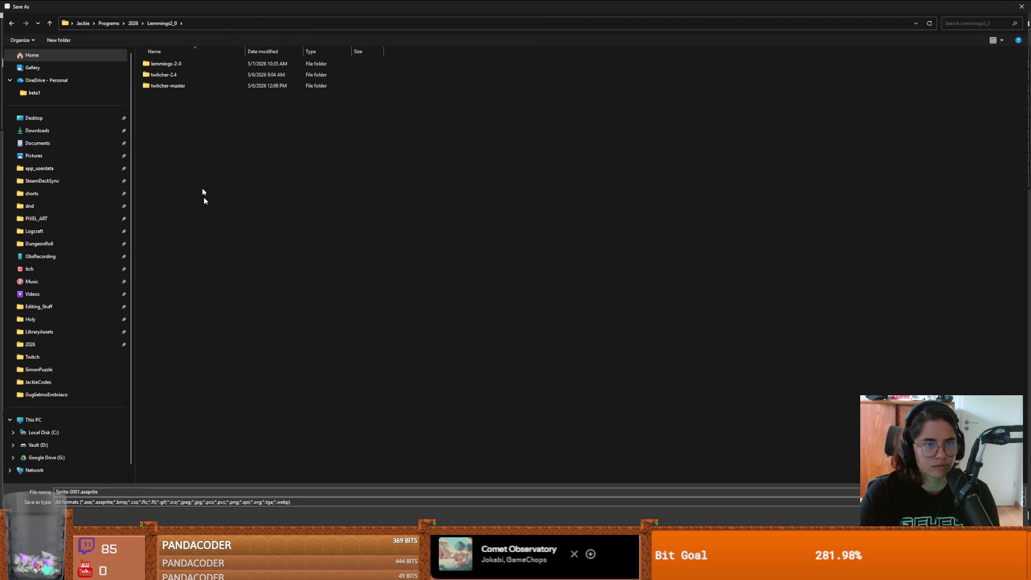
{"action": "left_click", "coordinate": [148, 502]}
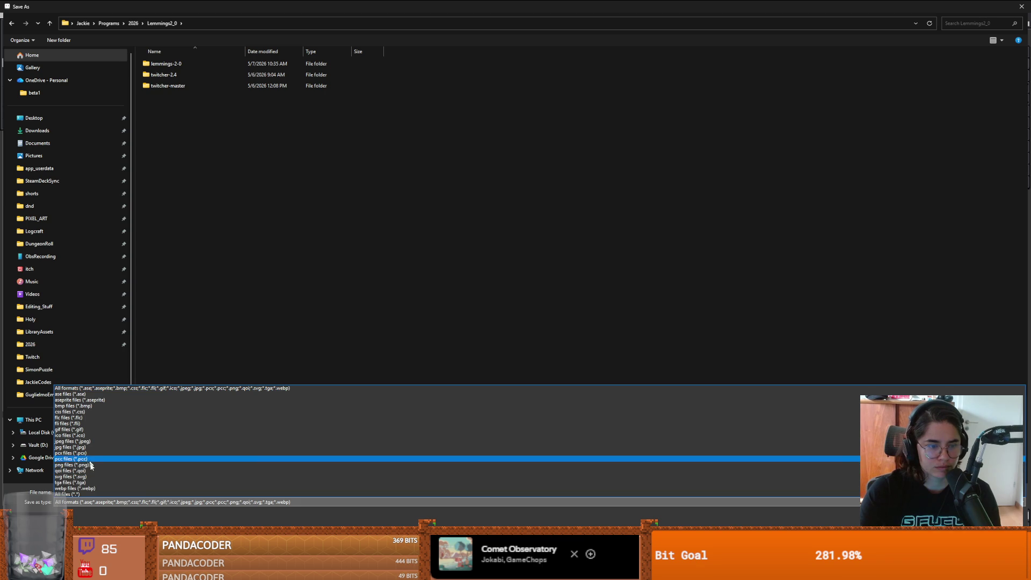
{"action": "left_click", "coordinate": [92, 467]}
{"action": "left_click", "coordinate": [136, 491]}
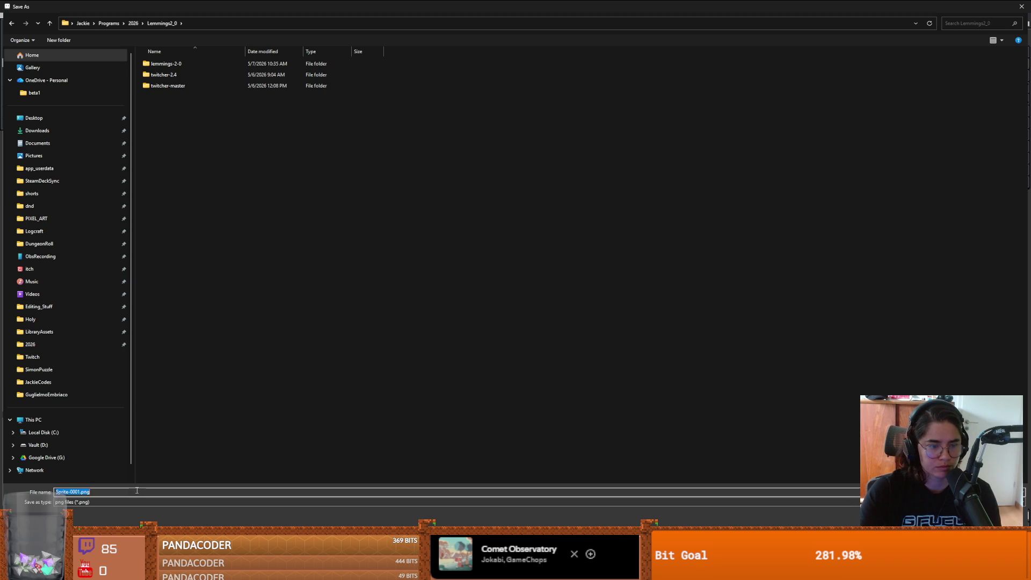
{"action": "type", "text": "icon"}
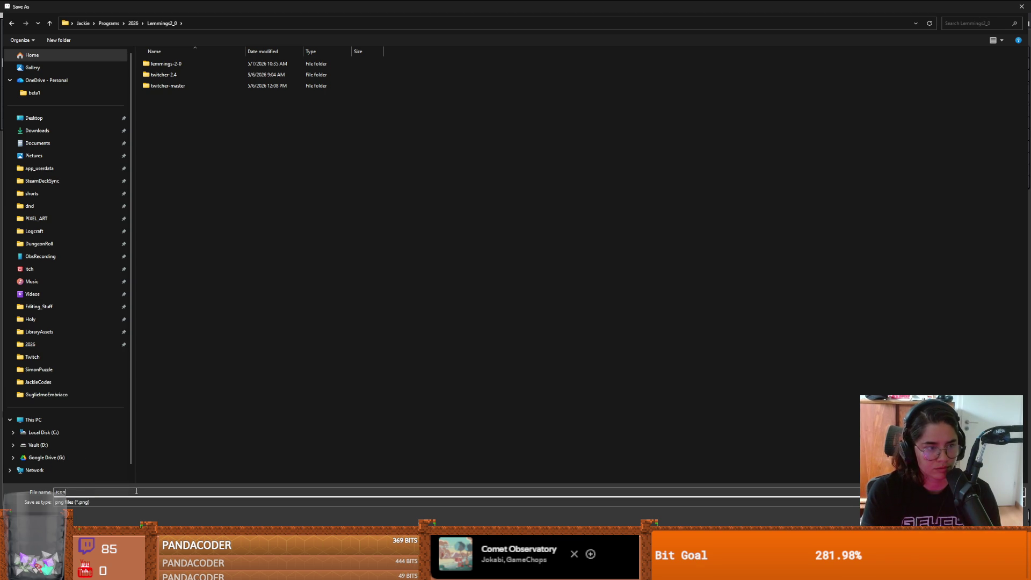
{"action": "key", "text": "Return"}
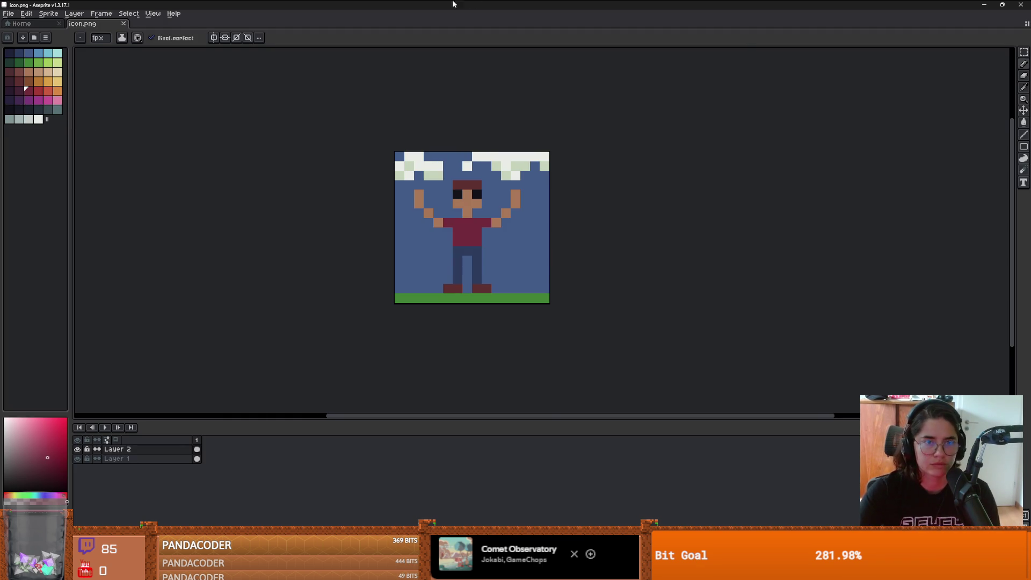
{"action": "key", "text": "alt+Tab"}
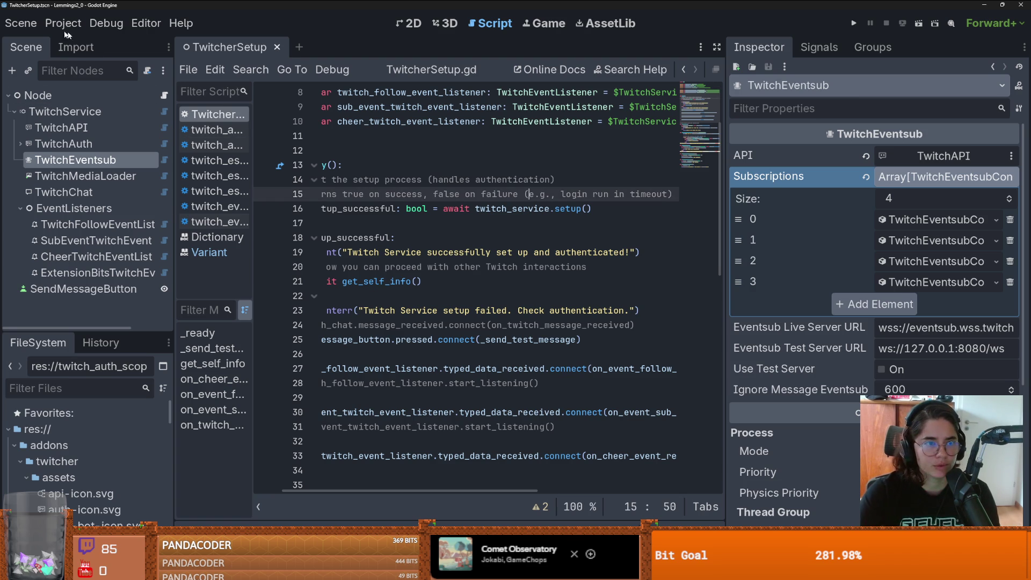
Step: Browse for the Config Icon file in Project Settings, which lists only icon.svg
{"action": "left_click", "coordinate": [63, 23]}
{"action": "left_click", "coordinate": [75, 40]}
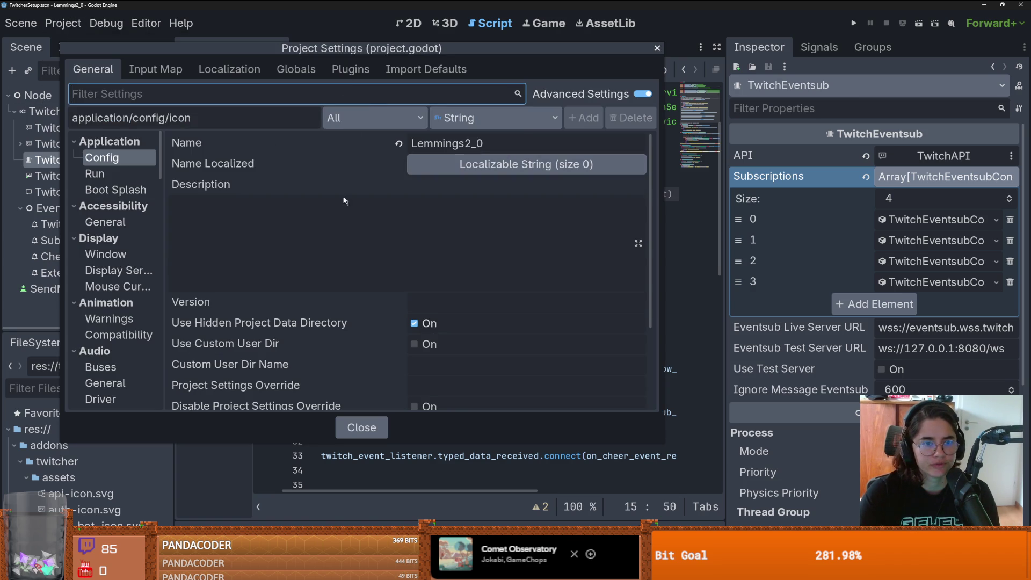
{"action": "scroll", "coordinate": [483, 322], "scroll_direction": "down", "scroll_amount": 5}
{"action": "left_click", "coordinate": [638, 355]}
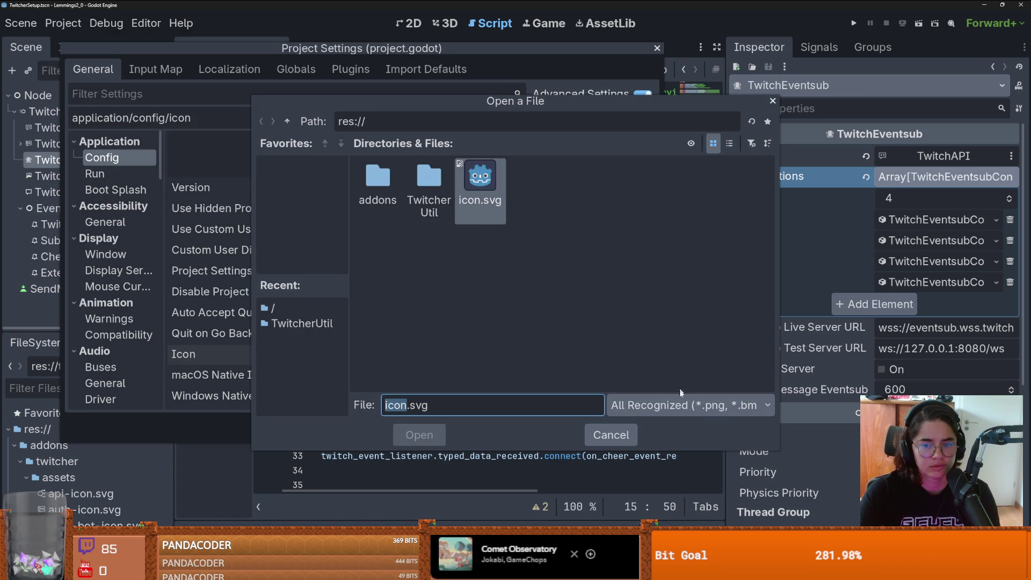
{"action": "left_click", "coordinate": [583, 267]}
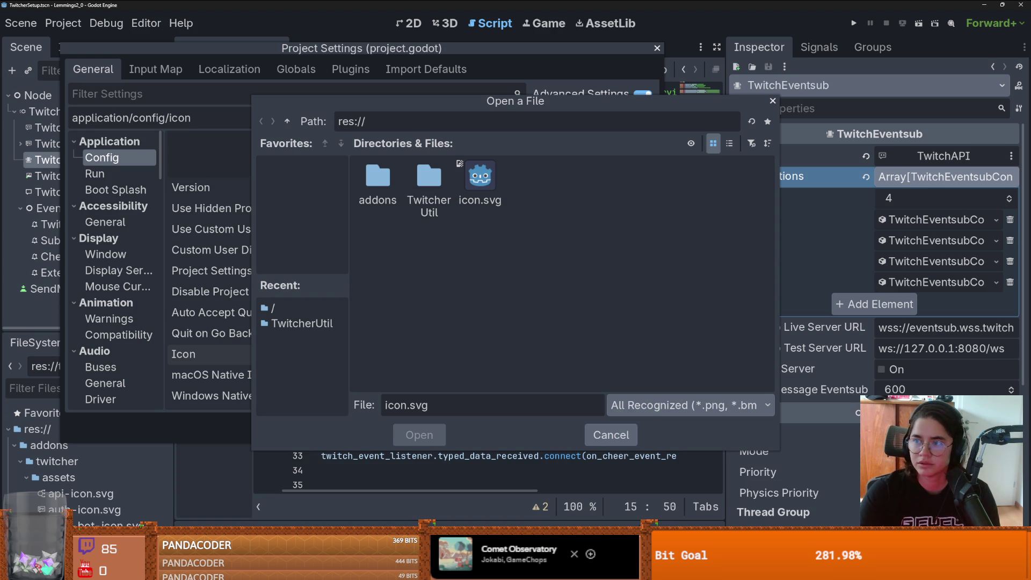
{"action": "left_click", "coordinate": [287, 123]}
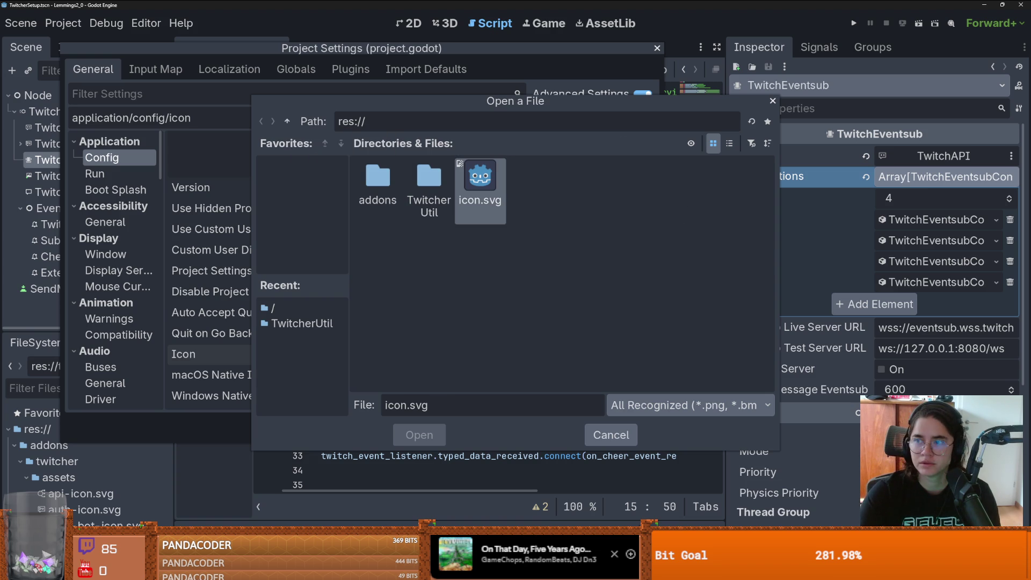
{"action": "key", "text": "alt+Tab"}
{"action": "left_click", "coordinate": [9, 14]}
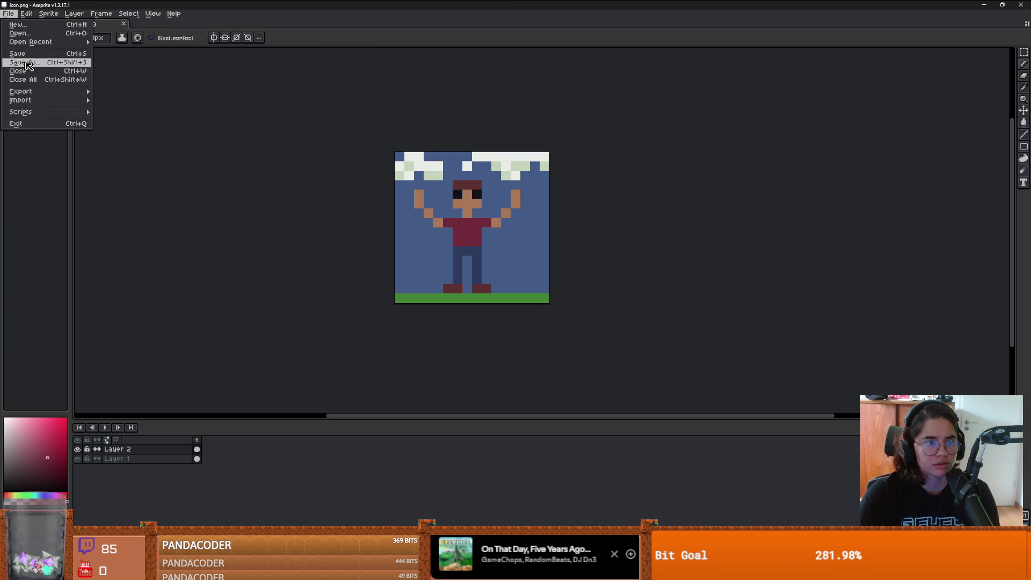
Step: Save icon.png into the lemmings-2-0 folder and choose it as Godot's project icon
{"action": "key", "text": "Return"}
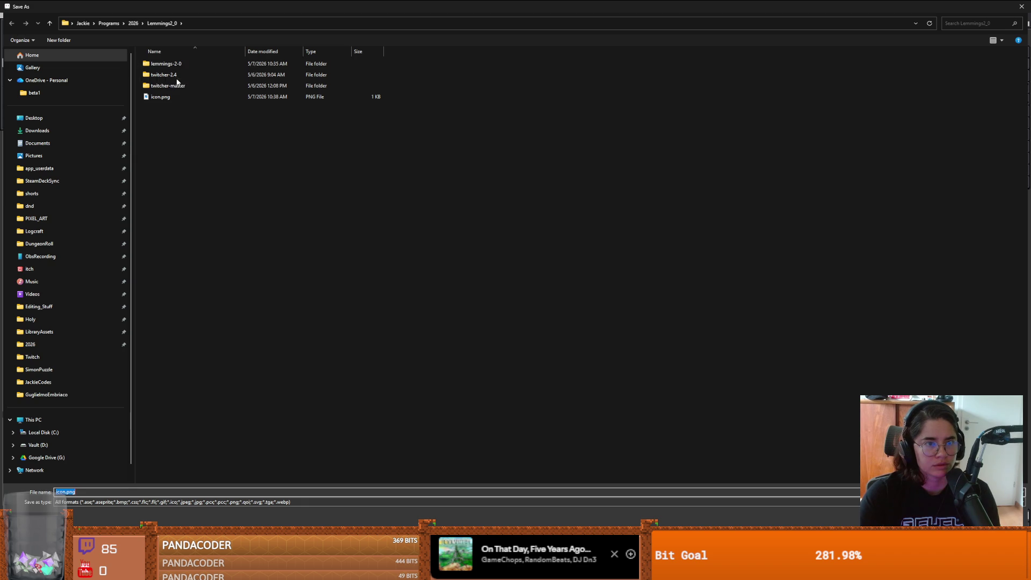
{"action": "double_click", "coordinate": [171, 64]}
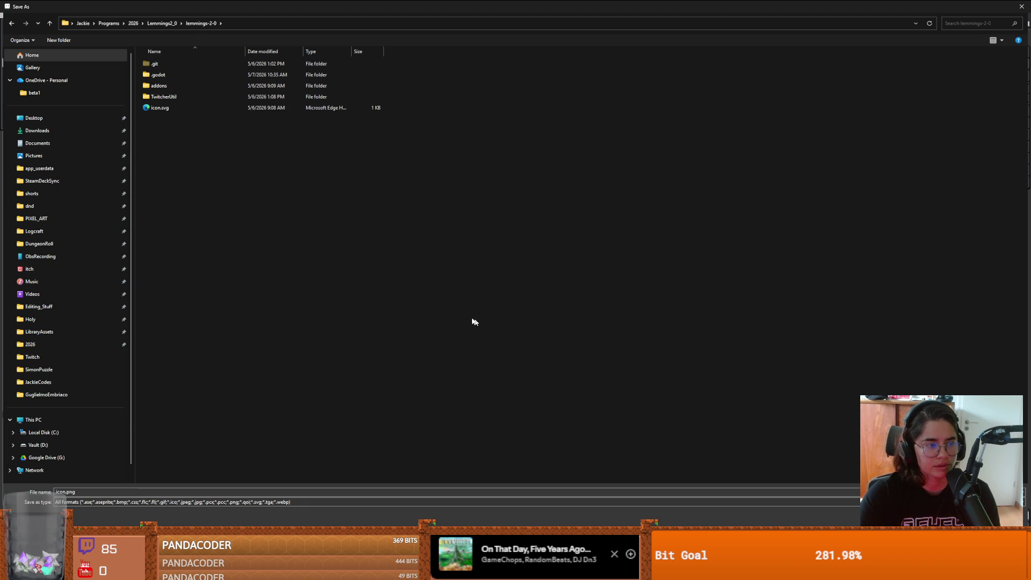
{"action": "key", "text": "Return"}
{"action": "key", "text": "Return"}
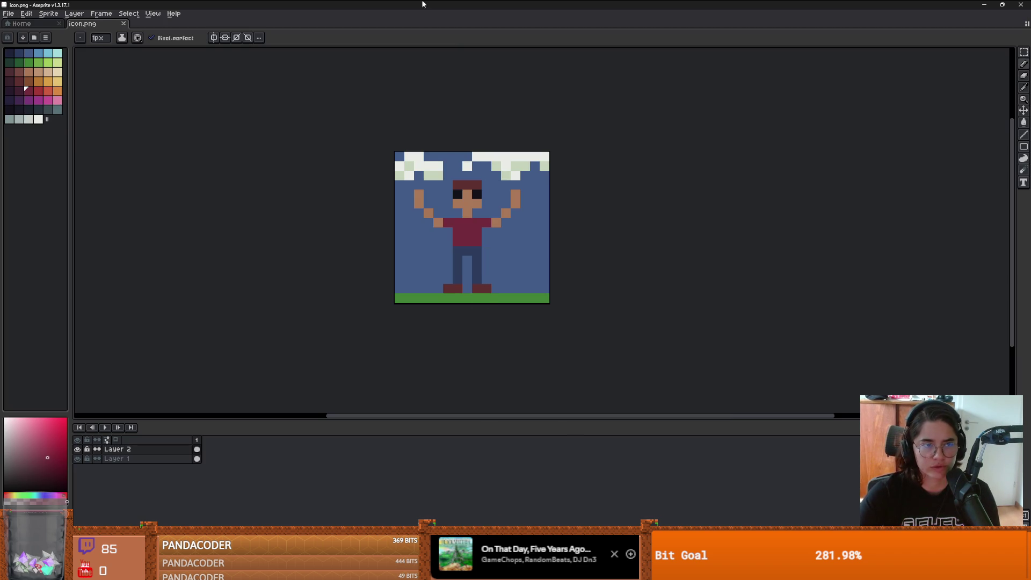
{"action": "key", "text": "alt+Tab"}
{"action": "double_click", "coordinate": [487, 167]}
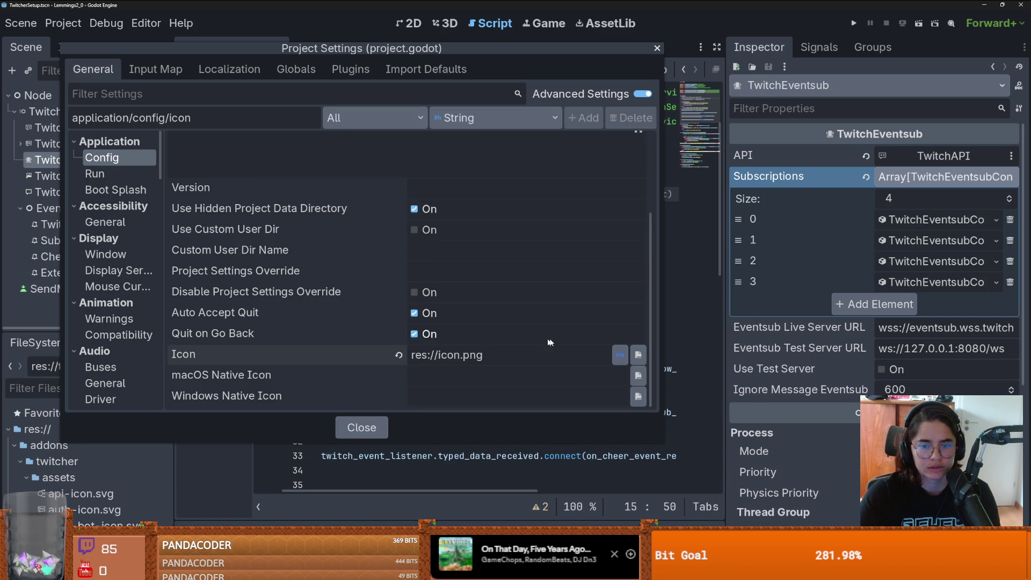
Step: Close Project Settings, quit to the Project List, and close the extra project manager window
{"action": "key", "text": "Escape"}
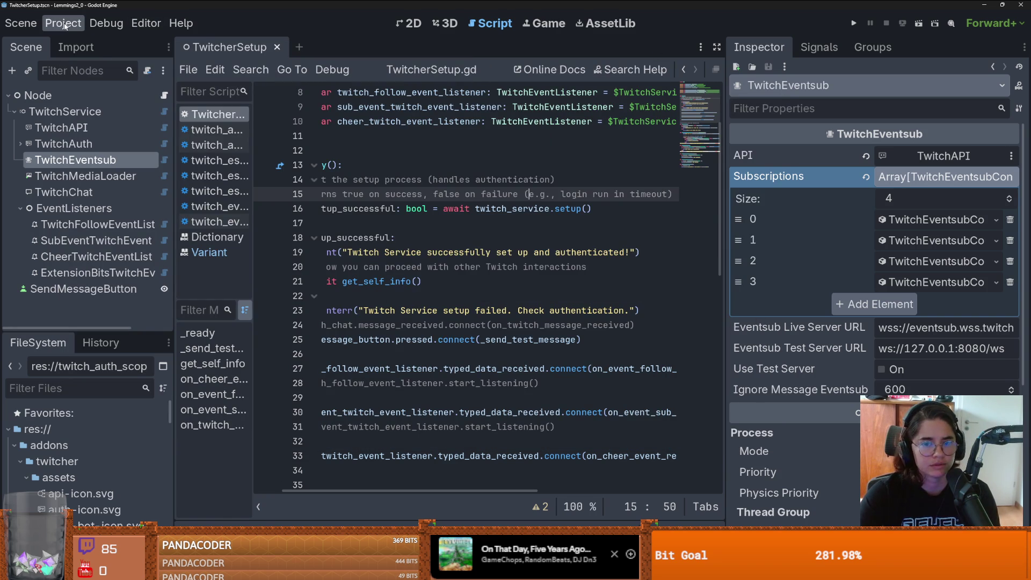
{"action": "left_click", "coordinate": [67, 27]}
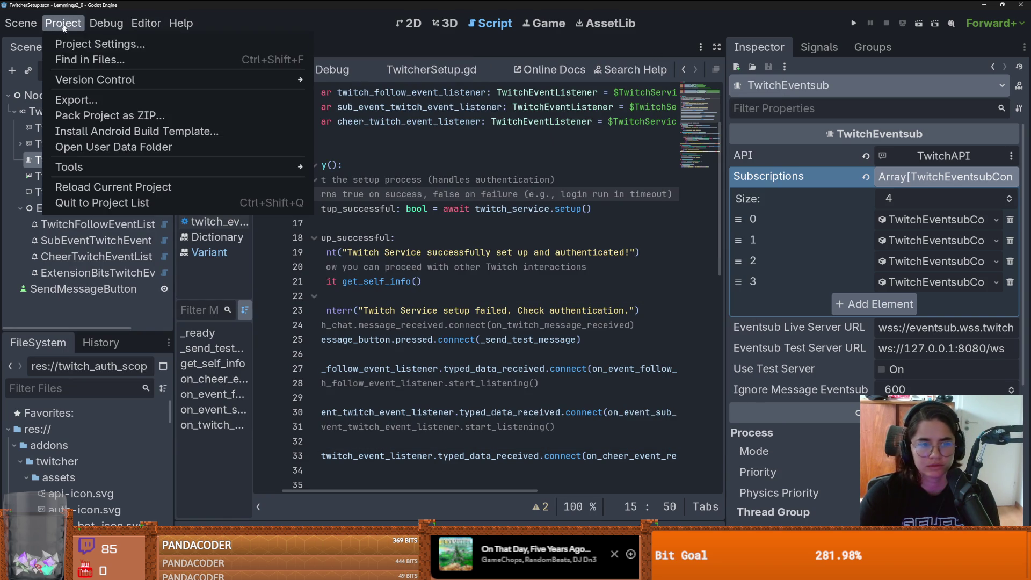
{"action": "left_click", "coordinate": [115, 204]}
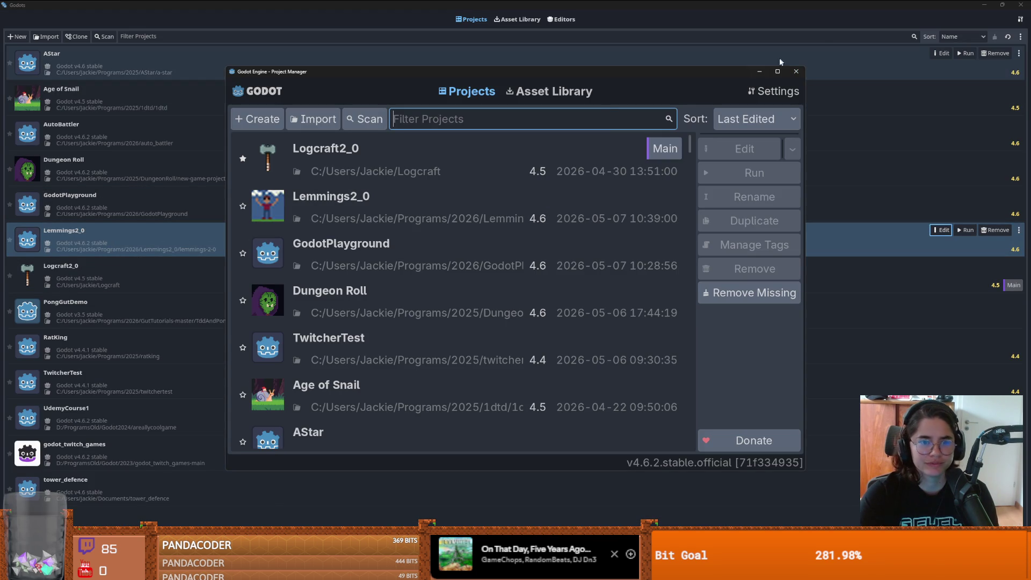
{"action": "left_click", "coordinate": [795, 71]}
{"action": "key", "text": "alt+Tab"}
{"action": "left_click", "coordinate": [48, 13]}
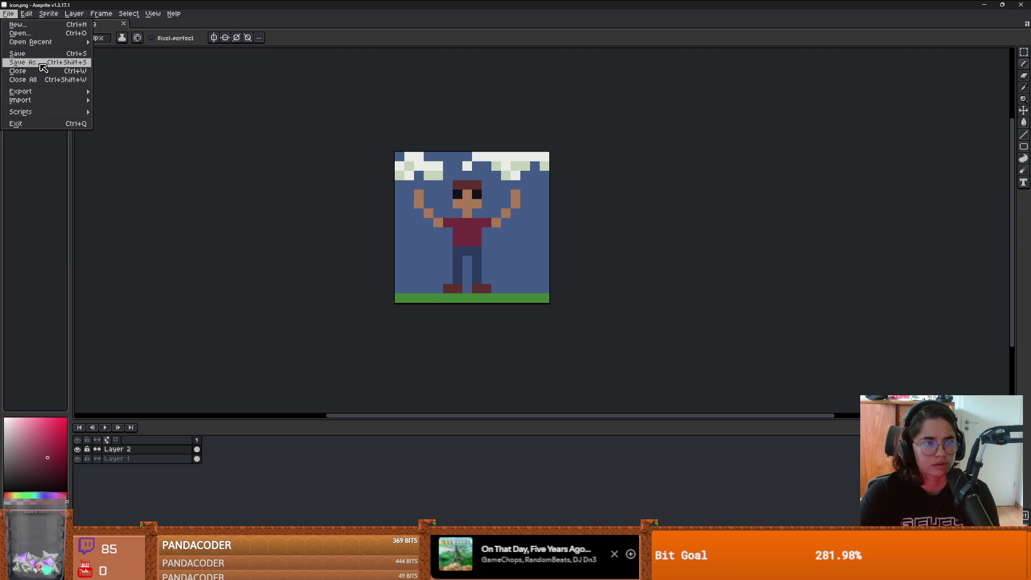
Step: Cancel Save As, open the Export settings and set Resize to 1000%
{"action": "left_click", "coordinate": [43, 62]}
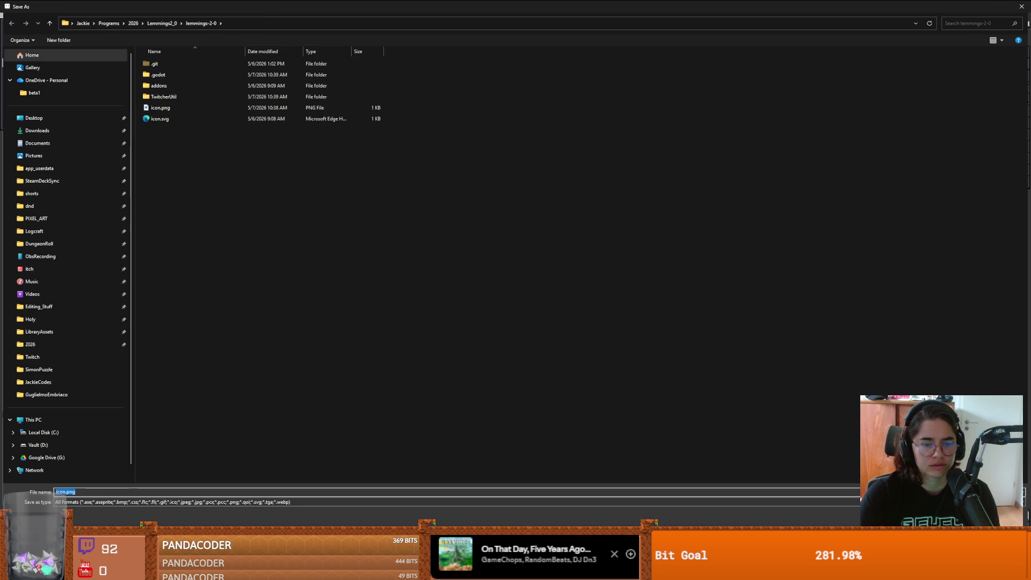
{"action": "key", "text": "Escape"}
{"action": "left_click", "coordinate": [8, 14]}
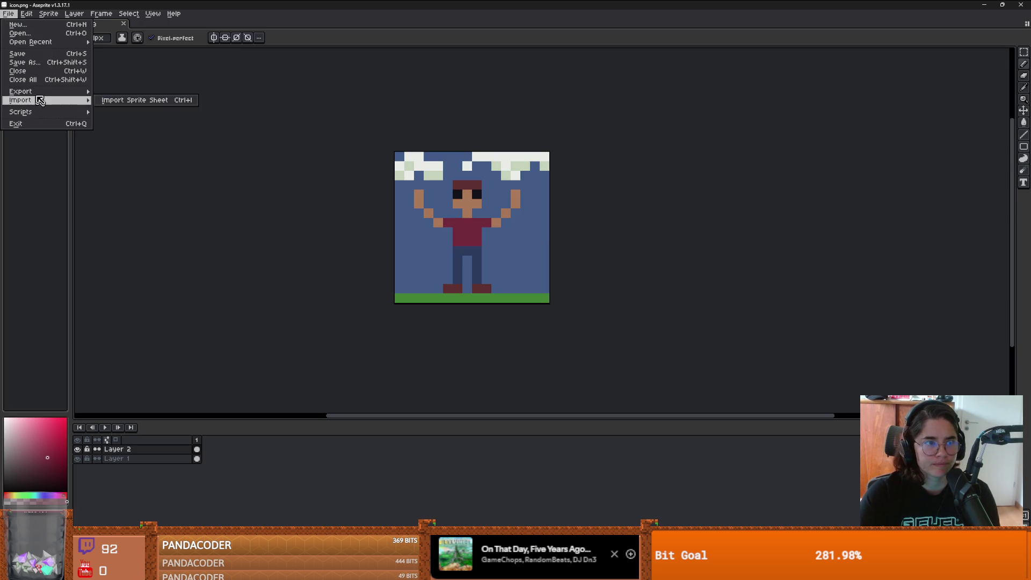
{"action": "mouse_move", "coordinate": [43, 91]}
{"action": "left_click", "coordinate": [121, 91]}
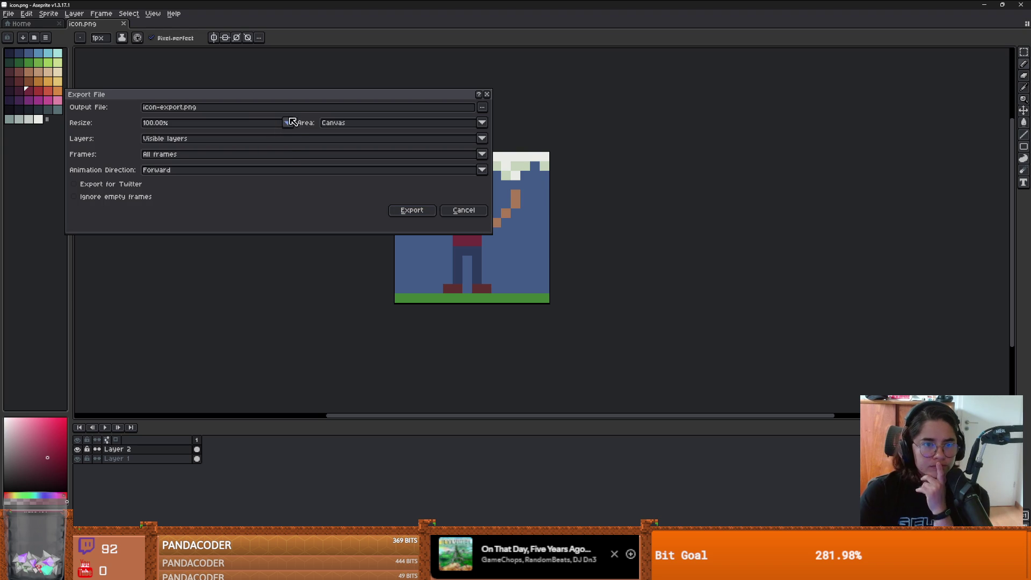
{"action": "left_click", "coordinate": [287, 123]}
{"action": "left_click", "coordinate": [161, 213]}
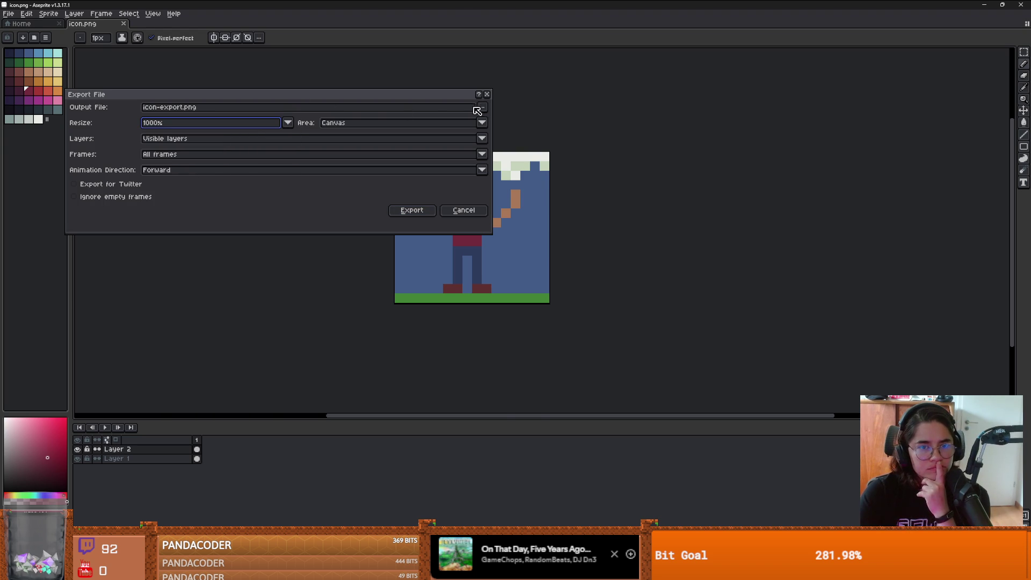
Step: Export over icon.png in lemmings-2-0, confirming the overwrite
{"action": "left_click", "coordinate": [478, 107]}
{"action": "left_click", "coordinate": [550, 16]}
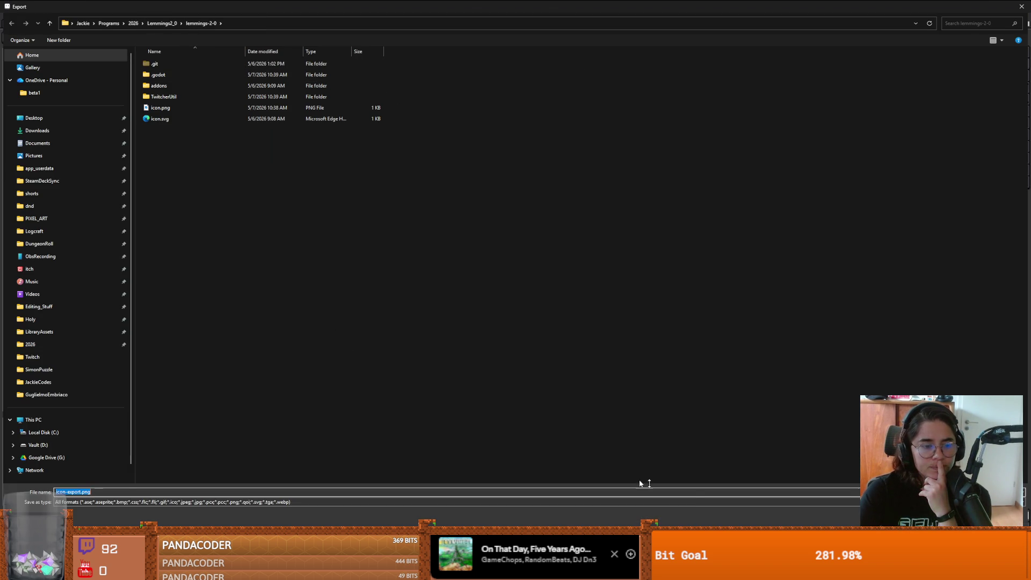
{"action": "left_click", "coordinate": [160, 107]}
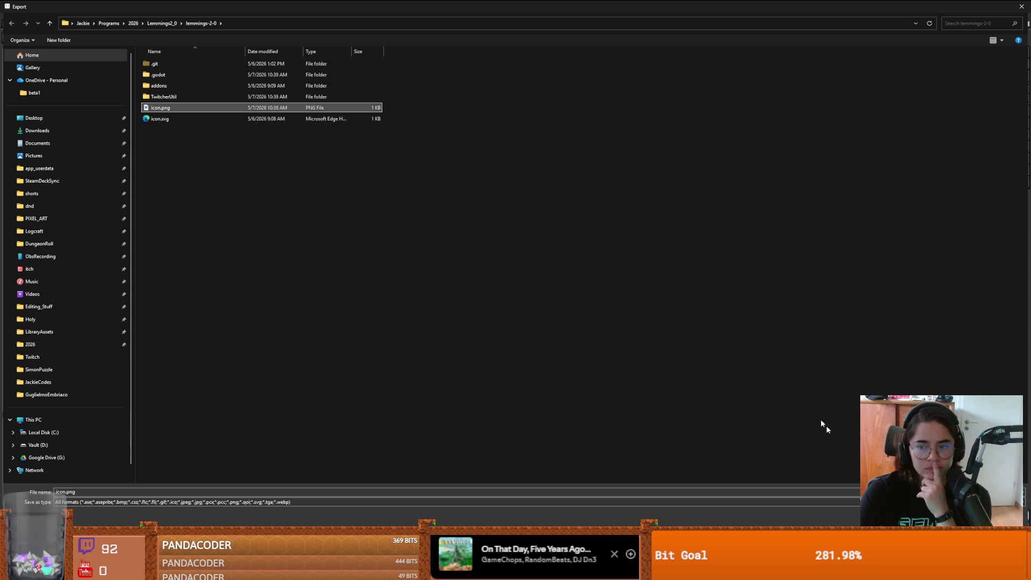
{"action": "key", "text": "Return"}
{"action": "left_click", "coordinate": [530, 277]}
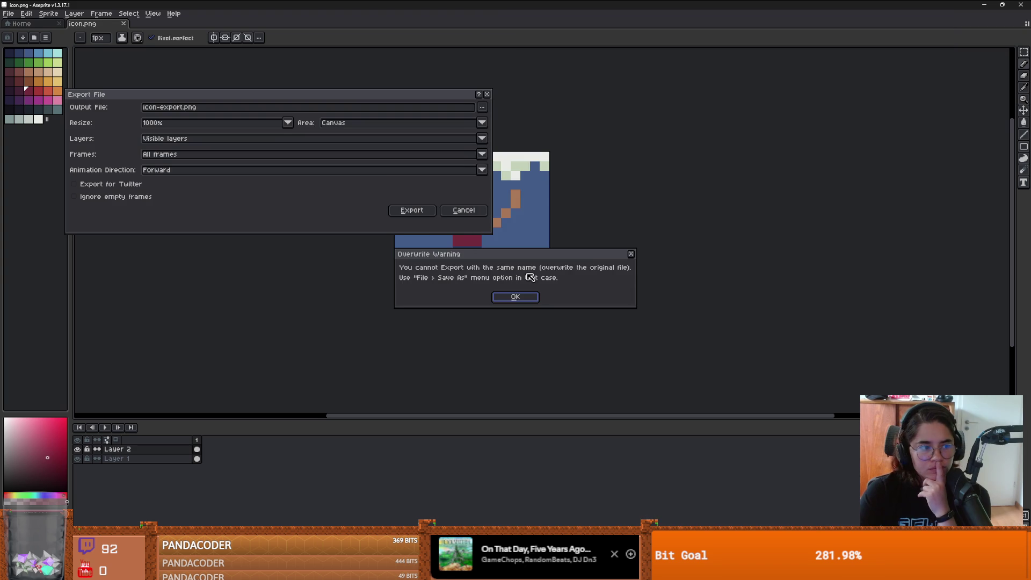
{"action": "left_click", "coordinate": [506, 291]}
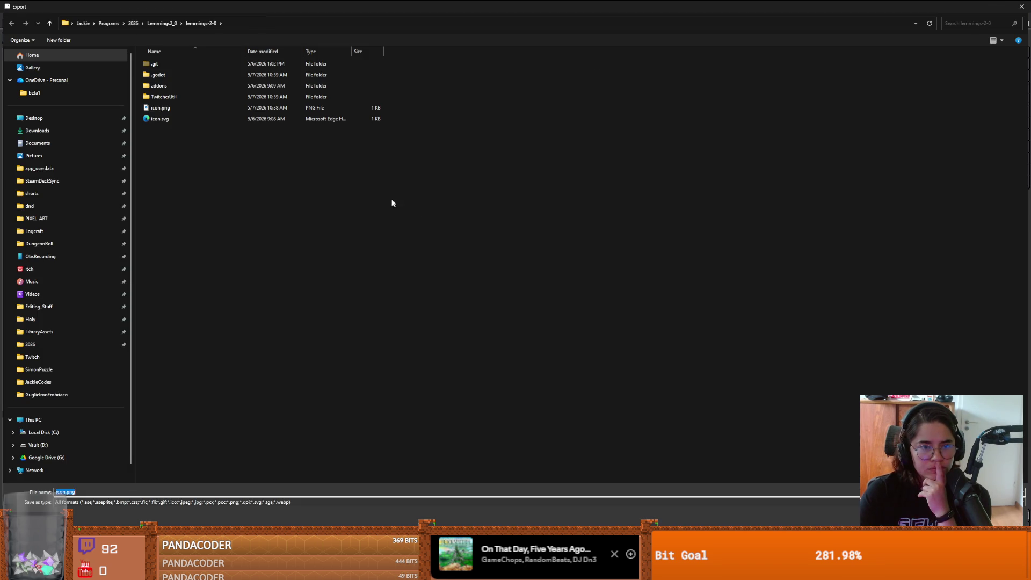
{"action": "key", "text": "Return"}
{"action": "left_click", "coordinate": [405, 217]}
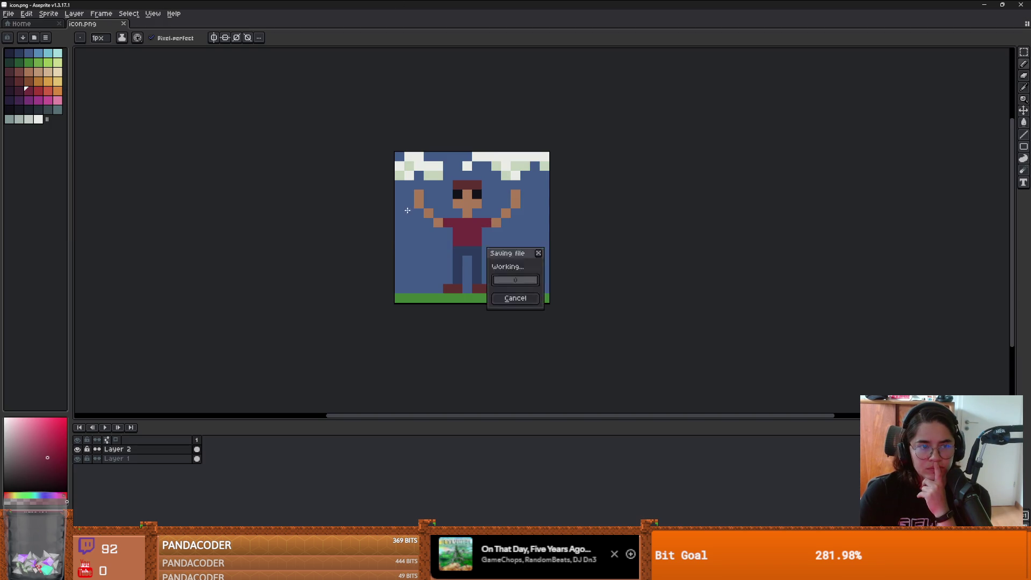
Step: Close the Godot project launcher window
{"action": "key", "text": "alt+Tab"}
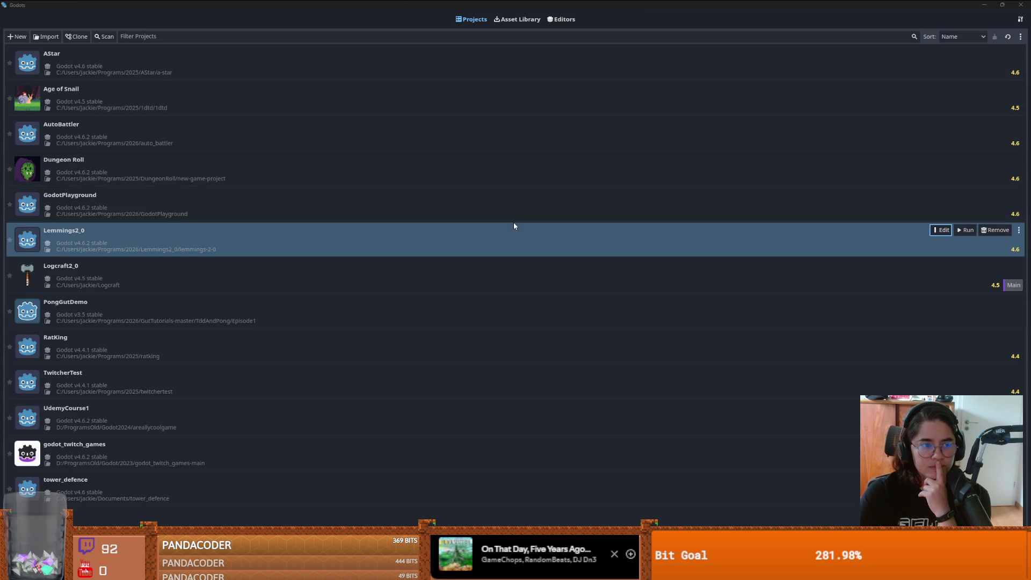
{"action": "double_click", "coordinate": [603, 1]}
{"action": "left_click", "coordinate": [686, 154]}
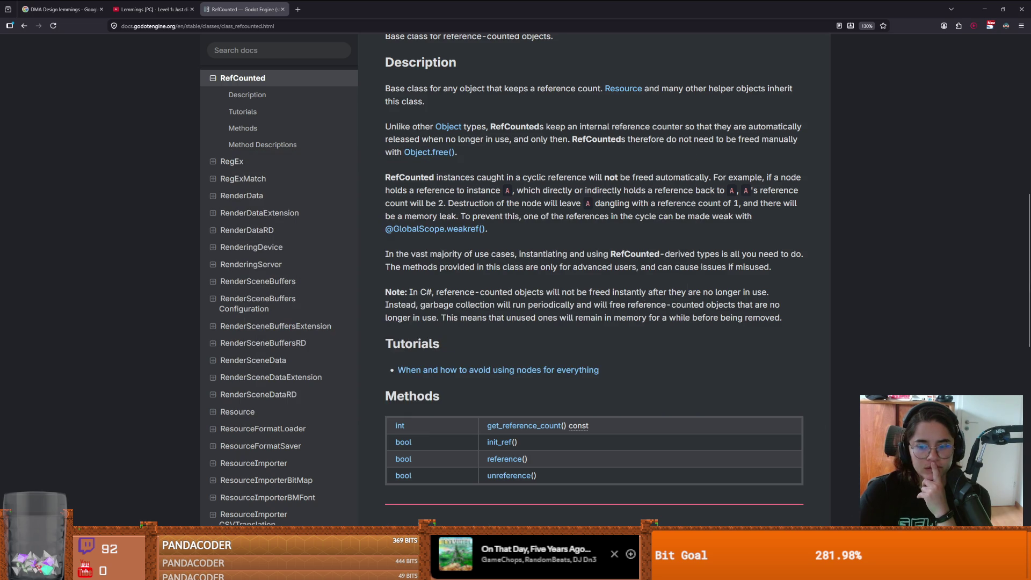
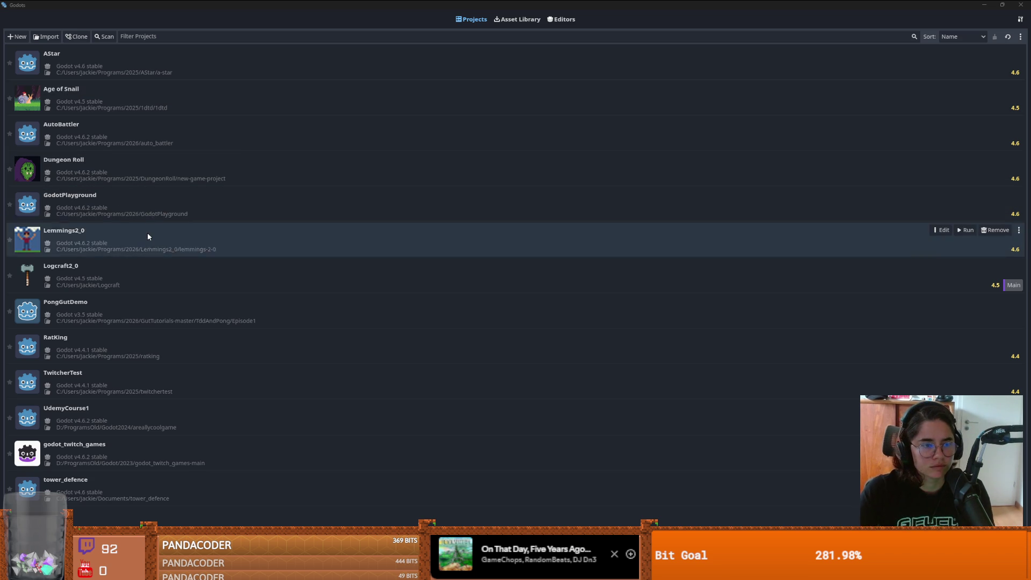
Step: Open Lemmings2_0 in Godot v4.6.2 and set its project icon to icon2.png
{"action": "double_click", "coordinate": [156, 240]}
{"action": "left_click", "coordinate": [486, 304]}
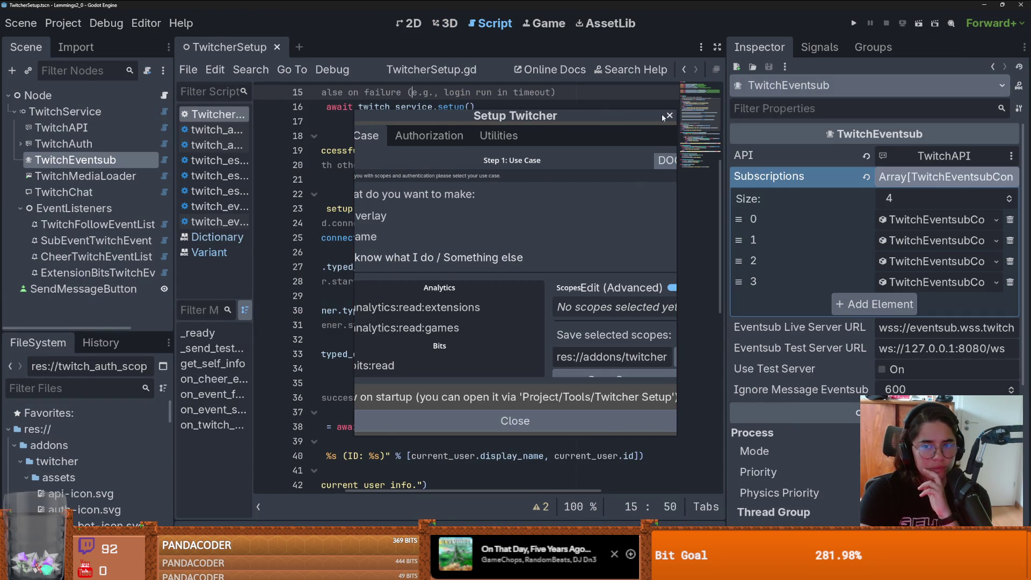
{"action": "left_click", "coordinate": [63, 23]}
{"action": "left_click", "coordinate": [86, 42]}
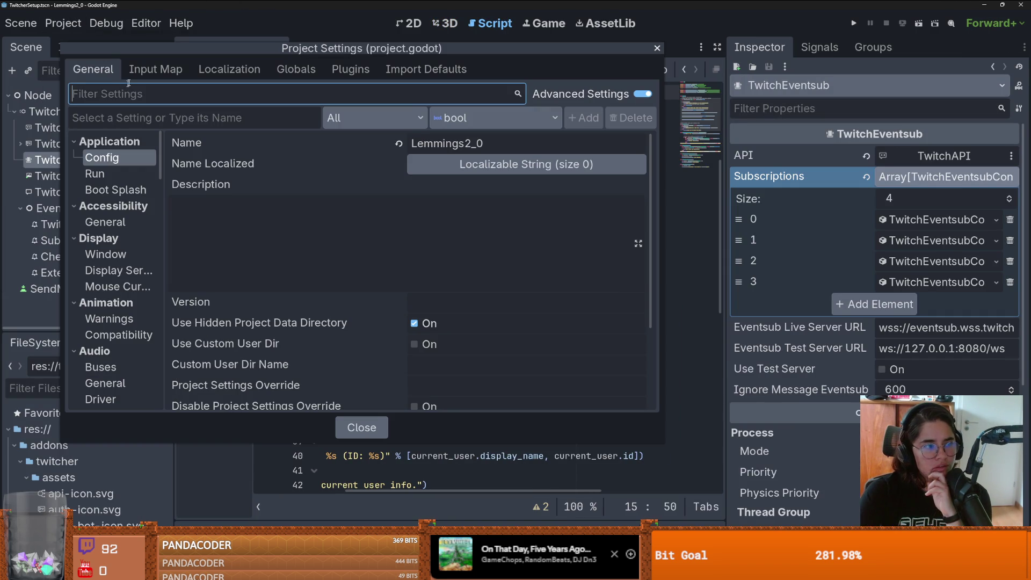
{"action": "scroll", "coordinate": [440, 314], "scroll_direction": "down", "scroll_amount": 3}
{"action": "left_click", "coordinate": [638, 355]}
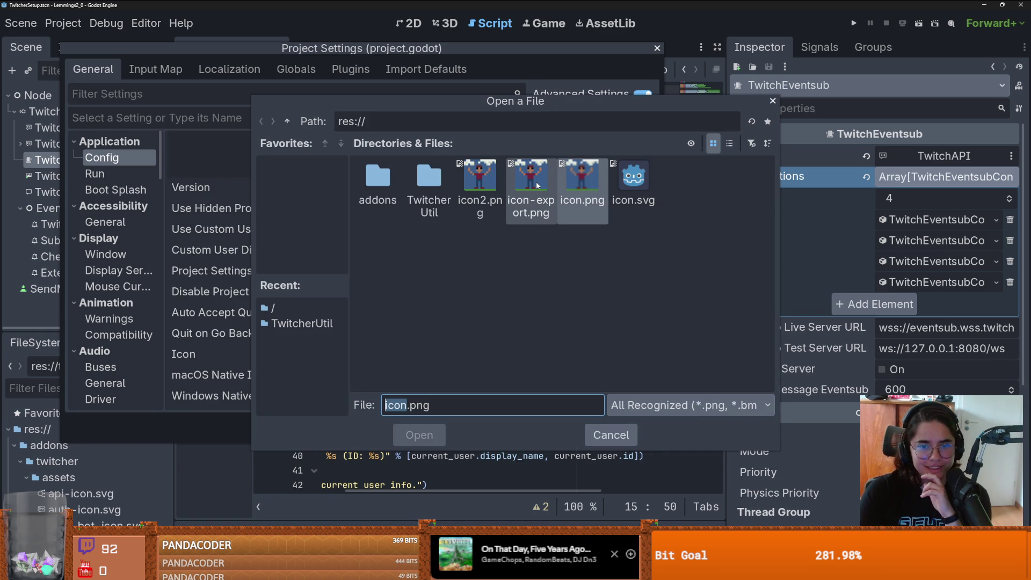
{"action": "left_click", "coordinate": [477, 181]}
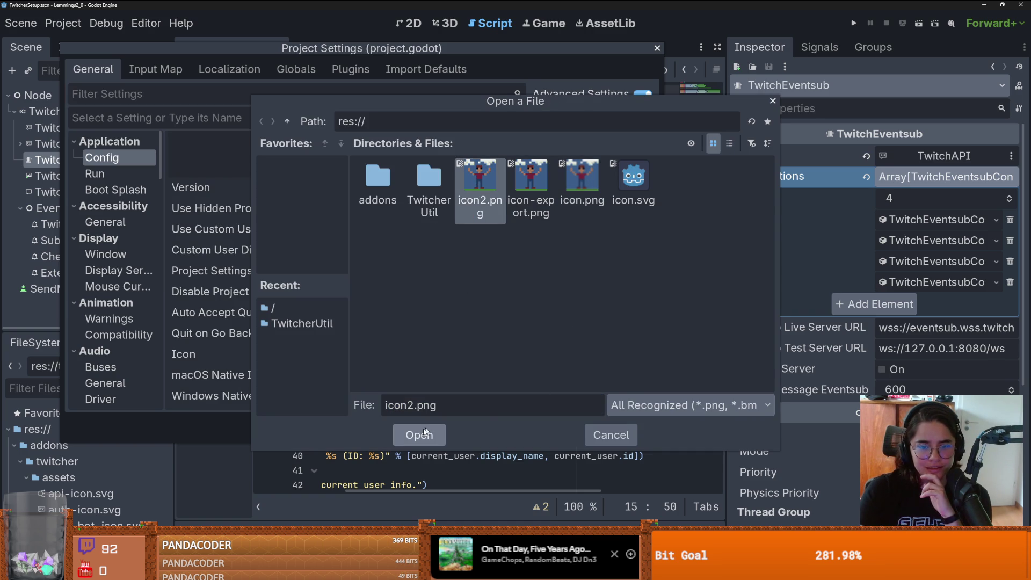
{"action": "left_click", "coordinate": [441, 430]}
{"action": "left_click", "coordinate": [369, 425]}
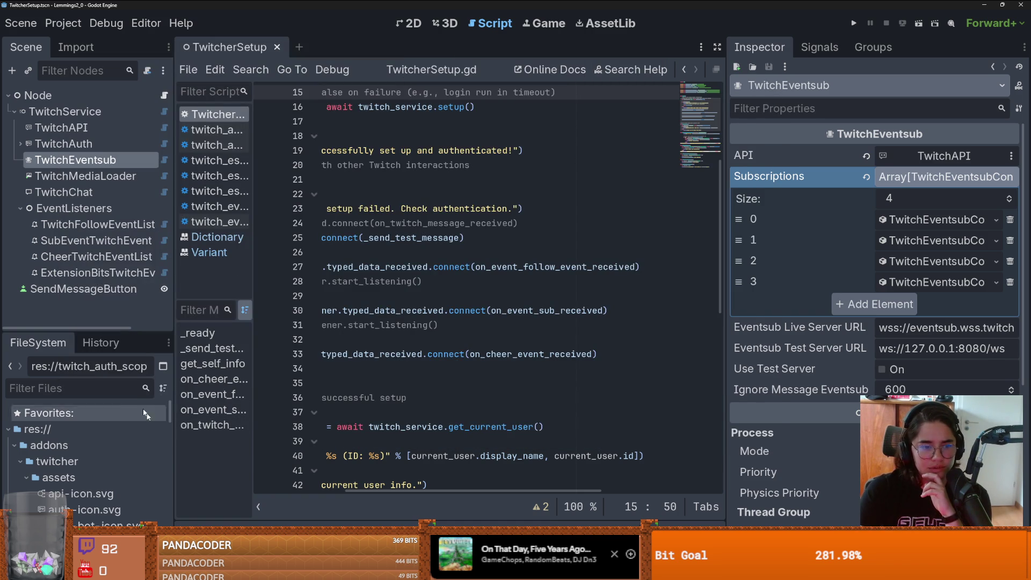
{"action": "left_click_drag", "start_coordinate": [102, 334], "coordinate": [151, 134]}
Step: Collapse the addons folders and delete icon.png from the project
{"action": "scroll", "coordinate": [86, 349], "scroll_direction": "down", "scroll_amount": 10}
{"action": "scroll", "coordinate": [86, 349], "scroll_direction": "up", "scroll_amount": 10}
{"action": "left_click", "coordinate": [22, 233]}
{"action": "left_click", "coordinate": [15, 217]}
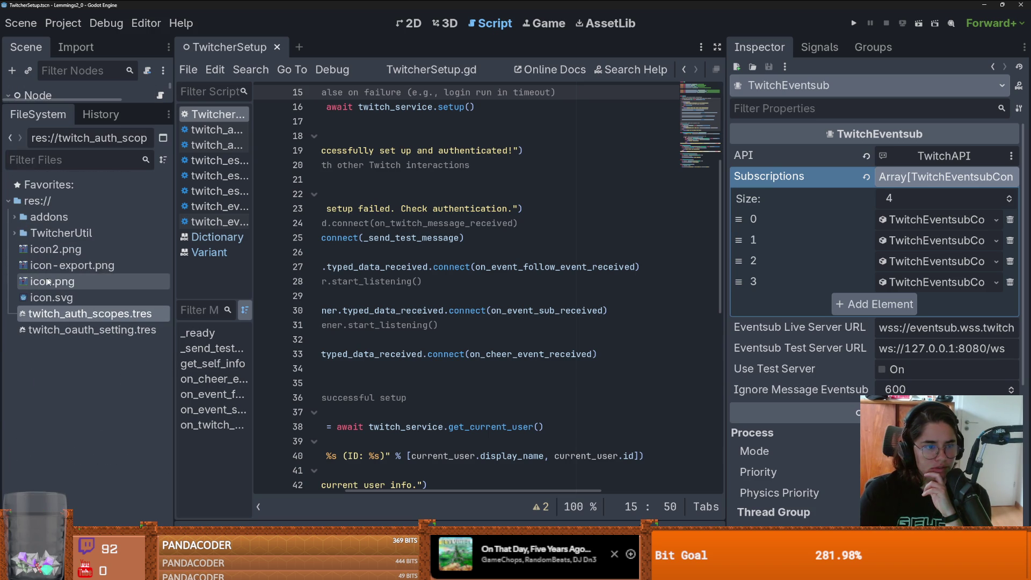
{"action": "left_click", "coordinate": [48, 282]}
{"action": "left_click", "coordinate": [68, 267]}
{"action": "left_click", "coordinate": [59, 282]}
{"action": "right_click", "coordinate": [76, 280]}
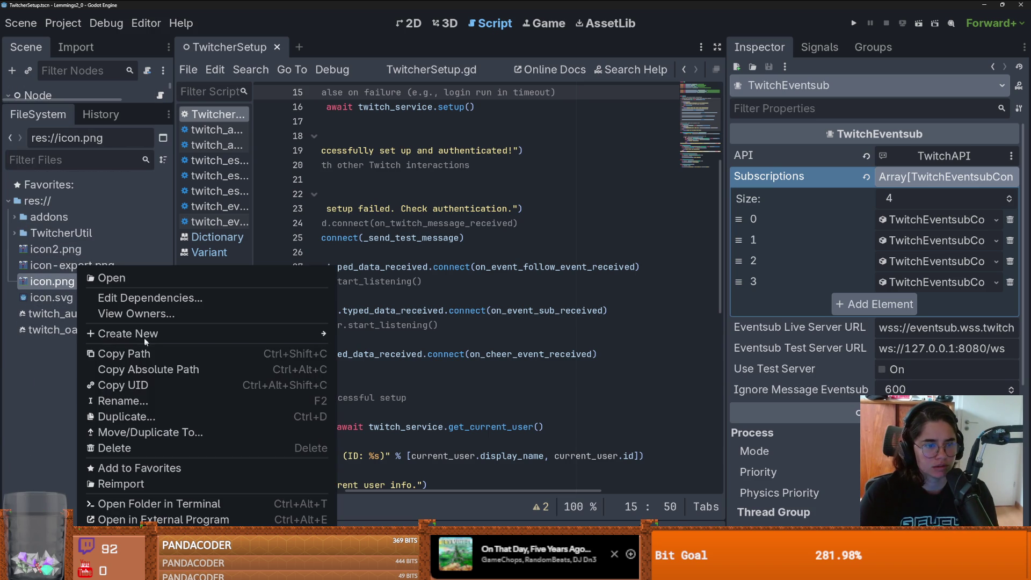
{"action": "left_click", "coordinate": [139, 449]}
{"action": "left_click", "coordinate": [403, 333]}
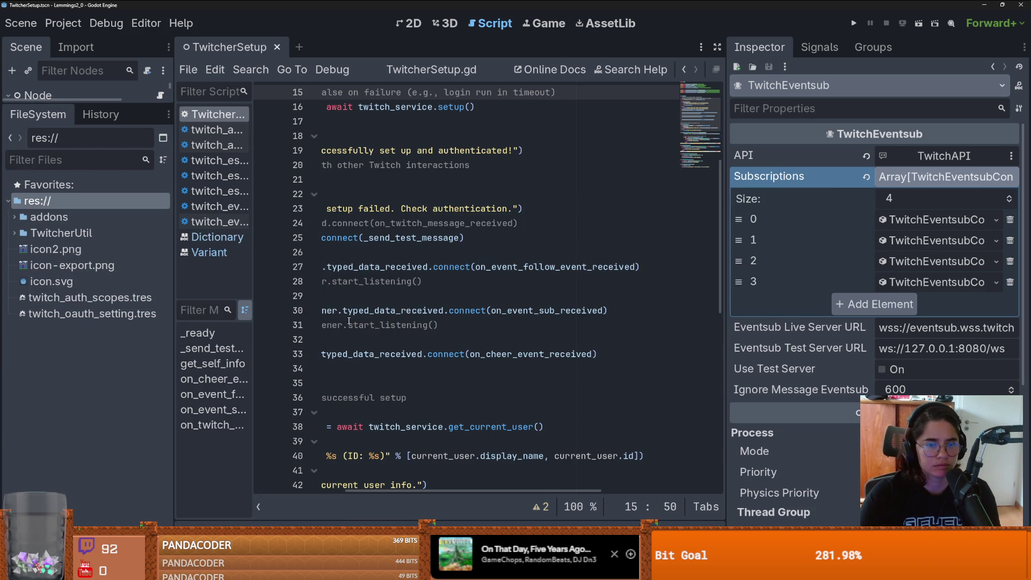
Step: Check in Project Settings that the project icon still points to icon2.png
{"action": "left_click", "coordinate": [62, 23]}
{"action": "left_click", "coordinate": [75, 43]}
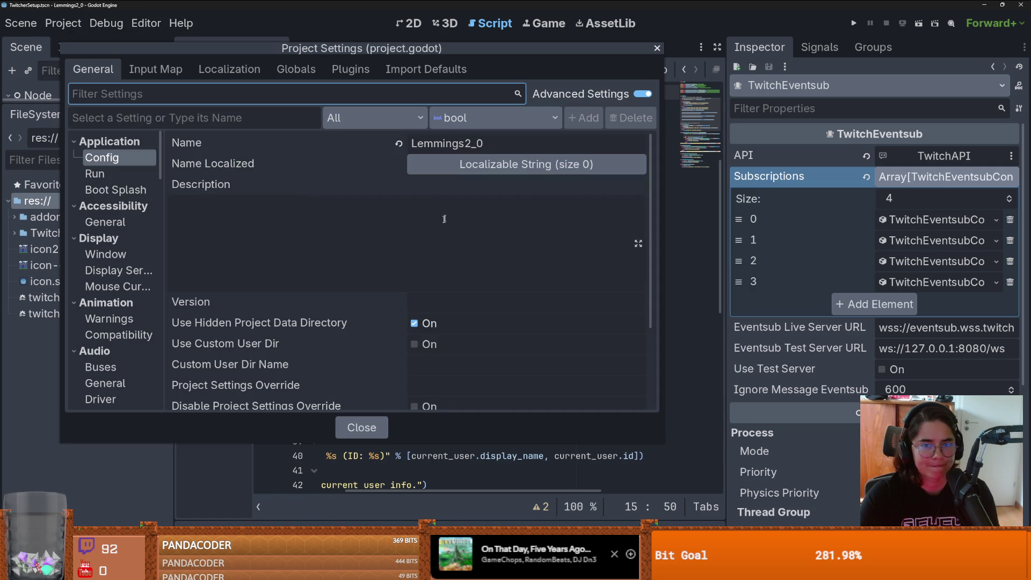
{"action": "scroll", "coordinate": [446, 209], "scroll_direction": "down", "scroll_amount": 3}
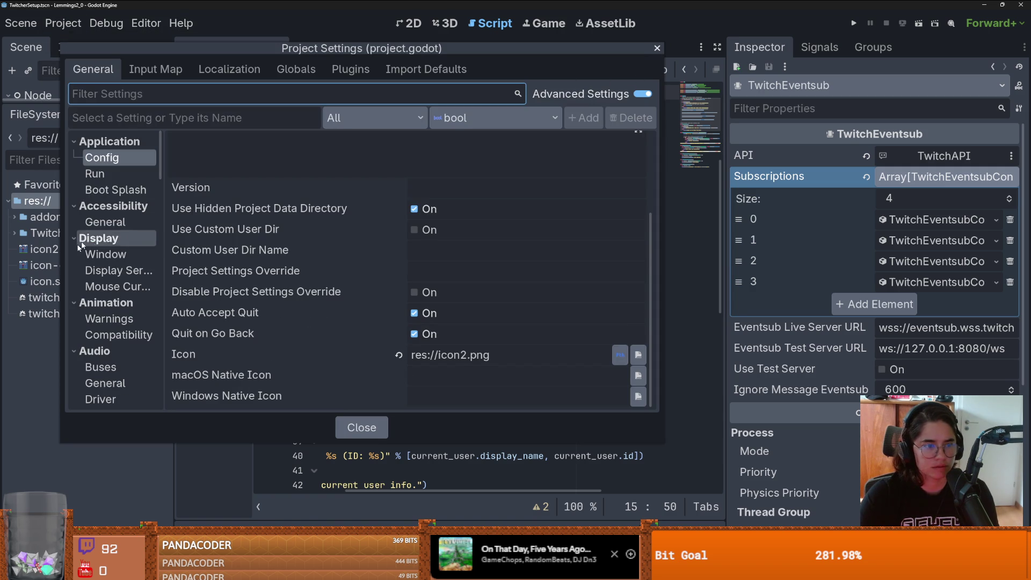
{"action": "left_click", "coordinate": [655, 48]}
Step: Delete icon-export.png, leaving icon2.png and icon.svg, and close the editor
{"action": "left_click", "coordinate": [96, 250]}
{"action": "left_click", "coordinate": [94, 264]}
{"action": "right_click", "coordinate": [86, 263]}
{"action": "left_click", "coordinate": [171, 448]}
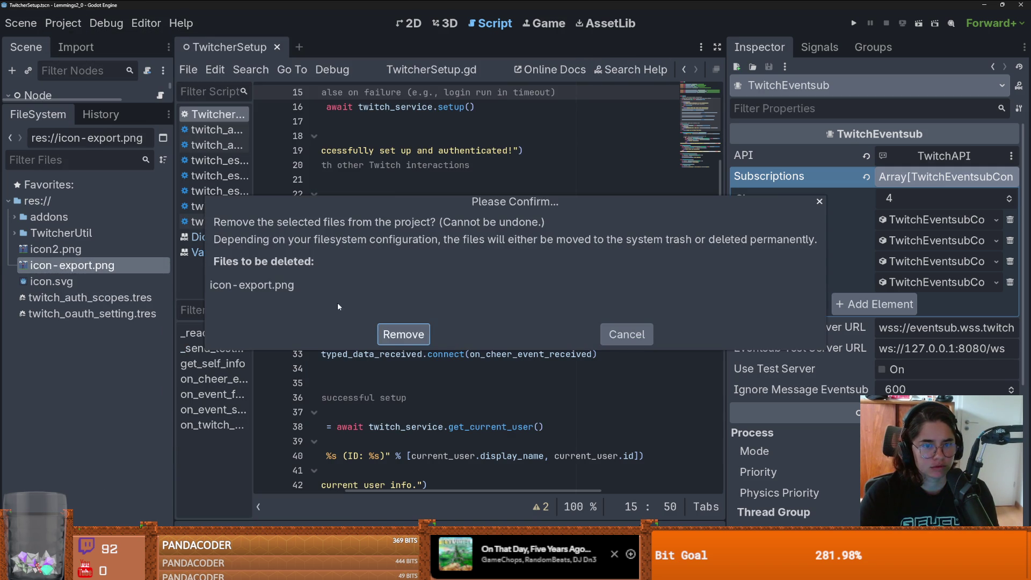
{"action": "left_click", "coordinate": [404, 332]}
{"action": "left_click", "coordinate": [121, 255]}
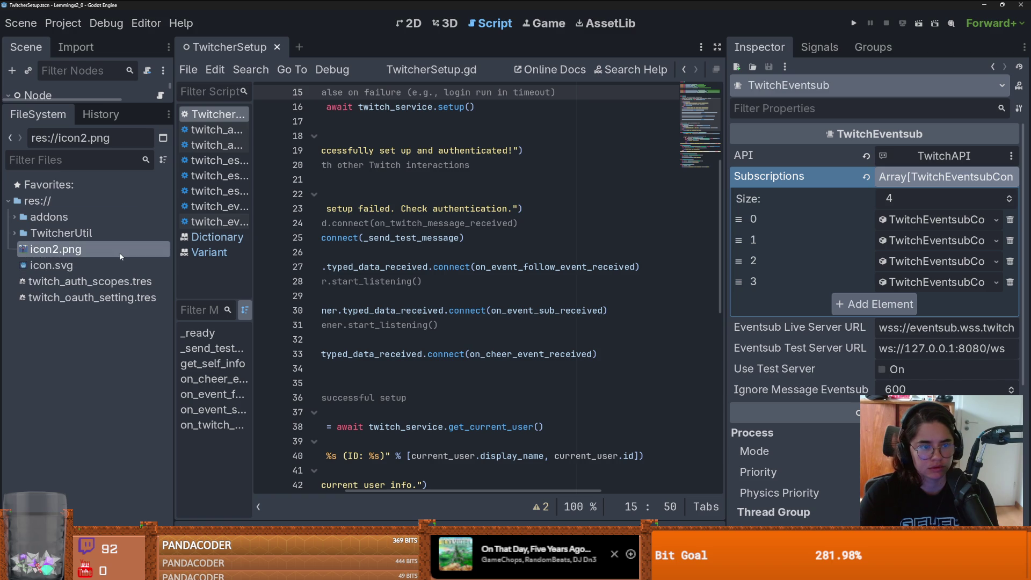
{"action": "left_click", "coordinate": [54, 266]}
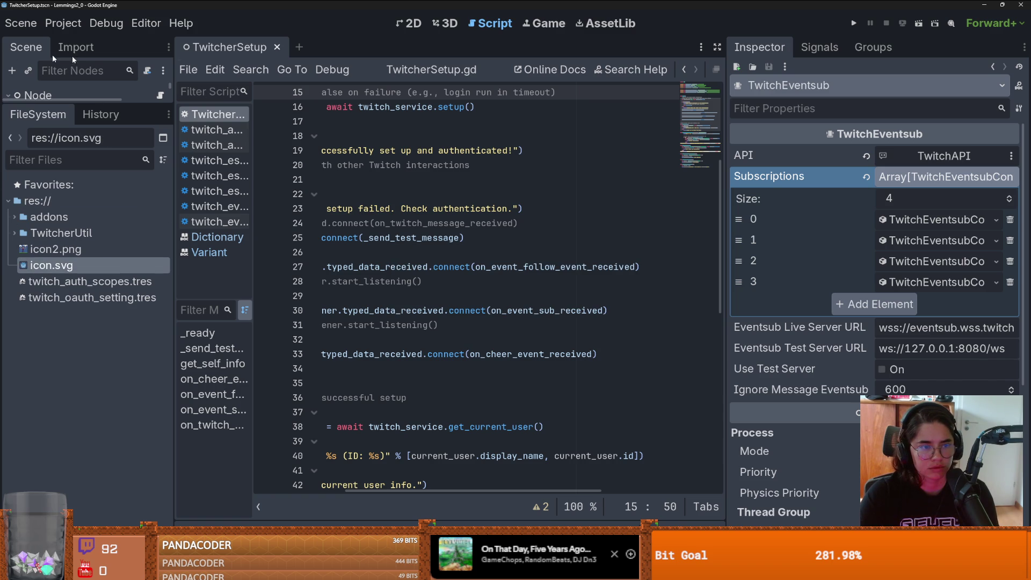
{"action": "left_click", "coordinate": [1021, 4]}
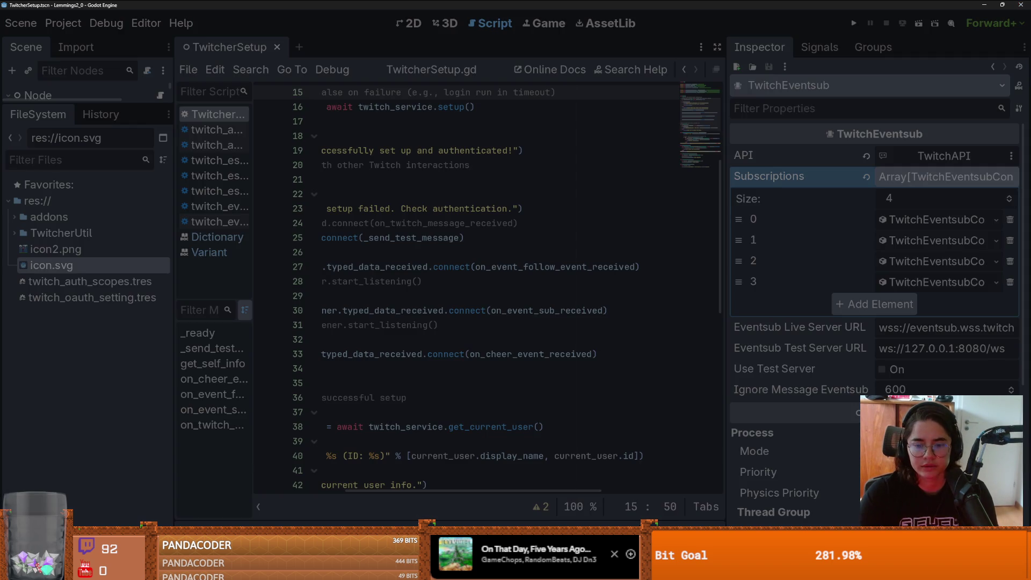
Step: Restore the project manager and reopen Lemmings2_0 for editing with Godot v4.6.2
{"action": "key", "text": "super+Down"}
{"action": "key", "text": "super+Down"}
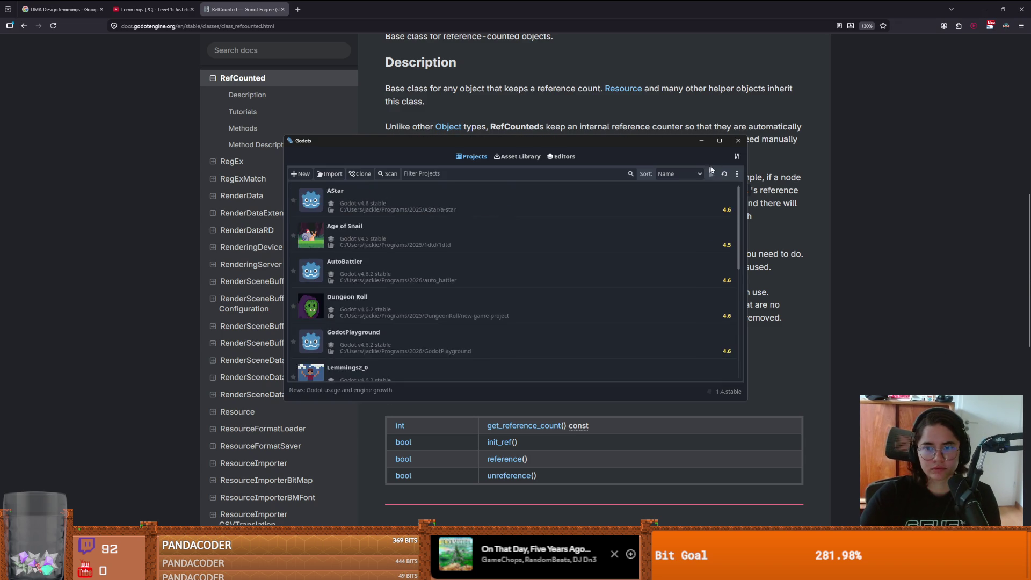
{"action": "left_click", "coordinate": [719, 140]}
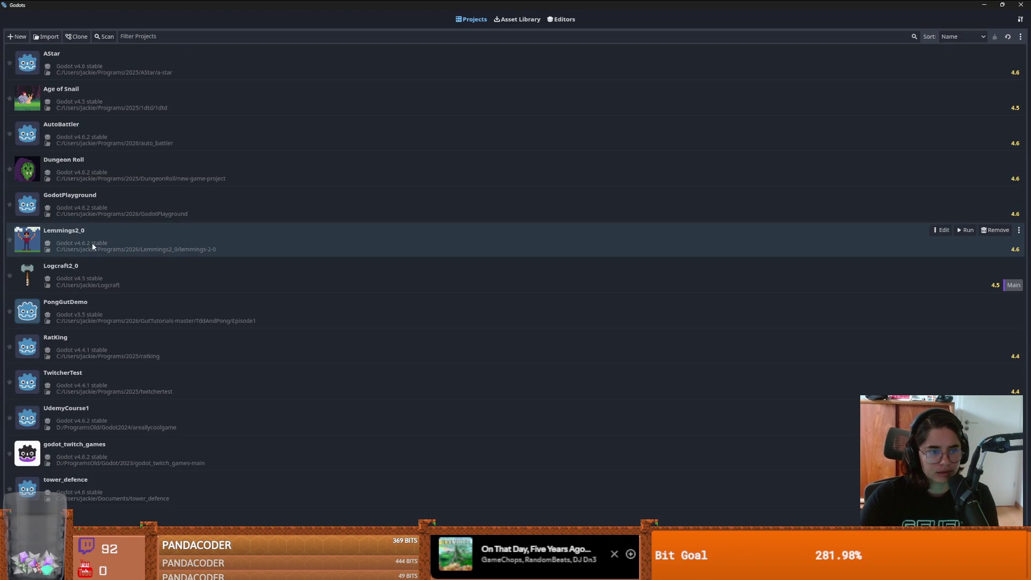
{"action": "left_click", "coordinate": [88, 247]}
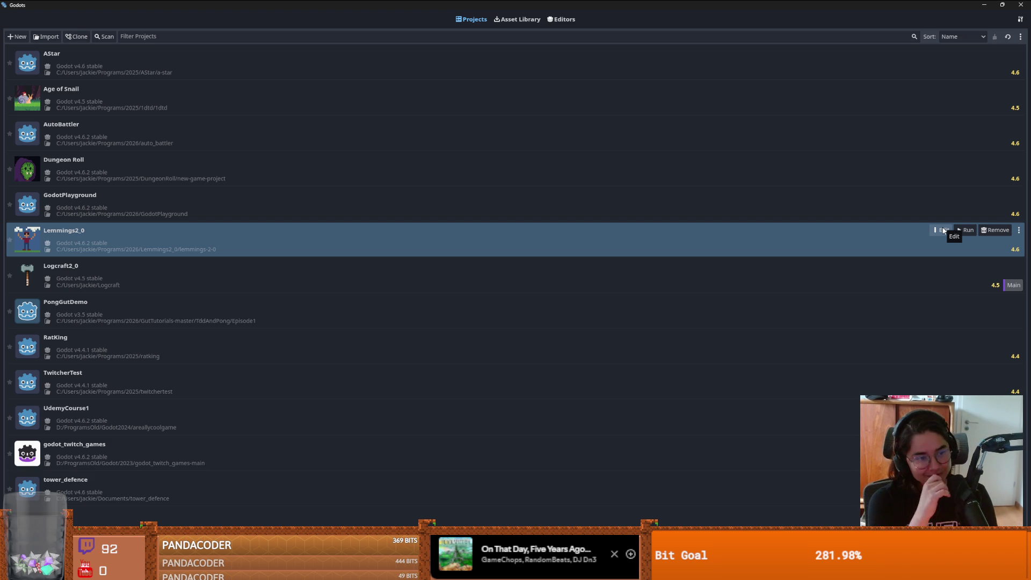
{"action": "left_click", "coordinate": [943, 231]}
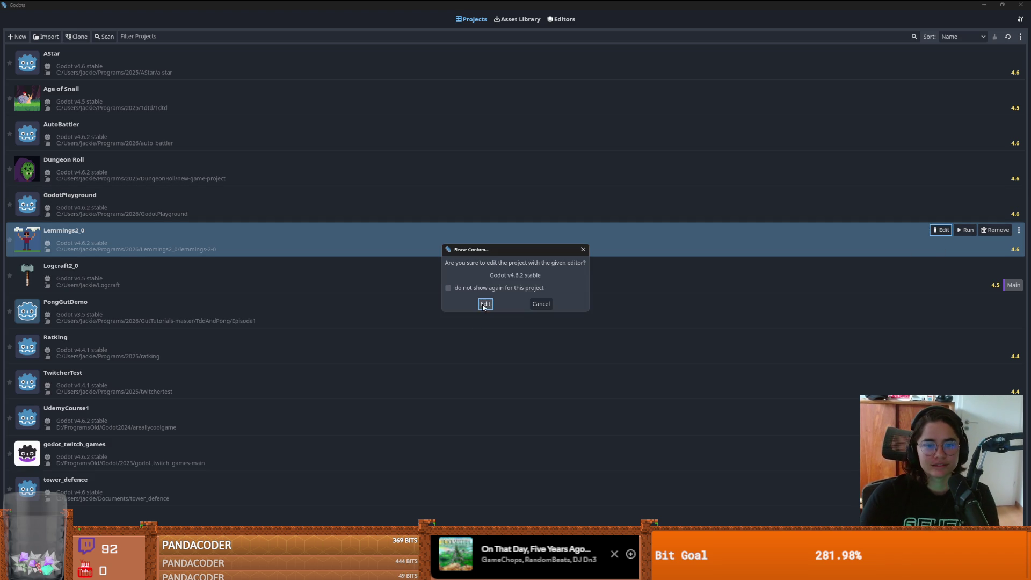
{"action": "left_click", "coordinate": [485, 304]}
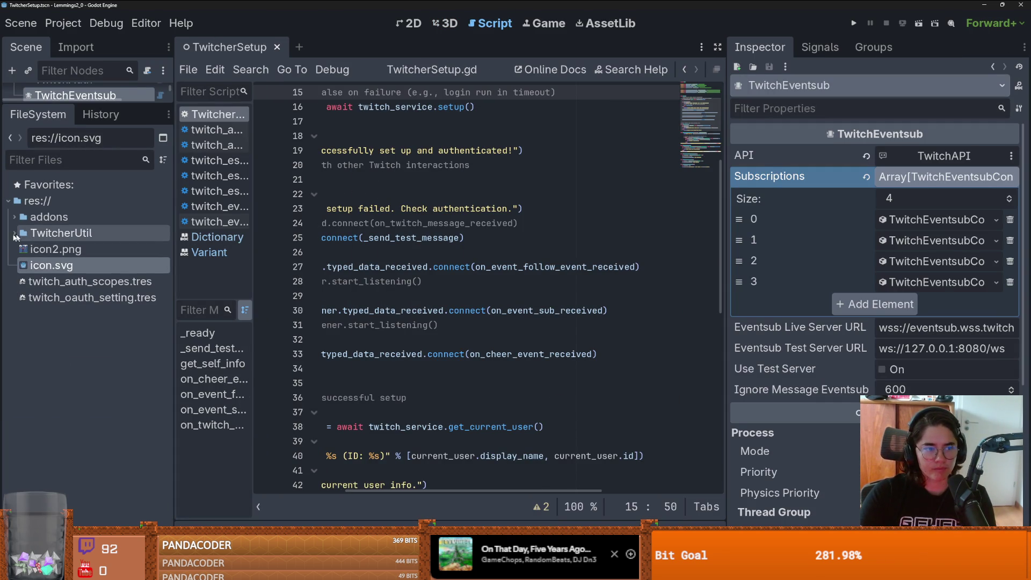
Step: Switch to the 2D view, tidy the dock layout and expand the TwitcherUtil folder
{"action": "left_click", "coordinate": [412, 24]}
{"action": "scroll", "coordinate": [460, 230], "scroll_direction": "down", "scroll_amount": 2}
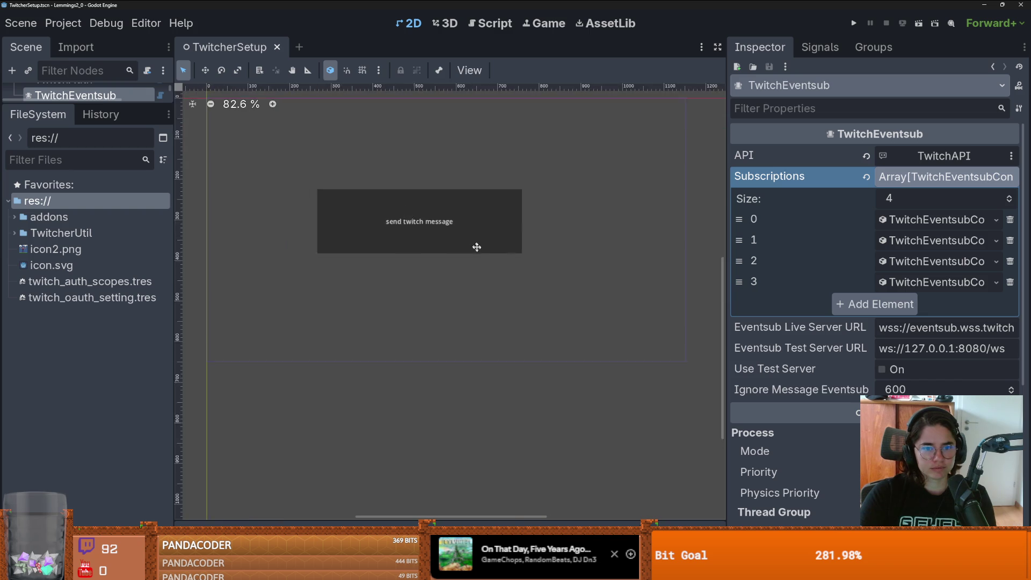
{"action": "scroll", "coordinate": [507, 262], "scroll_direction": "up", "scroll_amount": 3}
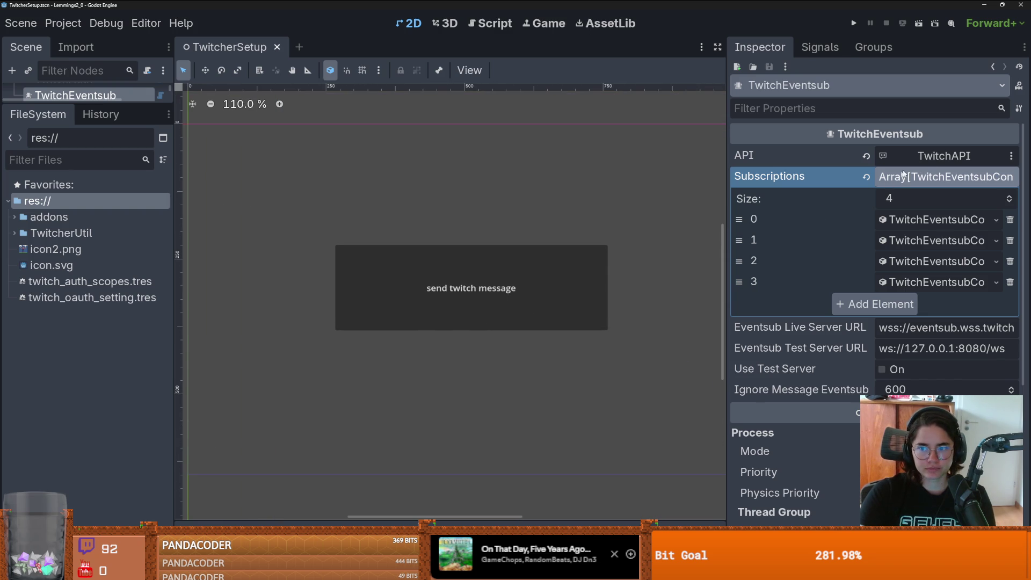
{"action": "left_click", "coordinate": [888, 184]}
{"action": "mouse_move", "coordinate": [85, 106]}
{"action": "left_mouse_down"}
{"action": "mouse_move", "coordinate": [86, 195]}
{"action": "mouse_move", "coordinate": [87, 168]}
{"action": "left_mouse_up"}
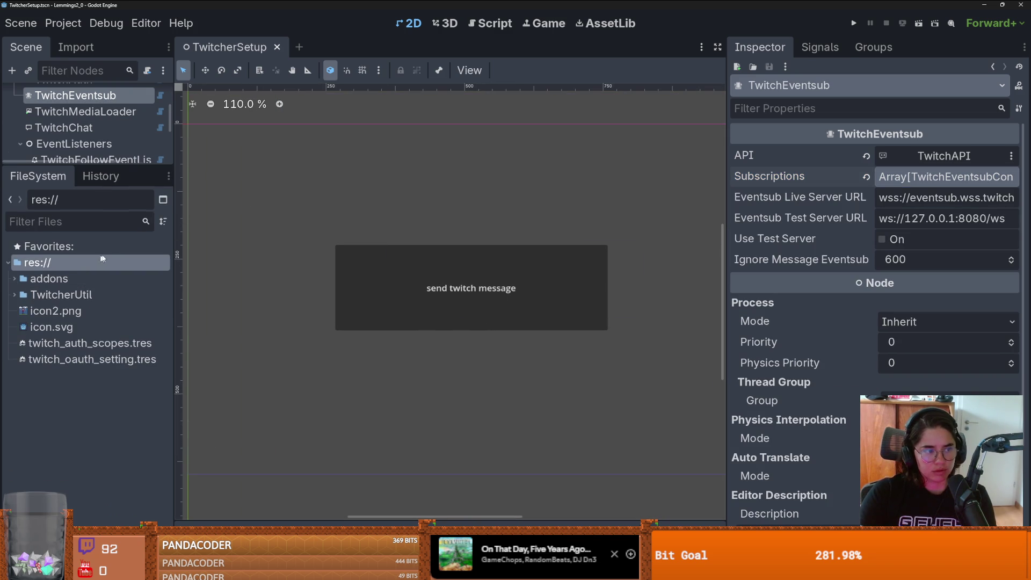
{"action": "left_click", "coordinate": [62, 294]}
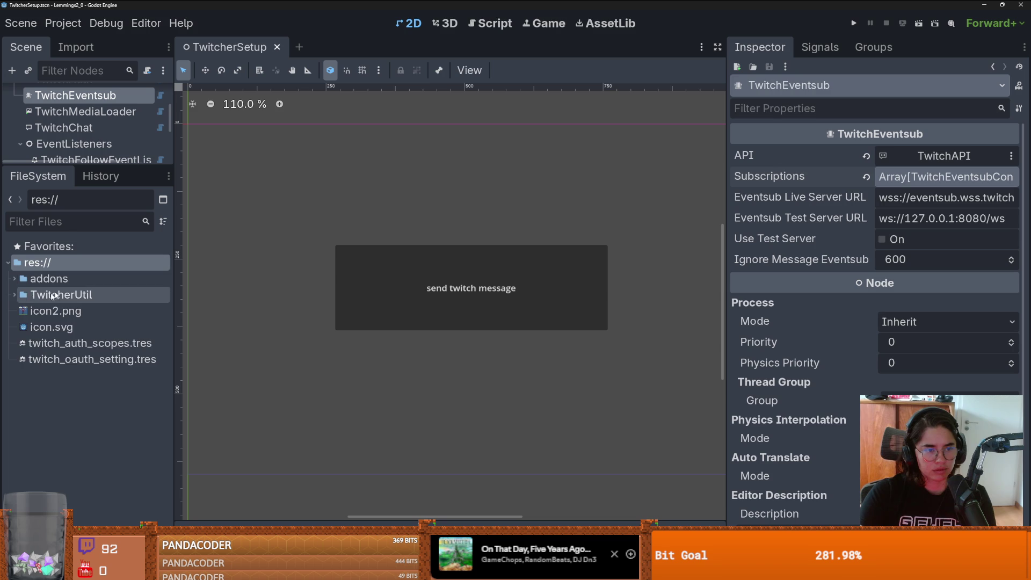
{"action": "left_click", "coordinate": [14, 294]}
{"action": "left_click", "coordinate": [14, 295]}
{"action": "left_click", "coordinate": [14, 294]}
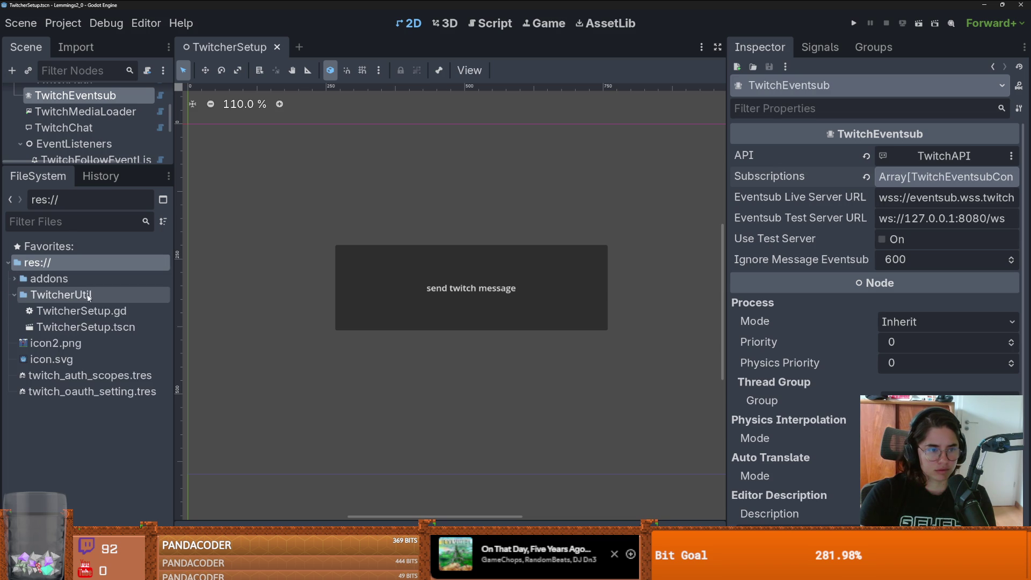
{"action": "left_click", "coordinate": [54, 295]}
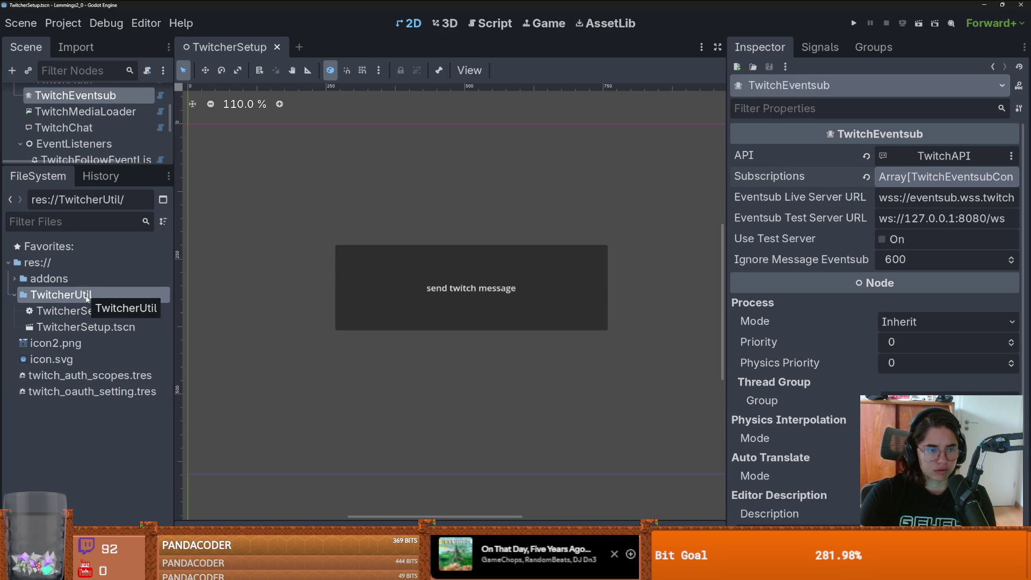
Step: Create a new script ChatMessages.gd in the TwitcherUtil folder
{"action": "right_click", "coordinate": [87, 296]}
{"action": "mouse_move", "coordinate": [134, 309]}
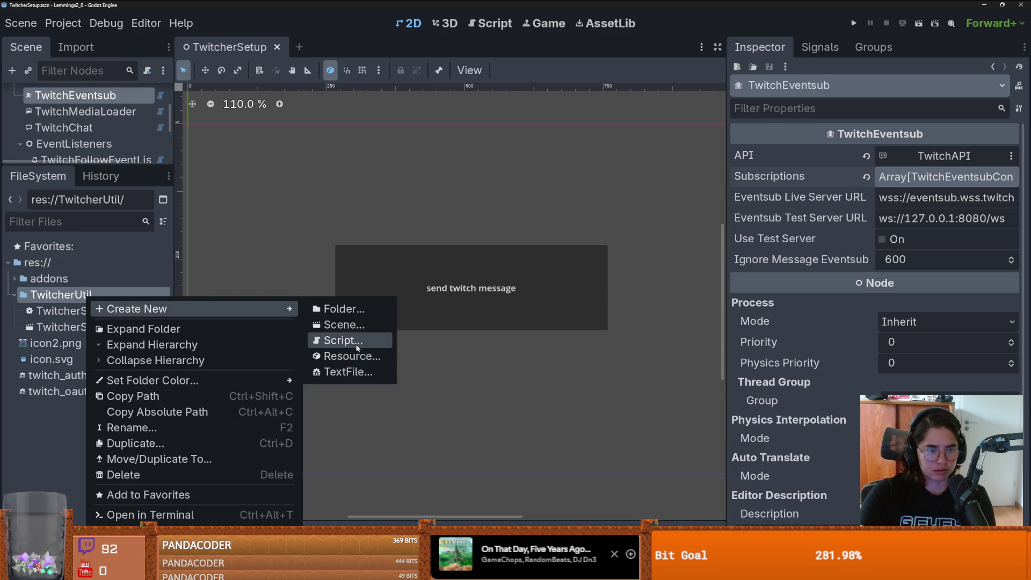
{"action": "left_click", "coordinate": [357, 350]}
{"action": "type", "text": "Cha"}
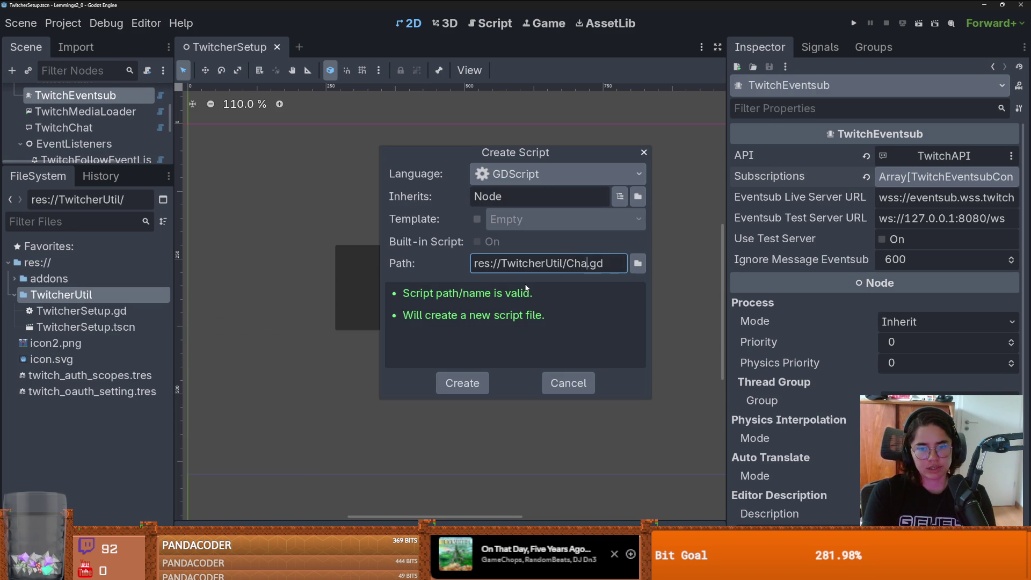
{"action": "type", "text": "Messages"}
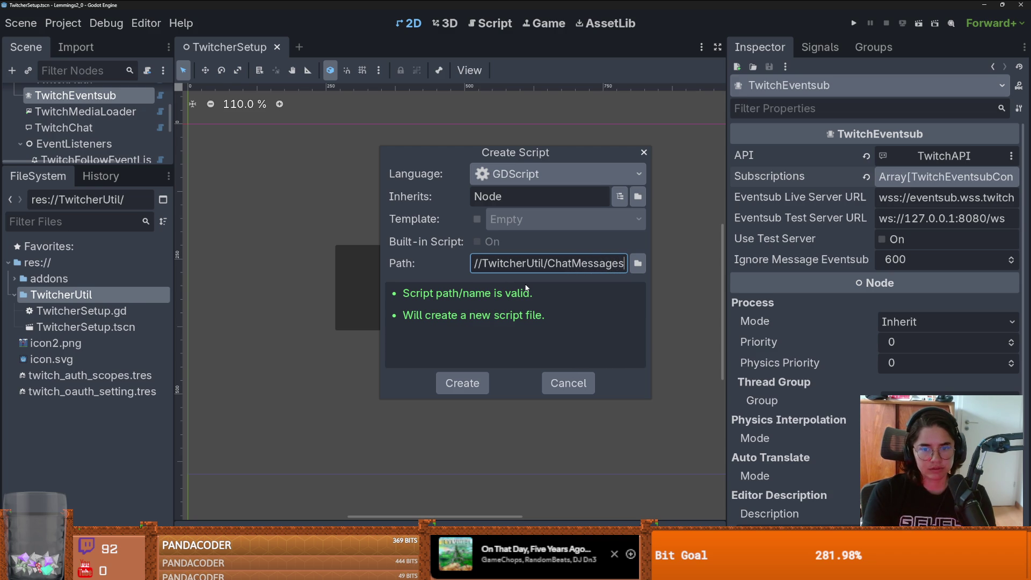
{"action": "key", "text": "Return"}
Step: Make ChatMessages.gd extend RefCounted, save it, and add class_name ChatMessages on line 2
{"action": "left_click_drag", "start_coordinate": [385, 93], "coordinate": [363, 95]}
{"action": "type", "text": "f"}
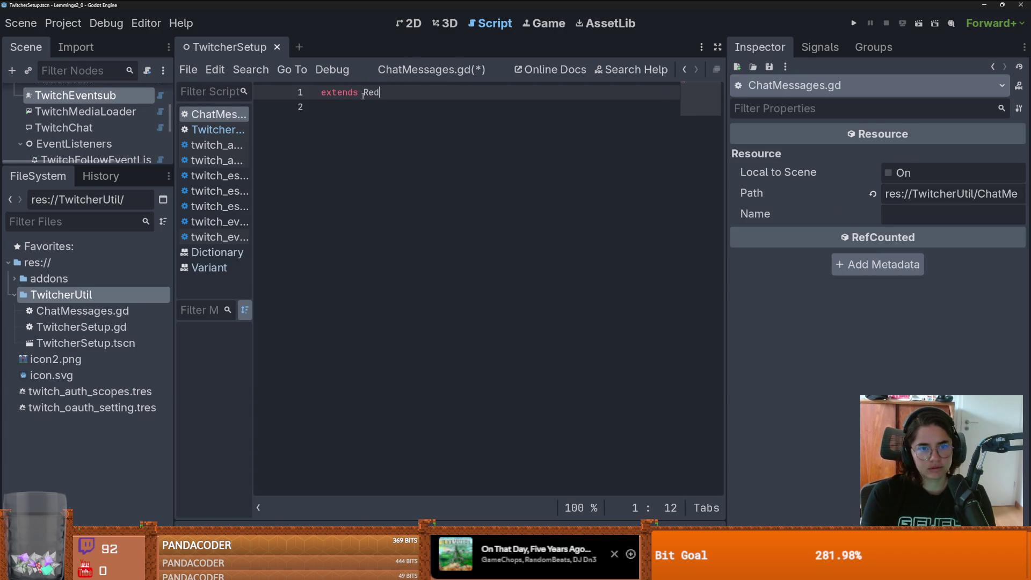
{"action": "key", "text": "Return"}
{"action": "key", "text": "ctrl+s"}
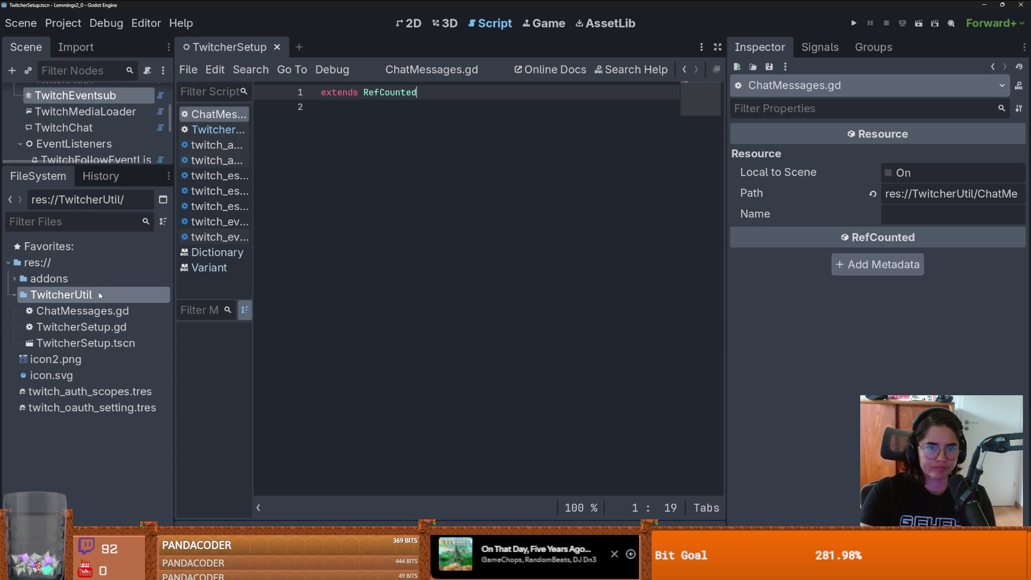
{"action": "key", "text": "Return"}
{"action": "type", "text": "class_"}
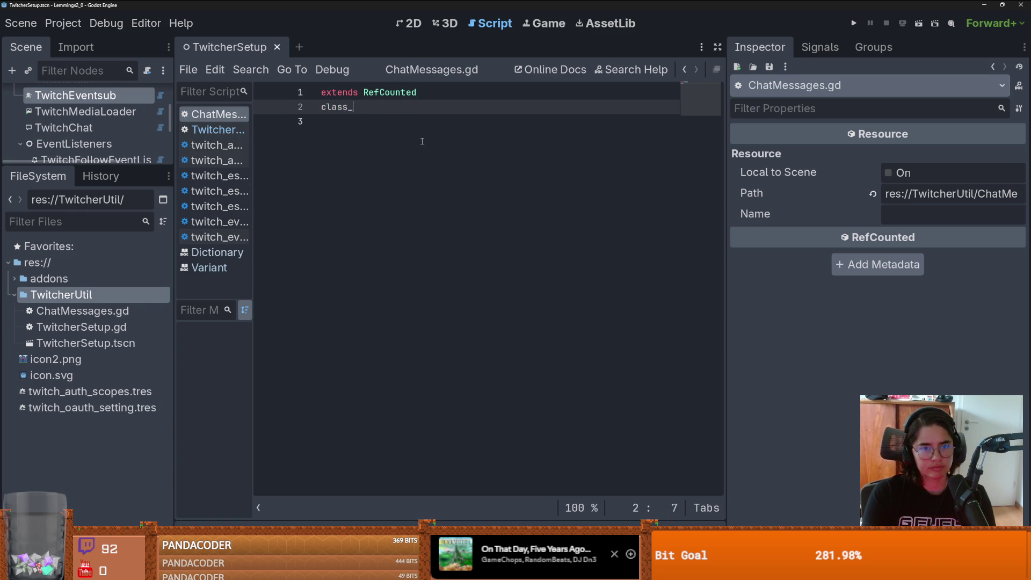
{"action": "type", "text": "name ChatMessages"}
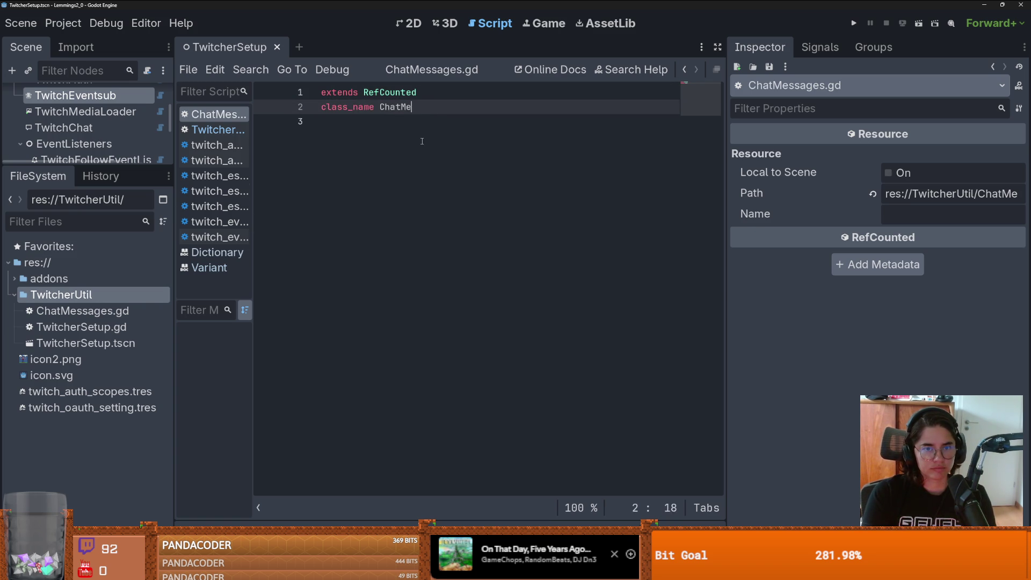
{"action": "left_click", "coordinate": [422, 141]}
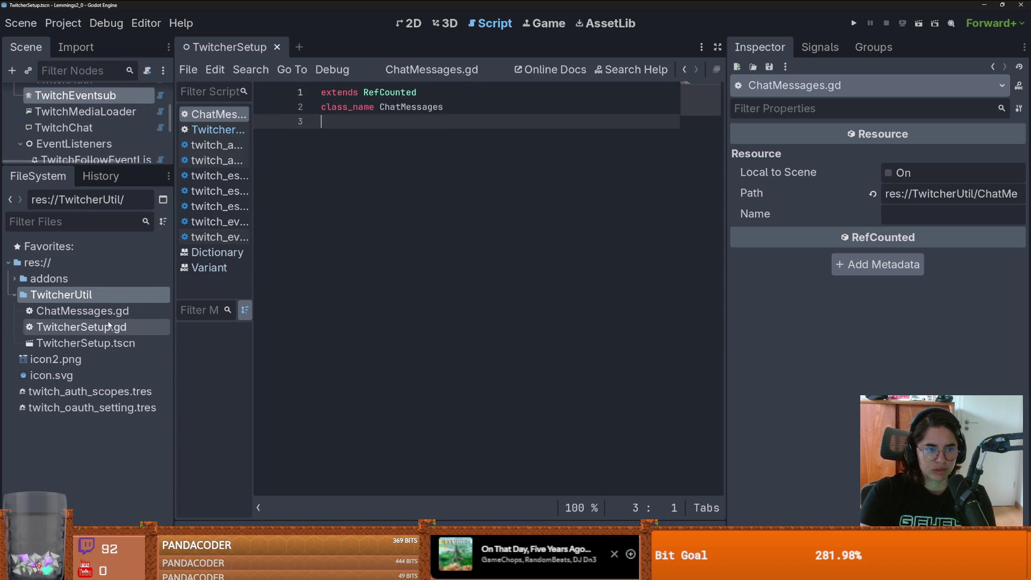
Step: Create a new Commands.gd script in the TwitcherUtil folder
{"action": "right_click", "coordinate": [93, 295]}
{"action": "mouse_move", "coordinate": [268, 311]}
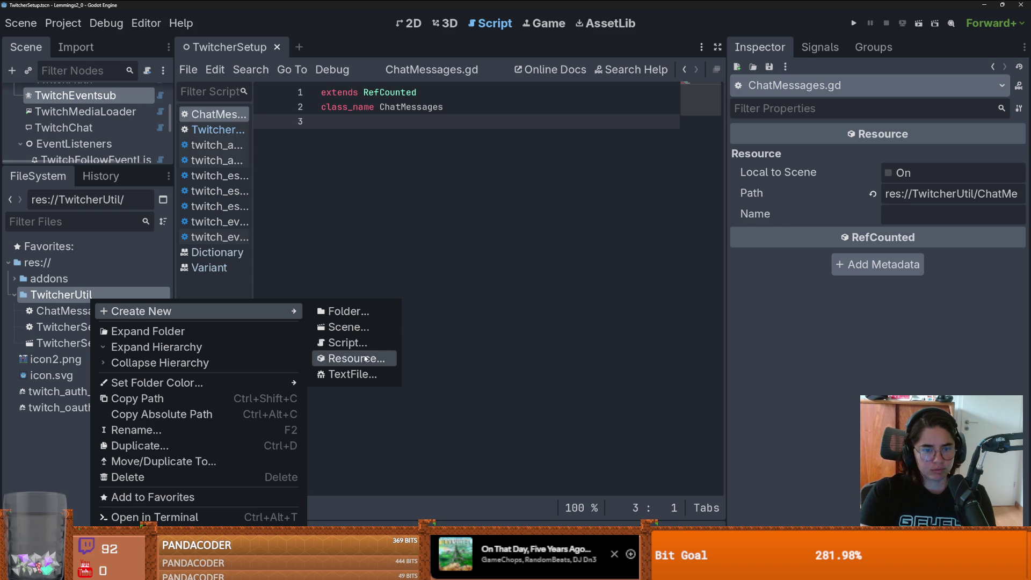
{"action": "left_click", "coordinate": [379, 343]}
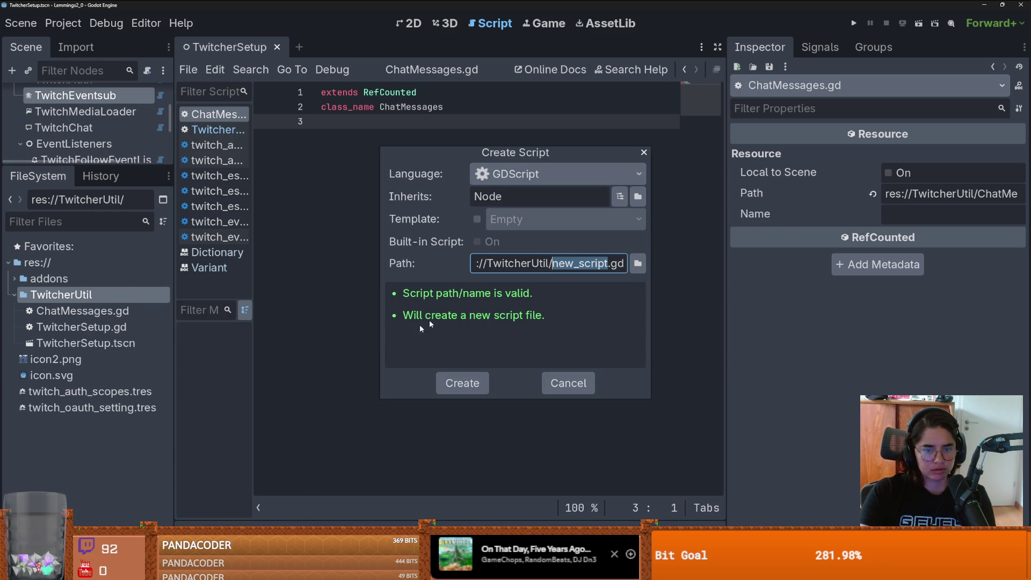
{"action": "type", "text": "Commands"}
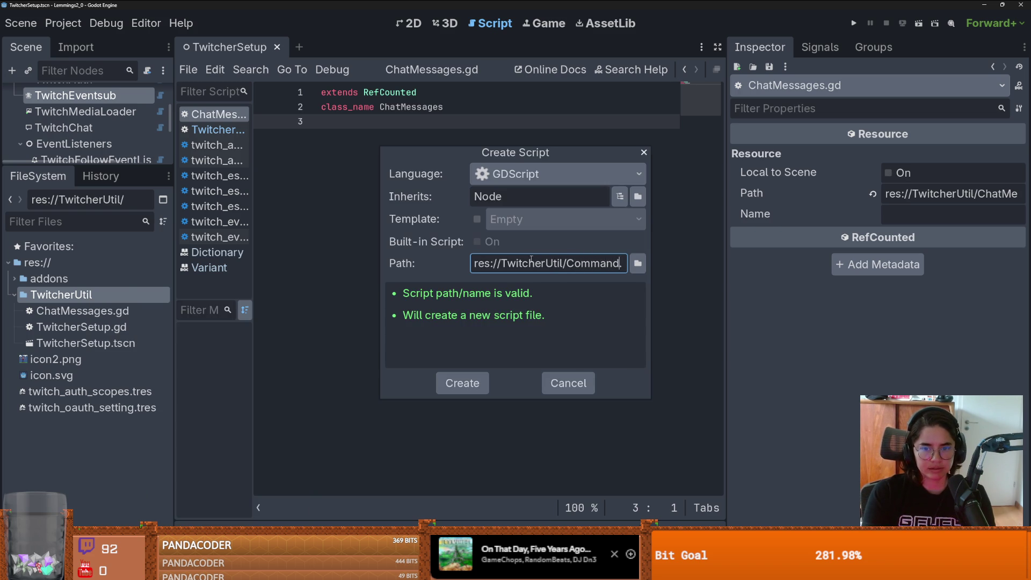
{"action": "key", "text": "Return"}
Step: Make Commands.gd extend RefCounted with class_name Commands and save it
{"action": "double_click", "coordinate": [374, 93]}
{"action": "type", "text": "RefC"}
{"action": "key", "text": "Return"}
{"action": "key", "text": "Return"}
{"action": "type", "text": "class_"}
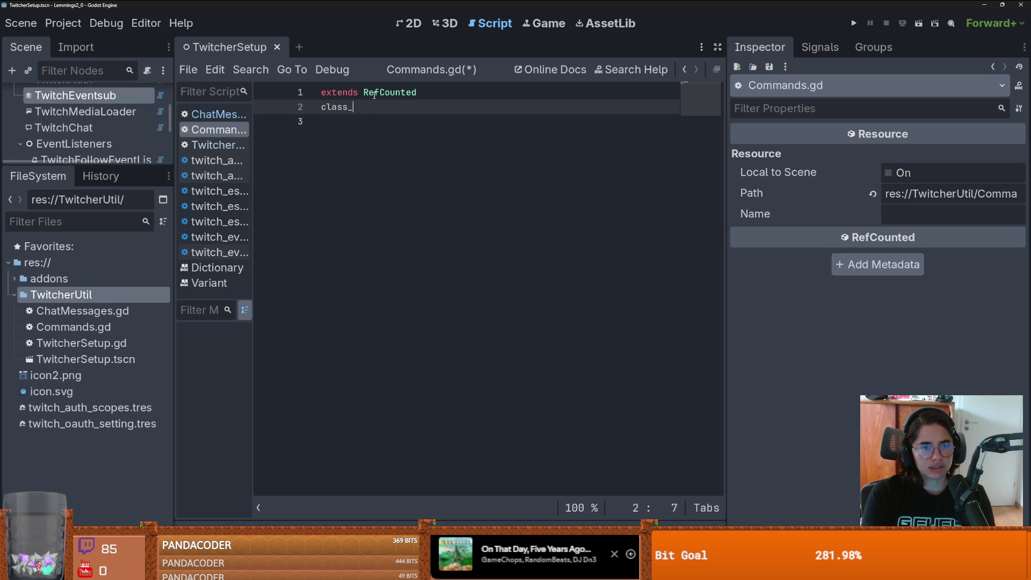
{"action": "type", "text": "name Commands"}
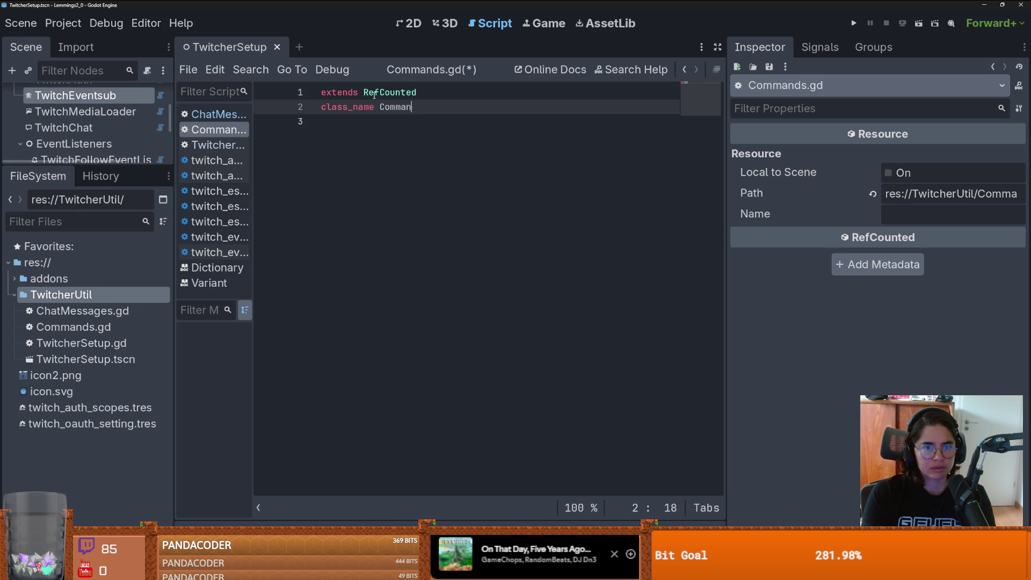
{"action": "key", "text": "ctrl+s"}
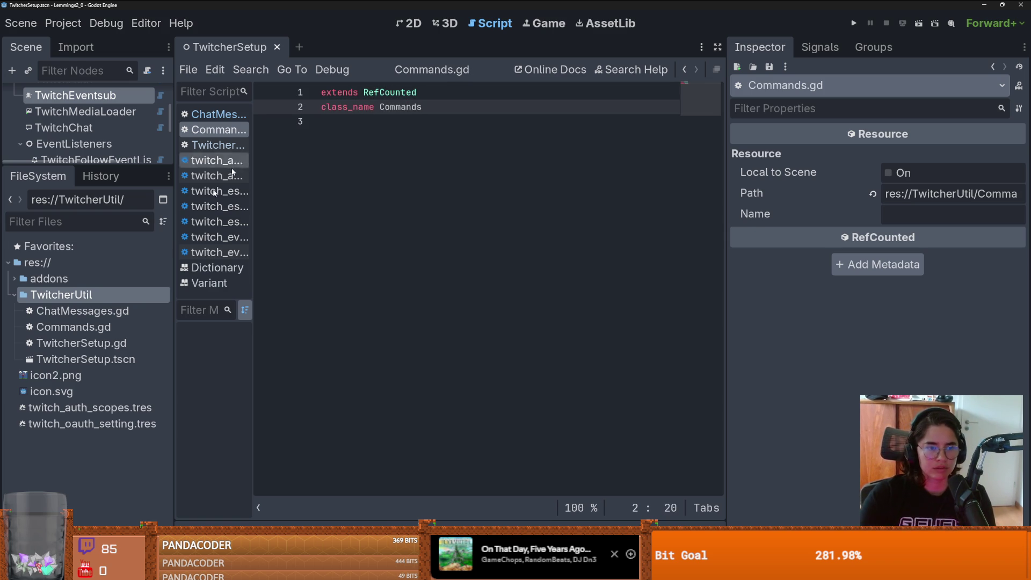
{"action": "left_click", "coordinate": [12, 295]}
{"action": "left_click", "coordinate": [13, 295]}
{"action": "left_click", "coordinate": [387, 214]}
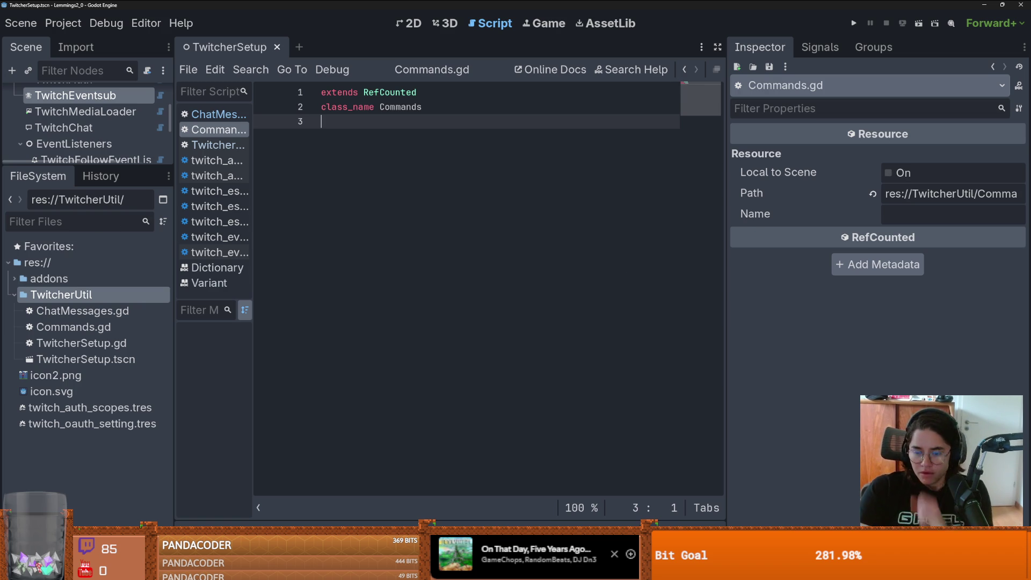
{"action": "mouse_move", "coordinate": [851, 570]}
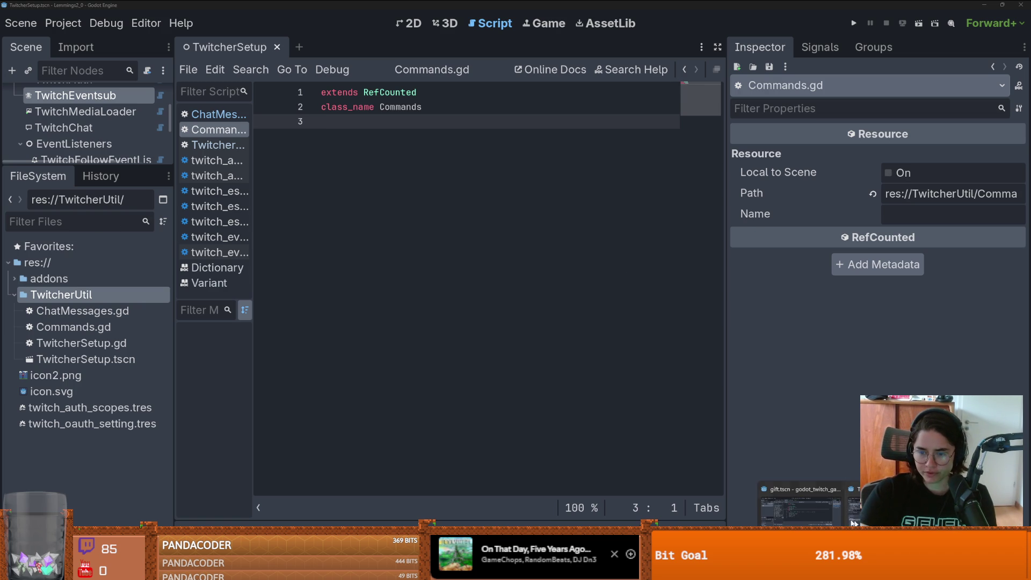
{"action": "left_click", "coordinate": [799, 505]}
Step: Review the add_command call in GIFT's gift.gd in the other project window
{"action": "key", "text": "Down"}
{"action": "key", "text": "Down"}
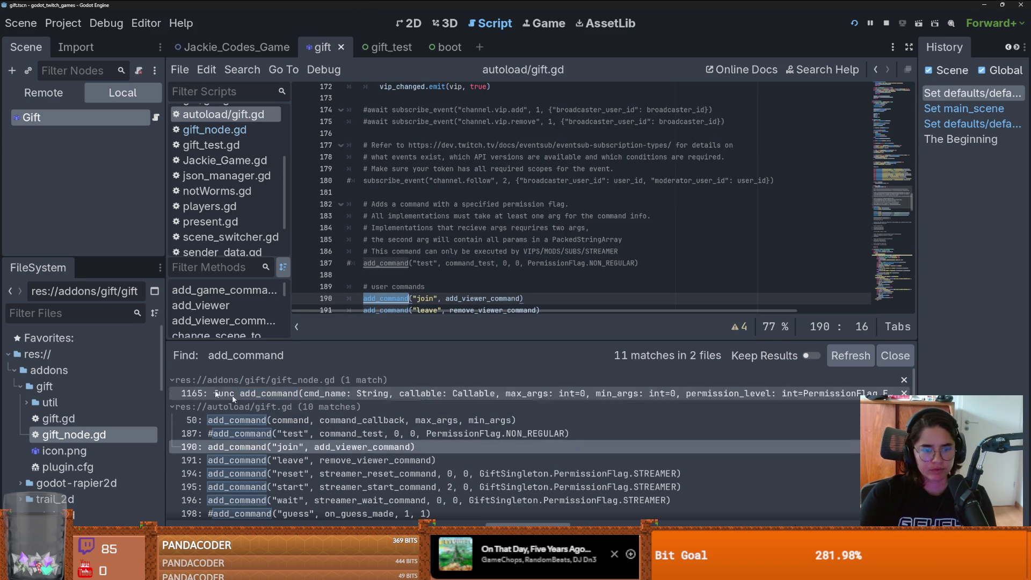
{"action": "scroll", "coordinate": [513, 229], "scroll_direction": "up", "scroll_amount": 7}
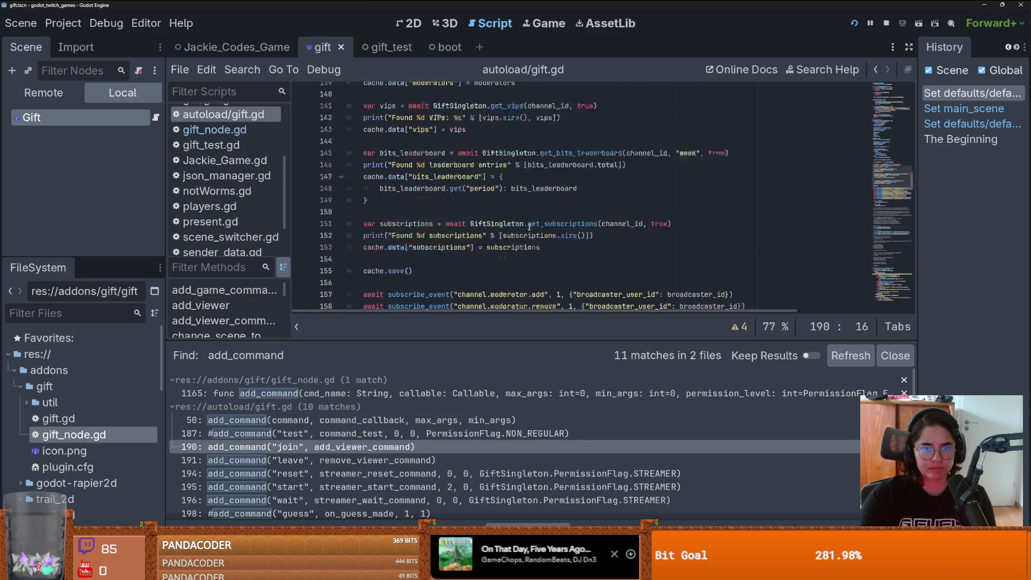
{"action": "left_click_drag", "start_coordinate": [910, 187], "coordinate": [463, 75]}
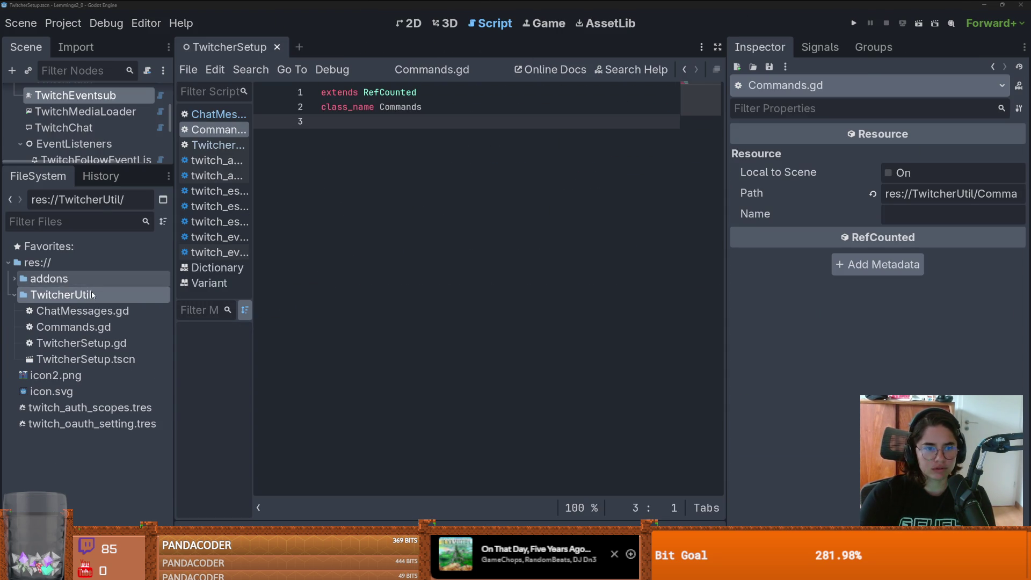
Step: Start creating a new script inside the TwitcherUtil folder via Create New
{"action": "right_click", "coordinate": [90, 295]}
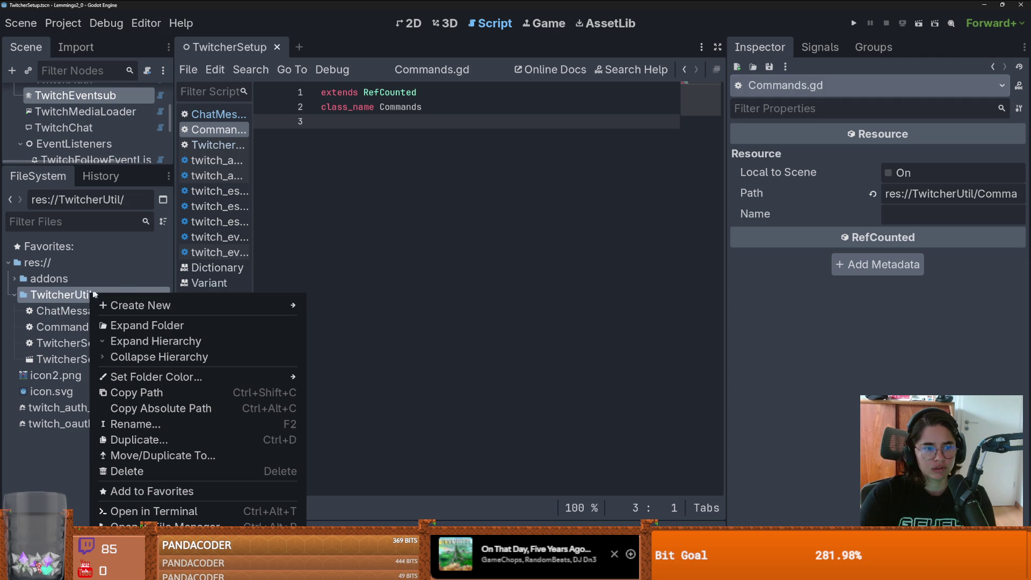
{"action": "mouse_move", "coordinate": [290, 304]}
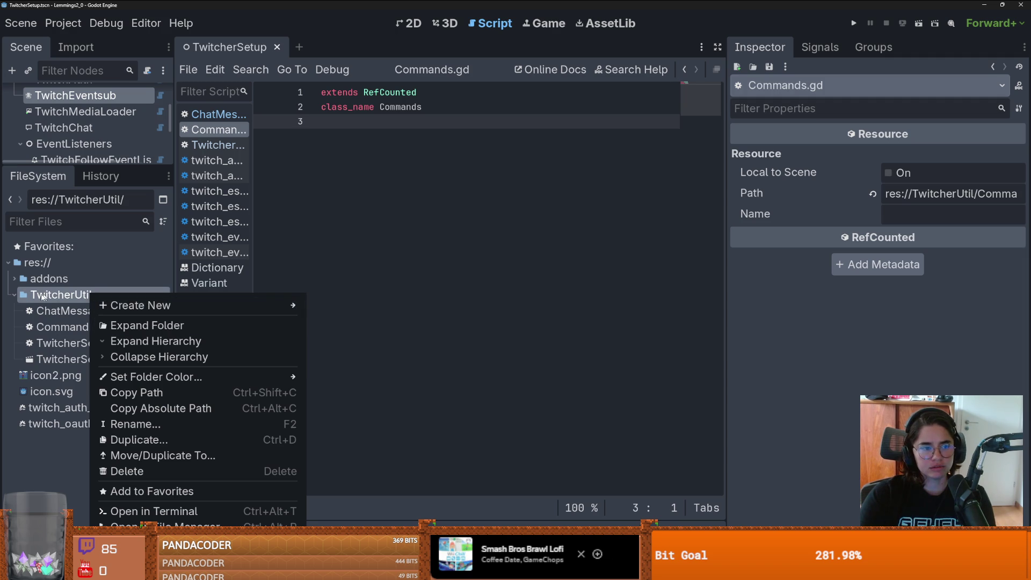
{"action": "left_click", "coordinate": [15, 294]}
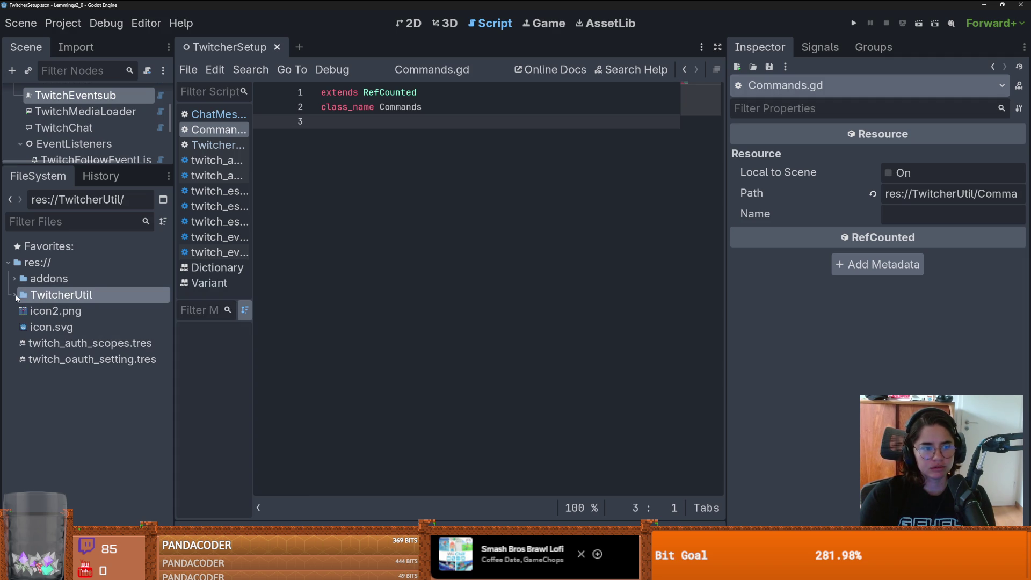
{"action": "right_click", "coordinate": [63, 301]}
{"action": "mouse_move", "coordinate": [173, 305]}
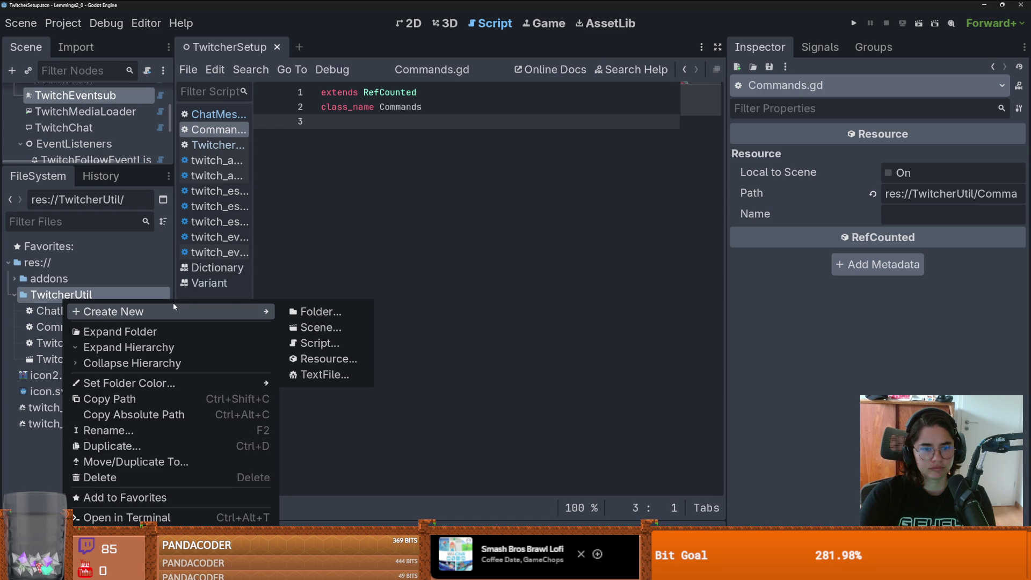
{"action": "left_click", "coordinate": [320, 343]}
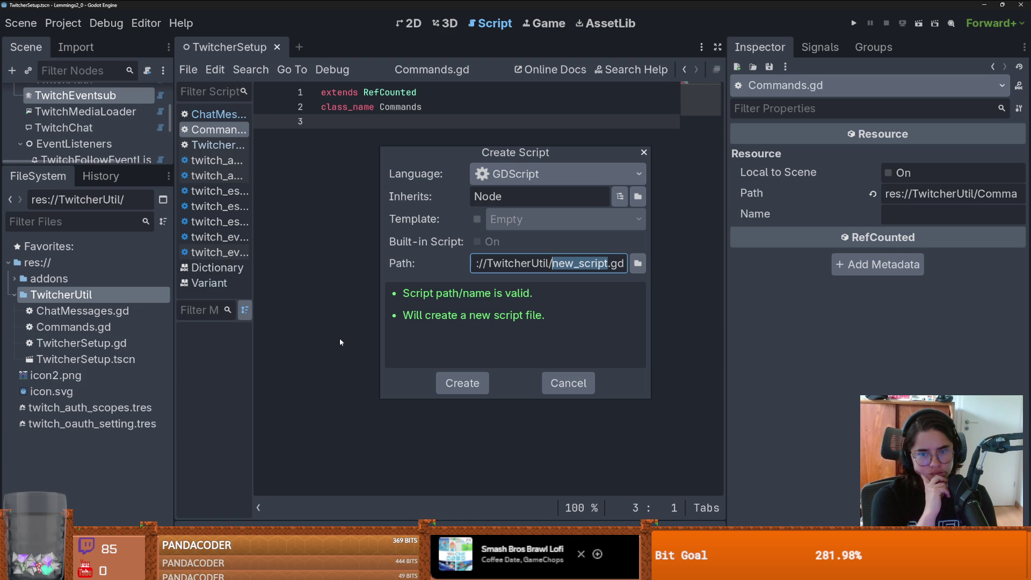
Step: Name the new TwitcherUtil script Chatter.gd and create it
{"action": "type", "text": "Chatter"}
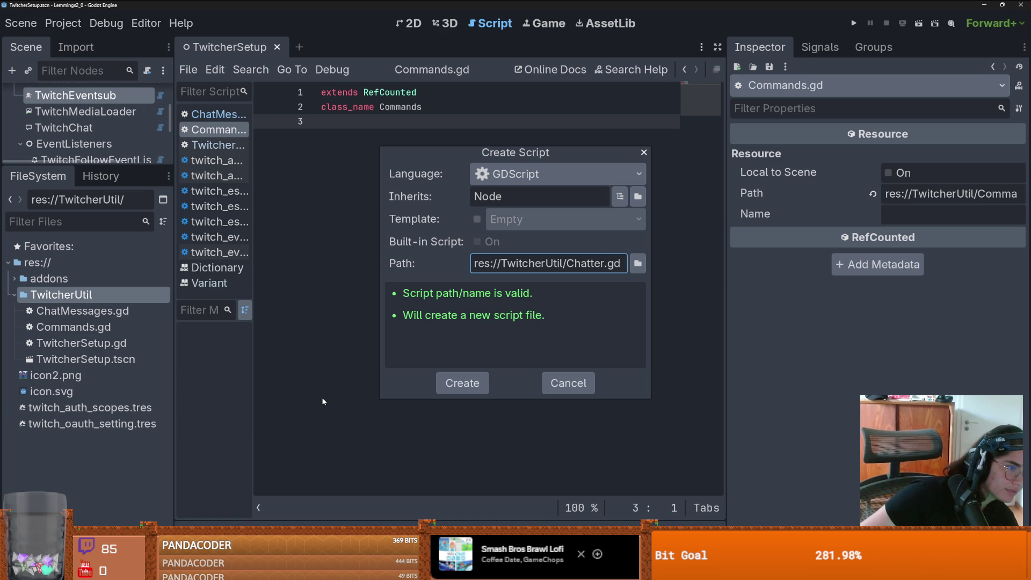
{"action": "left_click", "coordinate": [467, 379]}
{"action": "double_click", "coordinate": [395, 89]}
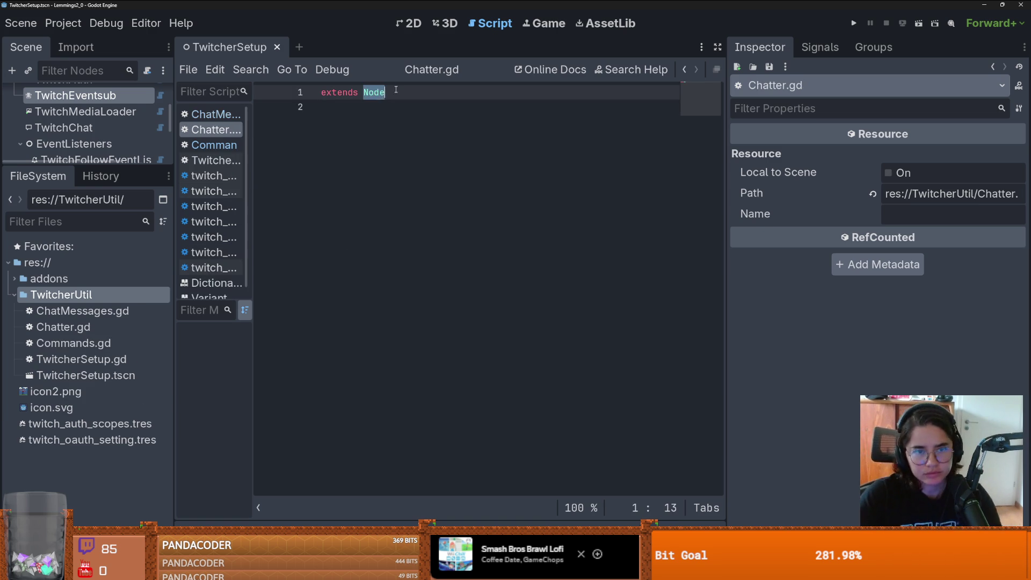
Step: Add class_name Chatter on line 2 below extends Node, with blank lines after it
{"action": "left_click", "coordinate": [396, 89]}
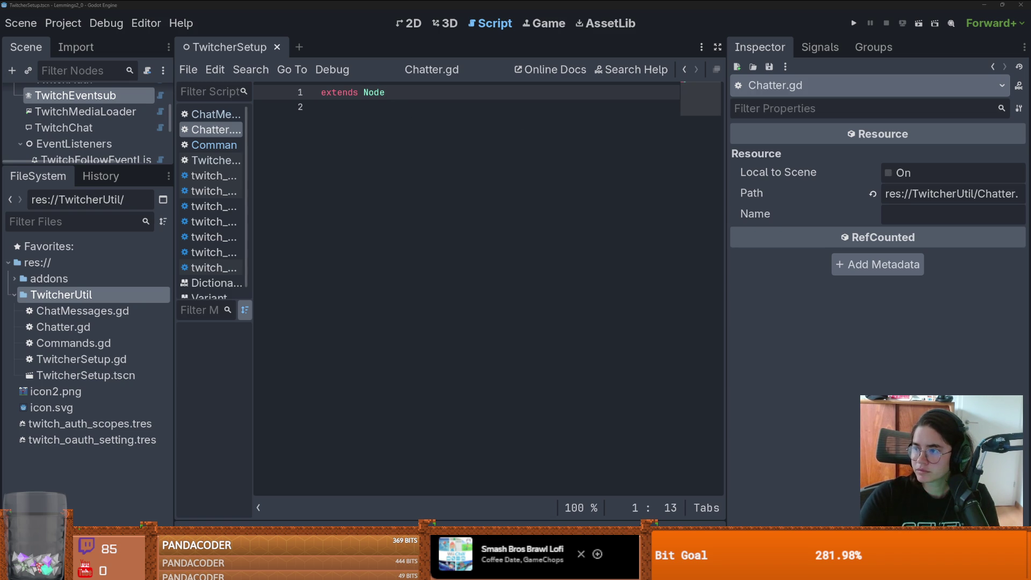
{"action": "left_click", "coordinate": [430, 100]}
{"action": "key", "text": "Return"}
{"action": "type", "text": "class_name Chatter"}
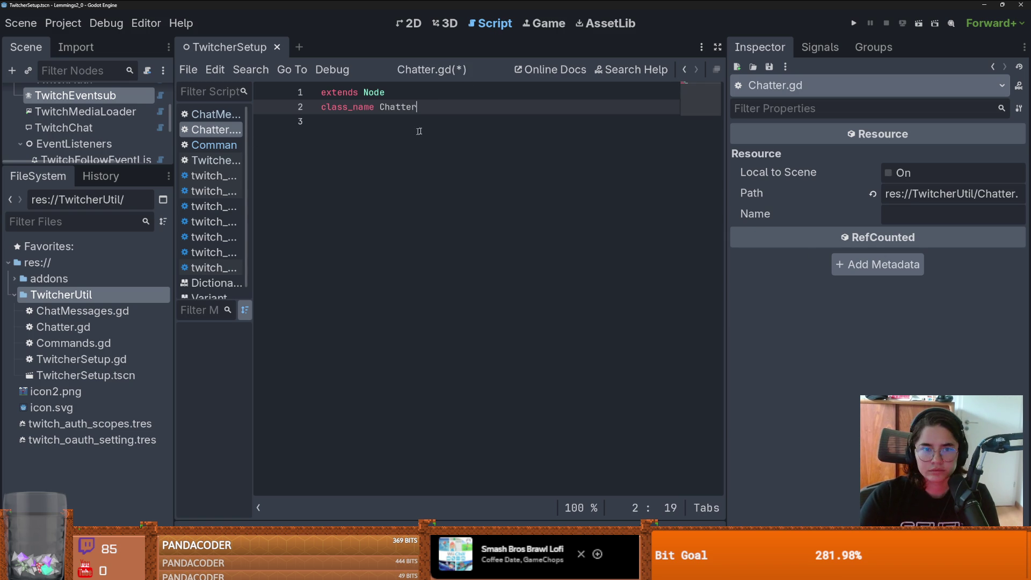
{"action": "key", "text": "Return"}
{"action": "key", "text": "Return"}
Step: Register TwitcherUtil/Chatter.gd as the Chatter autoload, then start a func add_command(): stub
{"action": "left_click", "coordinate": [62, 24]}
{"action": "left_click", "coordinate": [70, 44]}
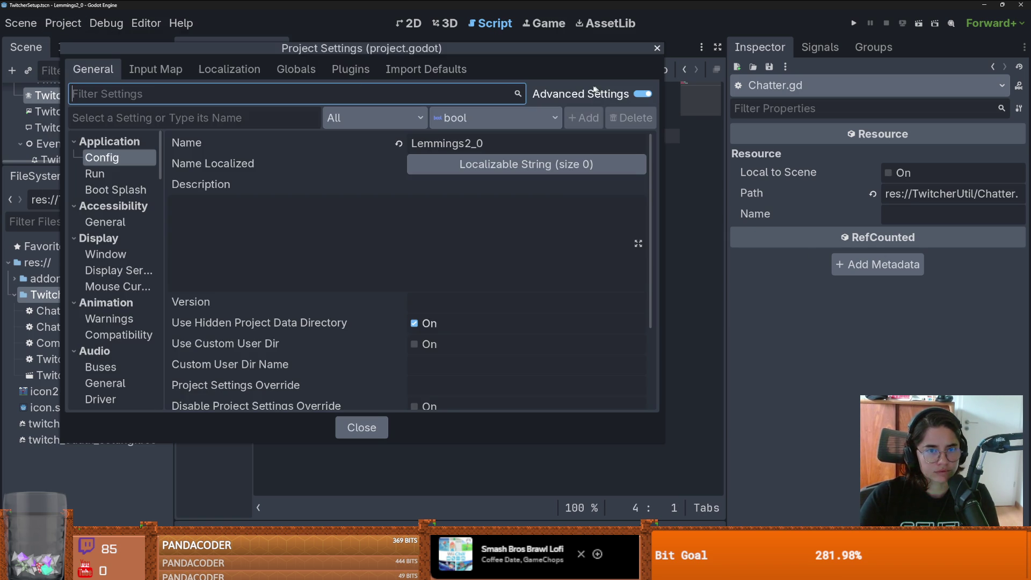
{"action": "left_click", "coordinate": [301, 73]}
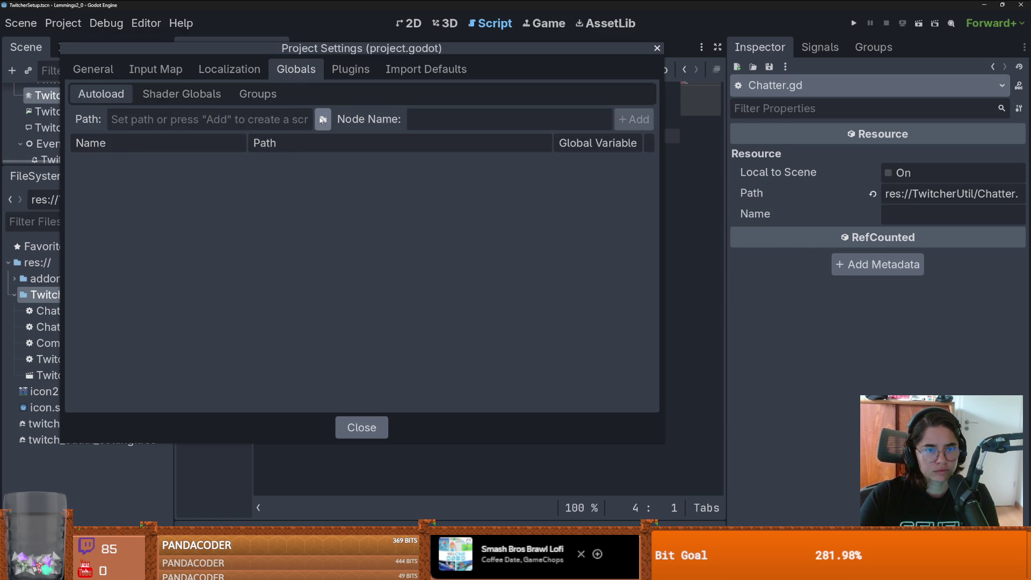
{"action": "left_click", "coordinate": [318, 119]}
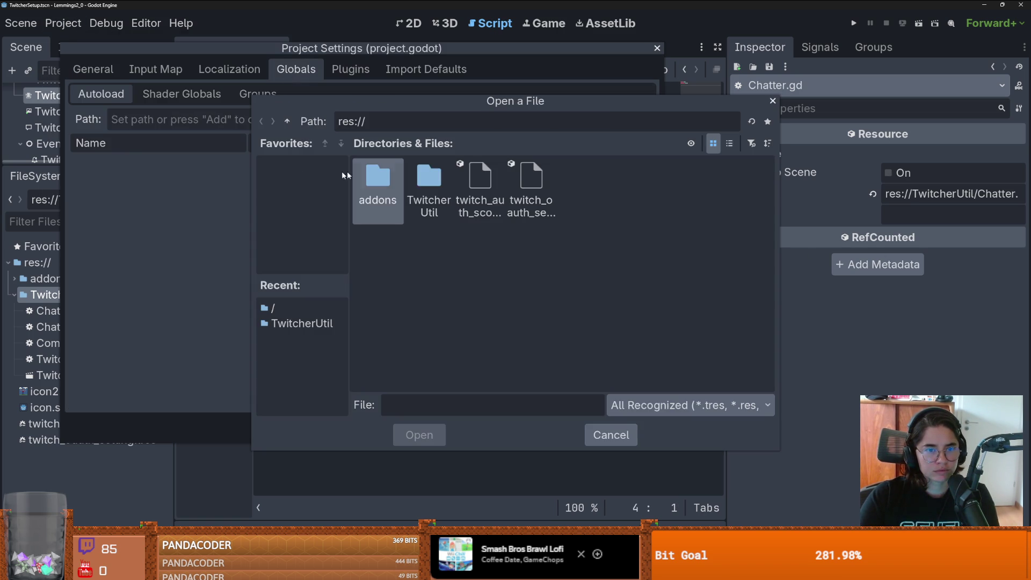
{"action": "double_click", "coordinate": [413, 190]}
{"action": "double_click", "coordinate": [429, 186]}
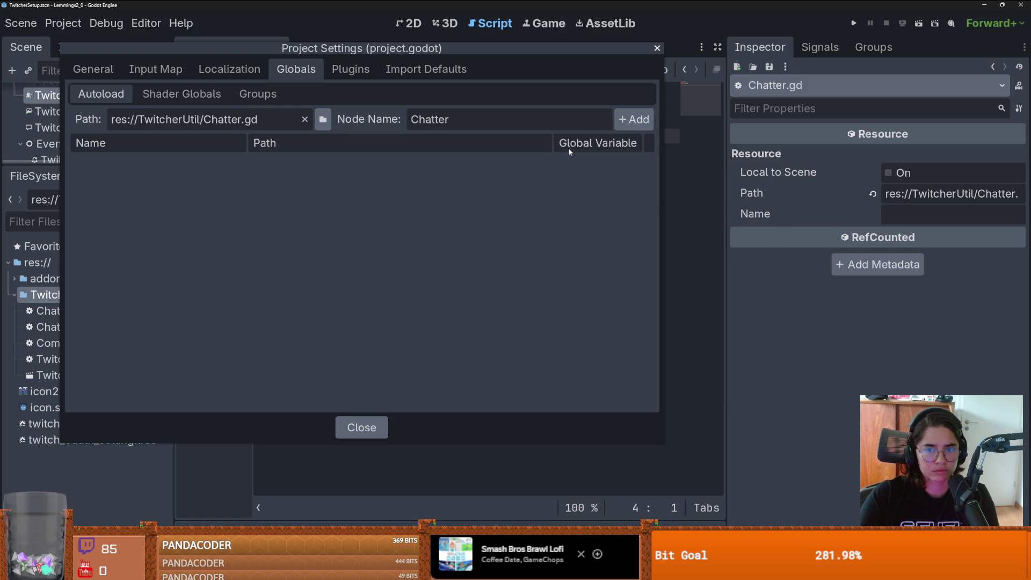
{"action": "left_click", "coordinate": [619, 119]}
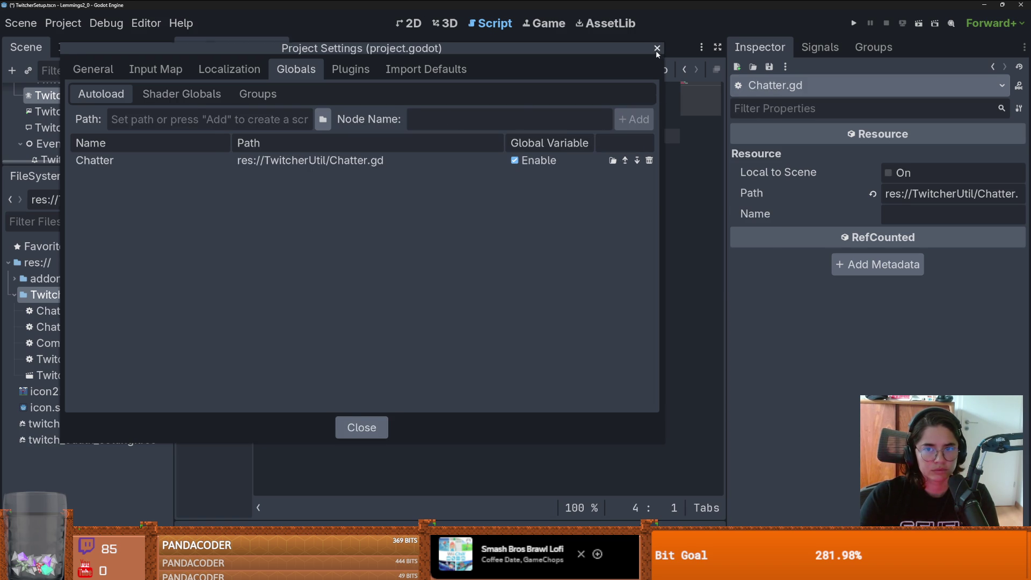
{"action": "left_click", "coordinate": [656, 49]}
{"action": "type", "text": "func "}
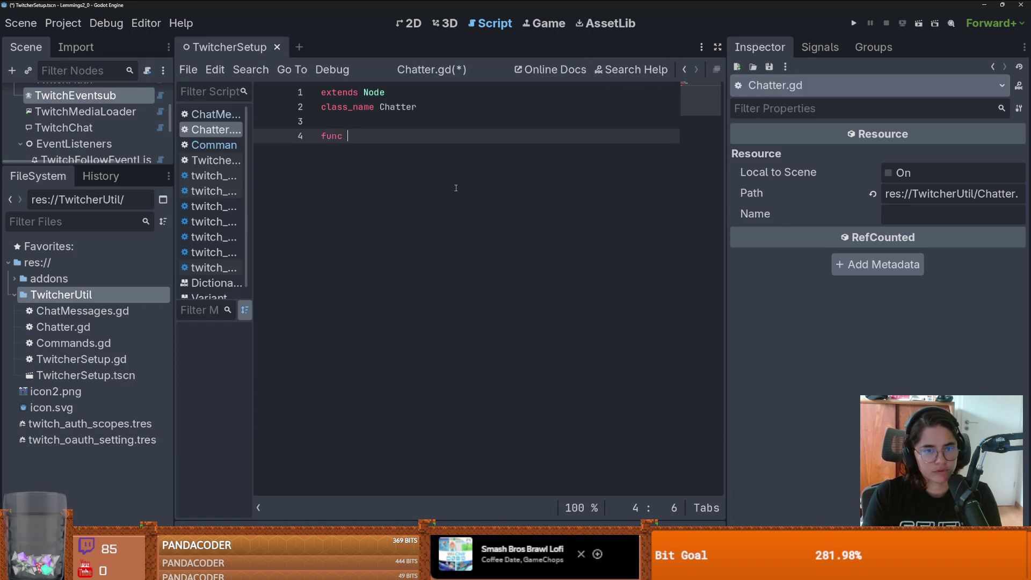
{"action": "type", "text": "add_command"}
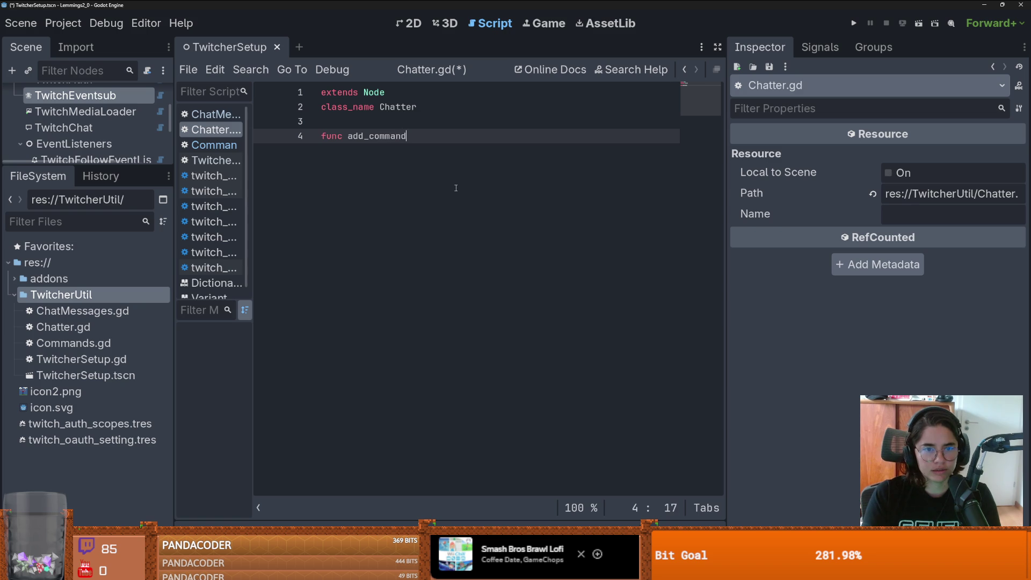
{"action": "type", "text": "():"}
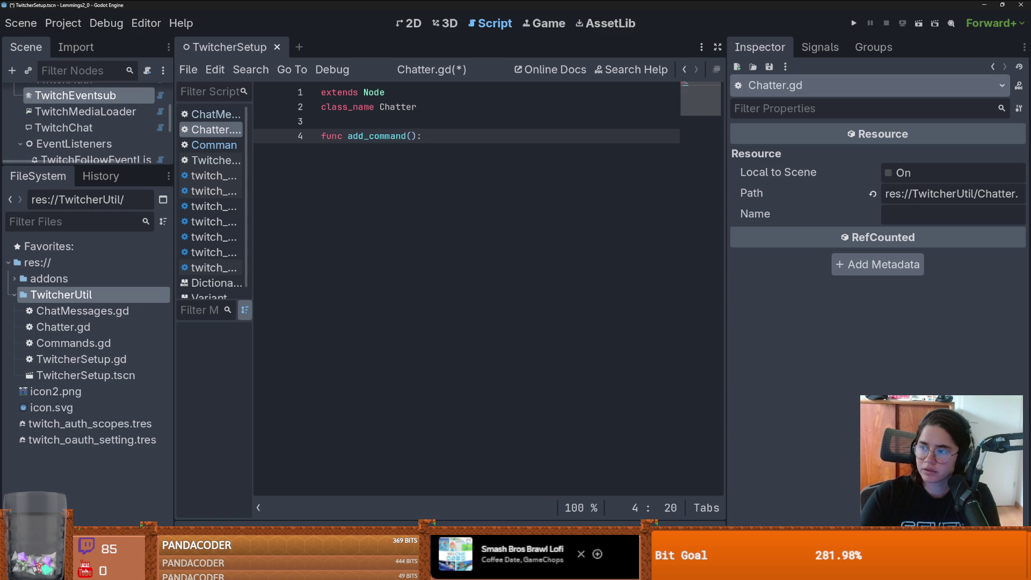
Step: Replace the placeholder function with add_game_command copied from GIFT's gift.gd
{"action": "key", "text": "alt+Tab"}
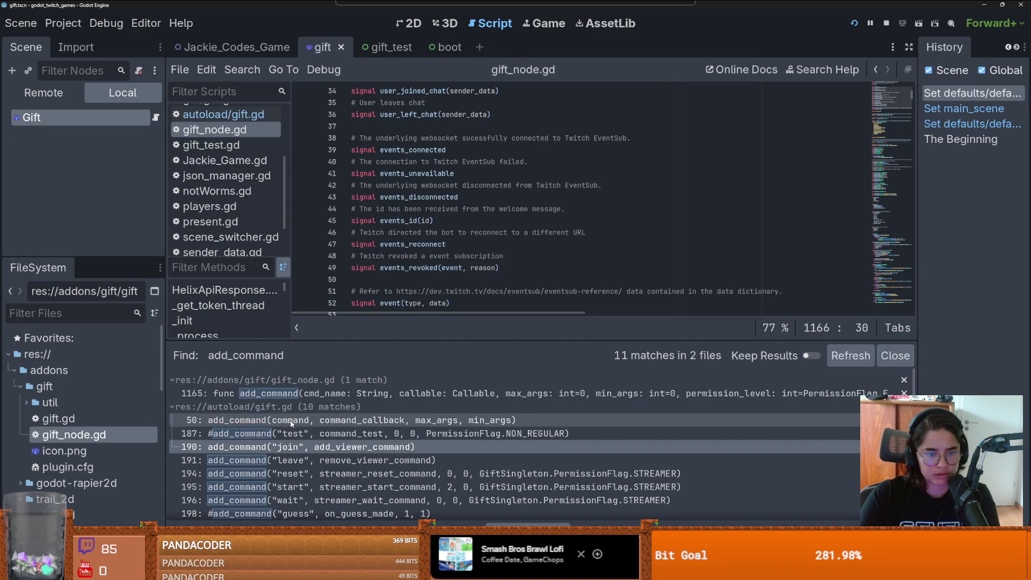
{"action": "left_click", "coordinate": [354, 420]}
{"action": "scroll", "coordinate": [419, 241], "scroll_direction": "down", "scroll_amount": 3}
{"action": "left_click_drag", "start_coordinate": [605, 197], "coordinate": [310, 178]}
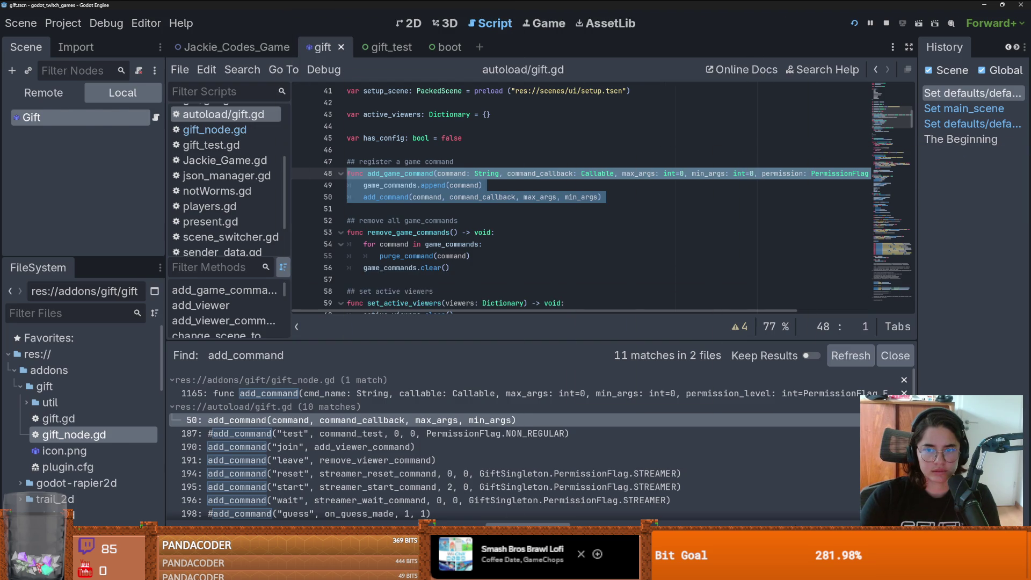
{"action": "key", "text": "alt+Tab"}
{"action": "left_click_drag", "start_coordinate": [422, 136], "coordinate": [322, 121]}
{"action": "key", "text": "ctrl+v"}
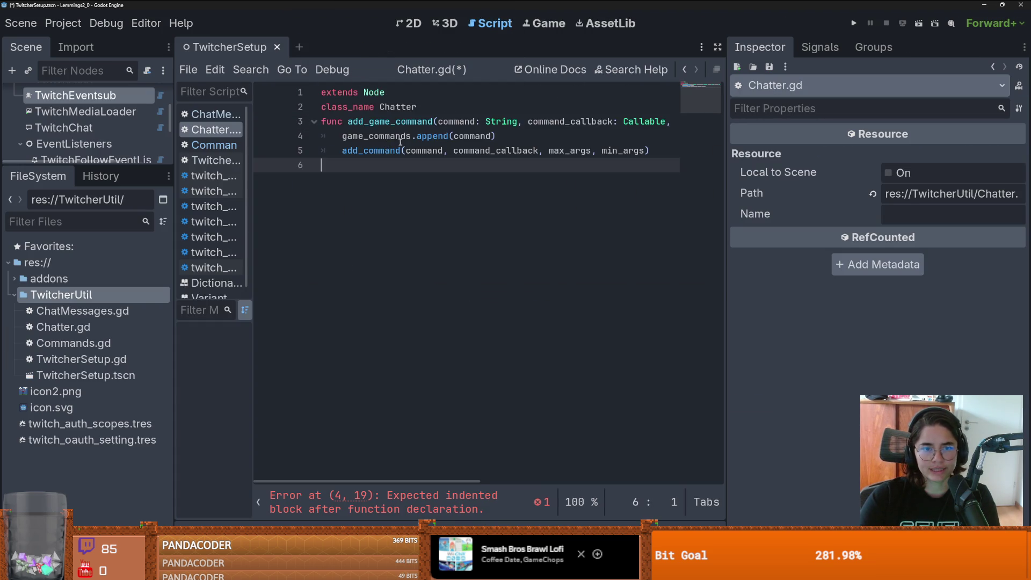
{"action": "key", "text": "Return"}
{"action": "key", "text": "Return"}
Step: Declare 'var game_commands: Array = []' above add_game_command
{"action": "left_click_drag", "start_coordinate": [724, 215], "coordinate": [916, 215]}
{"action": "scroll", "coordinate": [587, 190], "scroll_direction": "right", "scroll_amount": 3}
{"action": "scroll", "coordinate": [603, 214], "scroll_direction": "left", "scroll_amount": 3}
{"action": "double_click", "coordinate": [411, 165]}
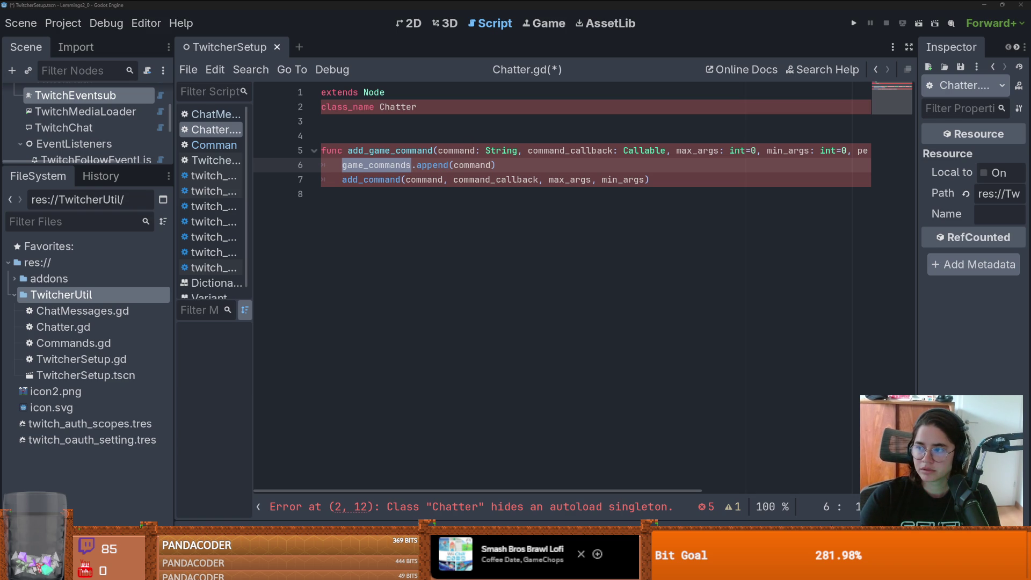
{"action": "left_click", "coordinate": [416, 121]}
{"action": "key", "text": "Return"}
{"action": "type", "text": "var game_commands: Array = []"}
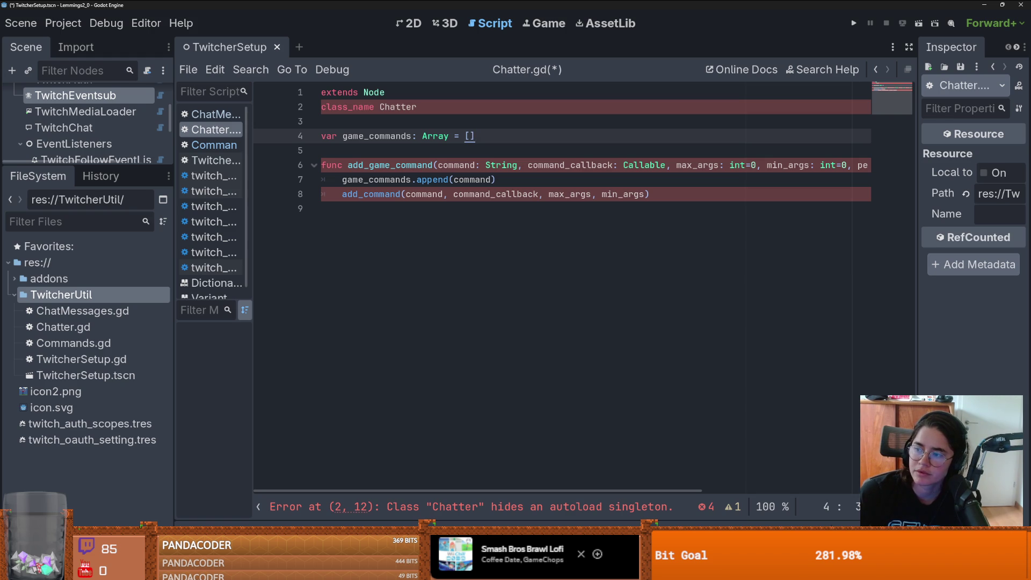
Step: Copy GIFT's add_command definition (lines 1165–1166 of gift_node.gd) and open Lemmings' Commands.gd
{"action": "left_click_drag", "start_coordinate": [497, 5], "coordinate": [497, 0]}
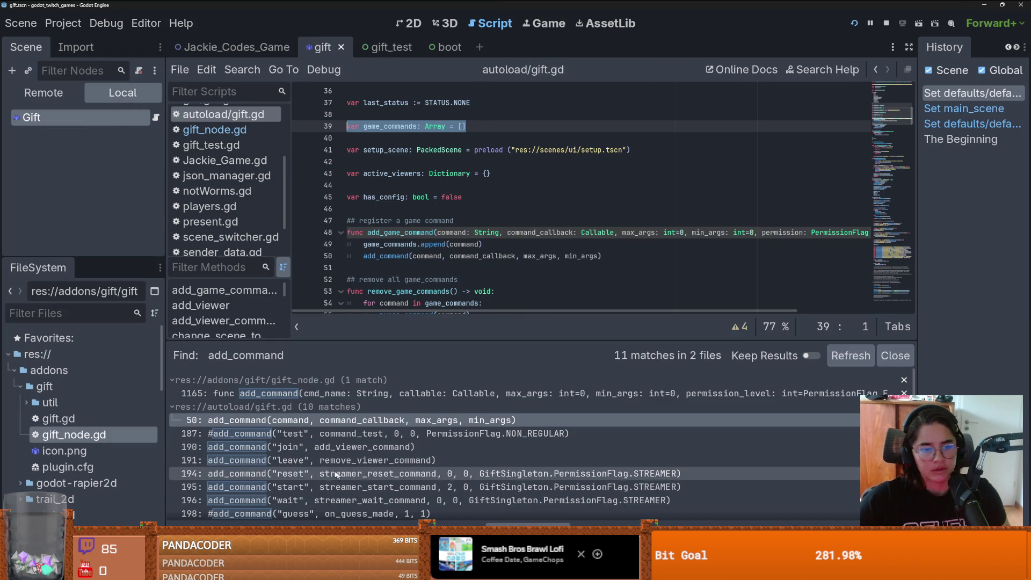
{"action": "left_click", "coordinate": [326, 449]}
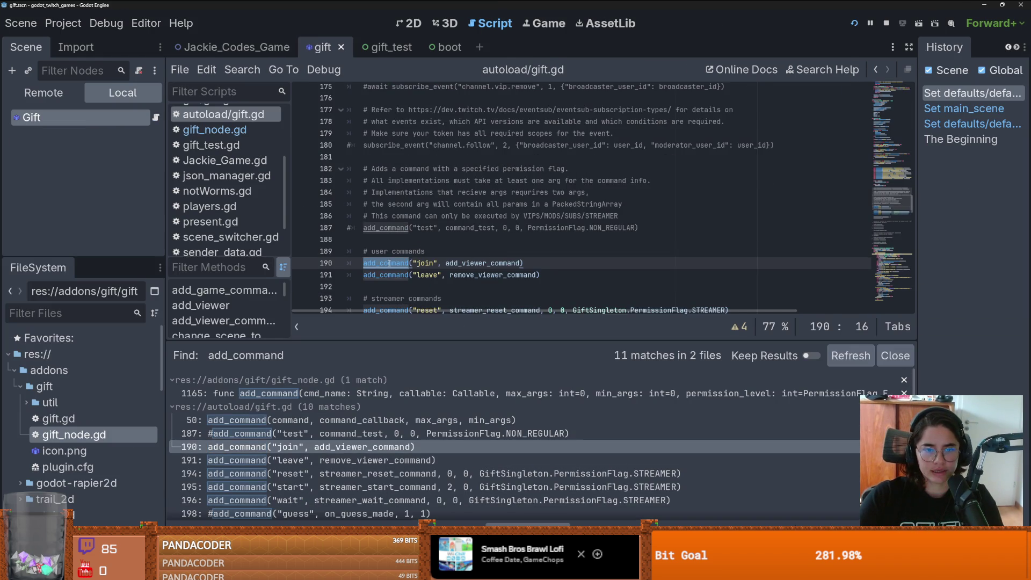
{"action": "left_click", "coordinate": [389, 262], "text": "ctrl"}
{"action": "left_click_drag", "start_coordinate": [741, 208], "coordinate": [636, 209]}
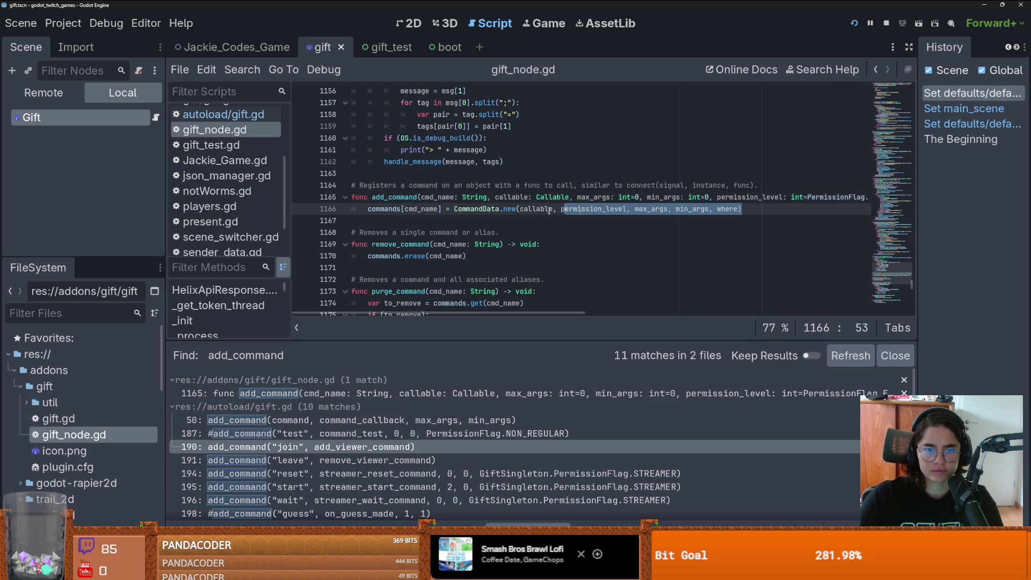
{"action": "triple_click", "coordinate": [585, 198]}
{"action": "left_click", "coordinate": [585, 197]}
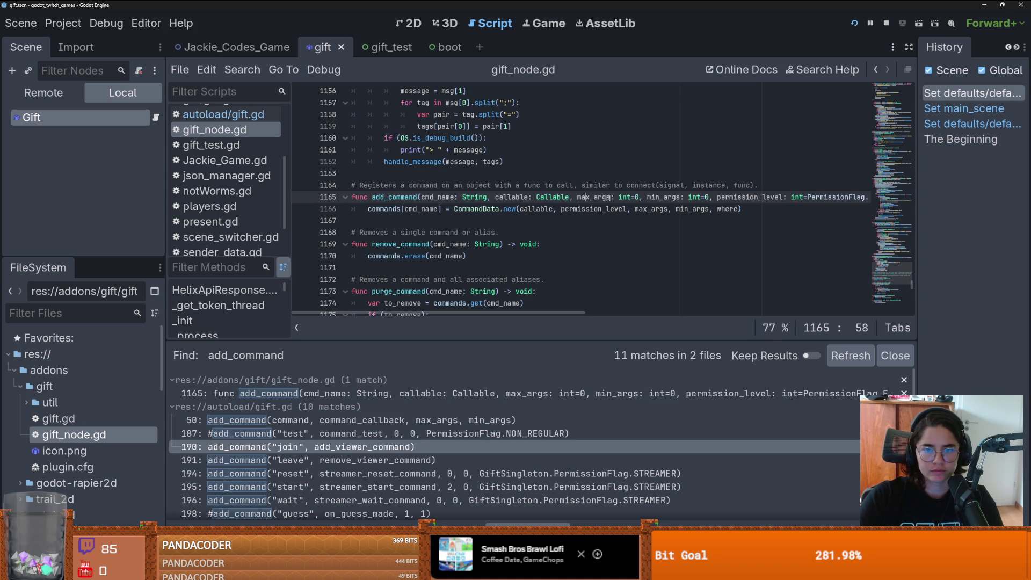
{"action": "left_click", "coordinate": [753, 209], "text": "shift"}
{"action": "key", "text": "alt+Tab"}
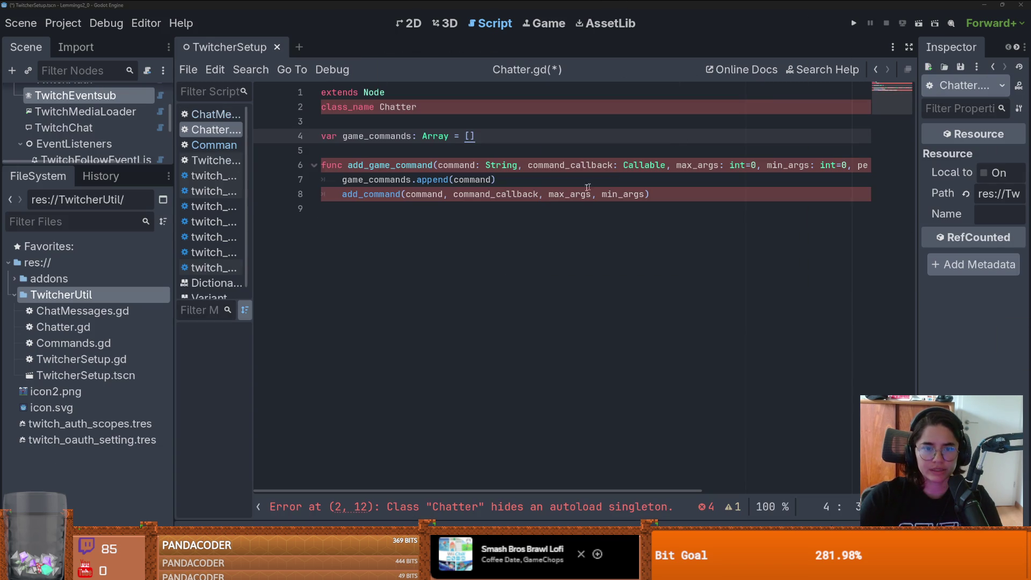
{"action": "double_click", "coordinate": [74, 342]}
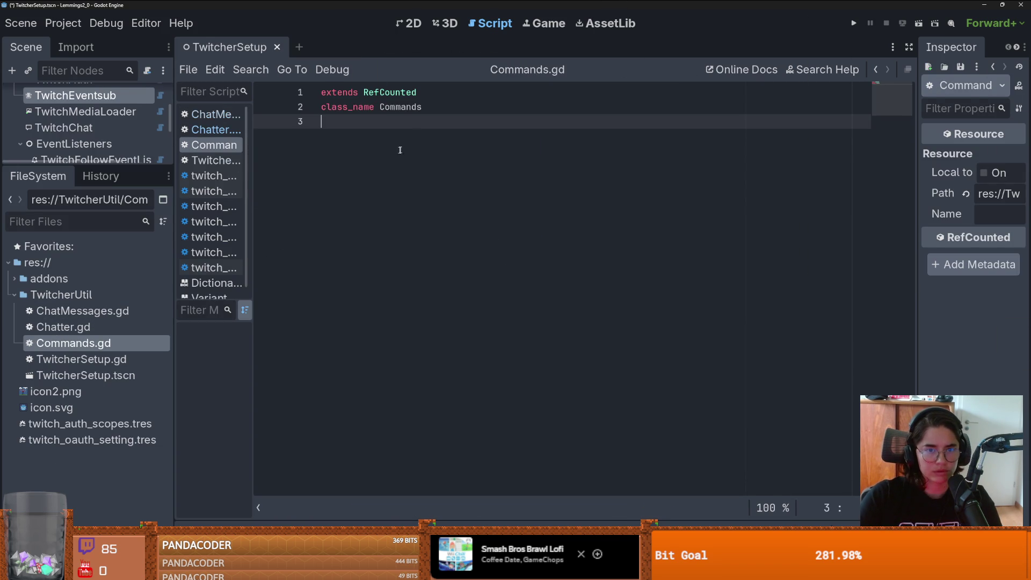
Step: Rename the Commands class to CommandData and save Commands.gd
{"action": "left_click", "coordinate": [431, 111]}
{"action": "key", "text": "BackSpace"}
{"action": "type", "text": "Data"}
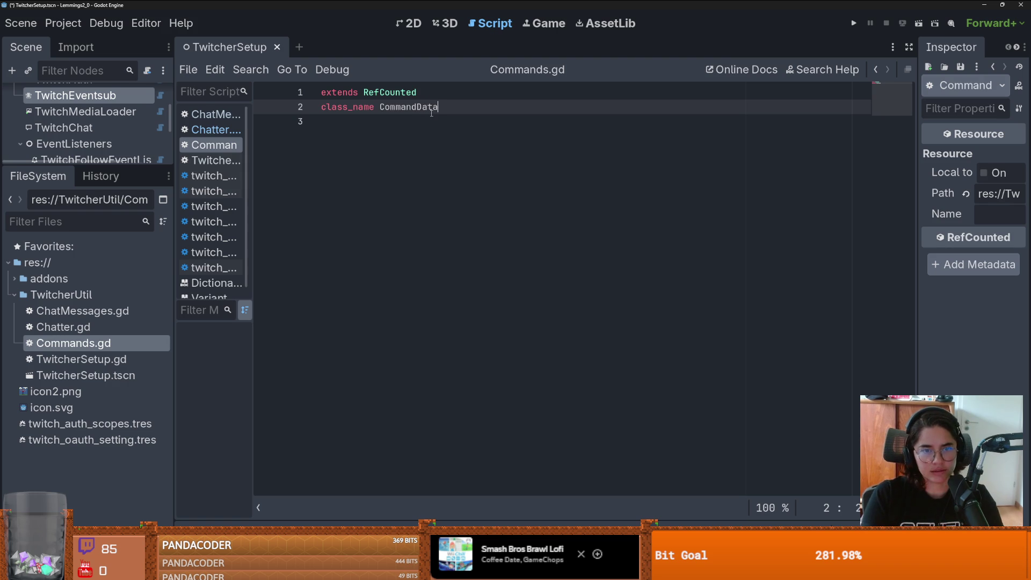
{"action": "key", "text": "ctrl+s"}
Step: Paste GIFT's add_command function into Chatter.gd at line 10 and check its CommandData usage
{"action": "double_click", "coordinate": [88, 324]}
{"action": "left_click", "coordinate": [475, 243]}
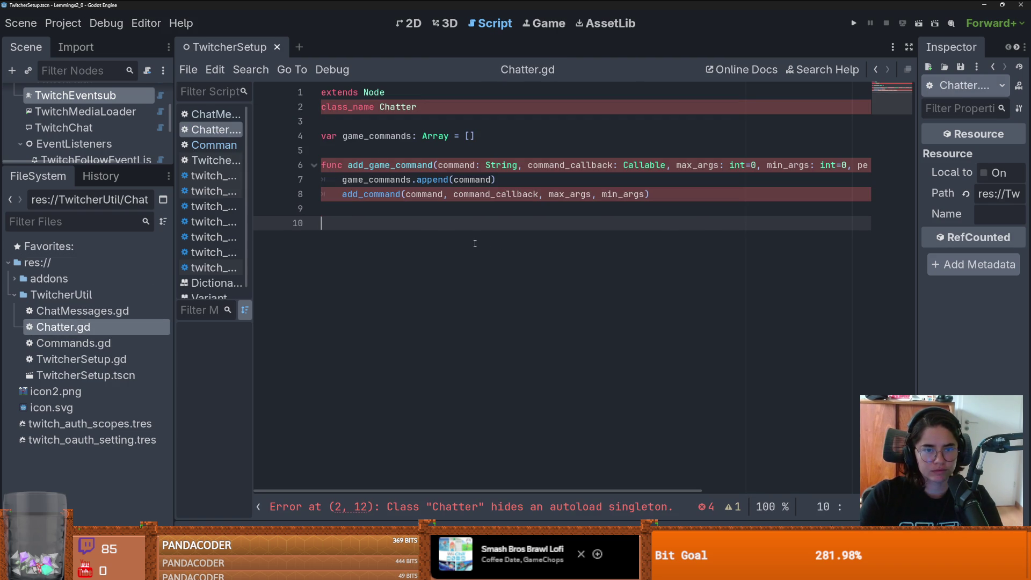
{"action": "key", "text": "ctrl+v"}
{"action": "left_click", "coordinate": [392, 193]}
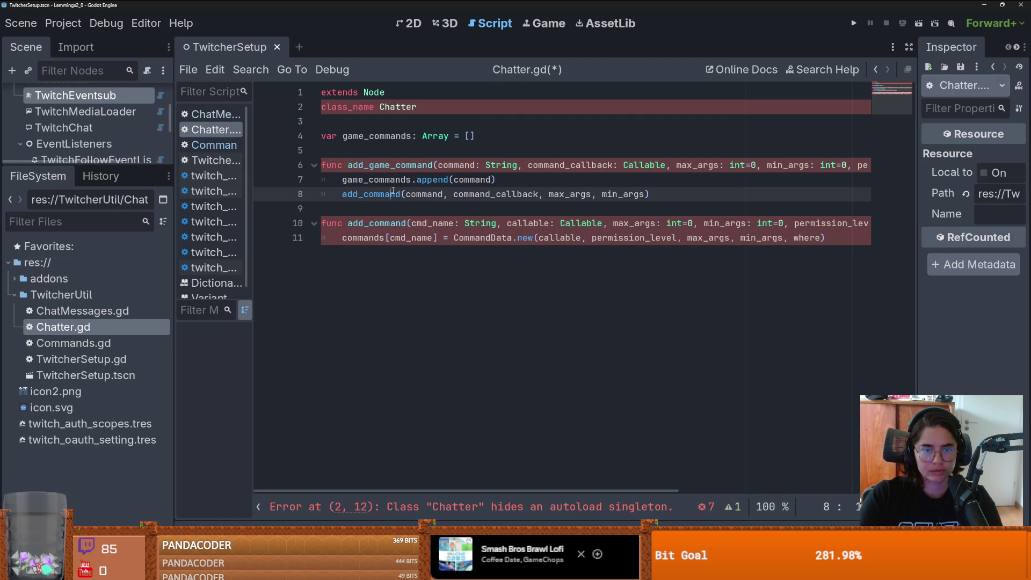
{"action": "double_click", "coordinate": [389, 164]}
{"action": "double_click", "coordinate": [411, 237]}
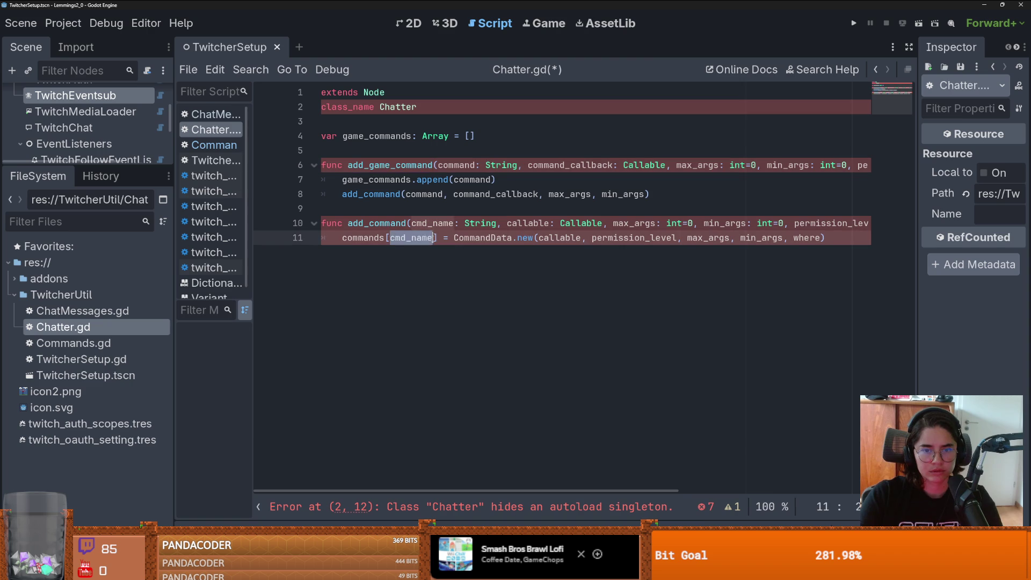
{"action": "double_click", "coordinate": [482, 238]}
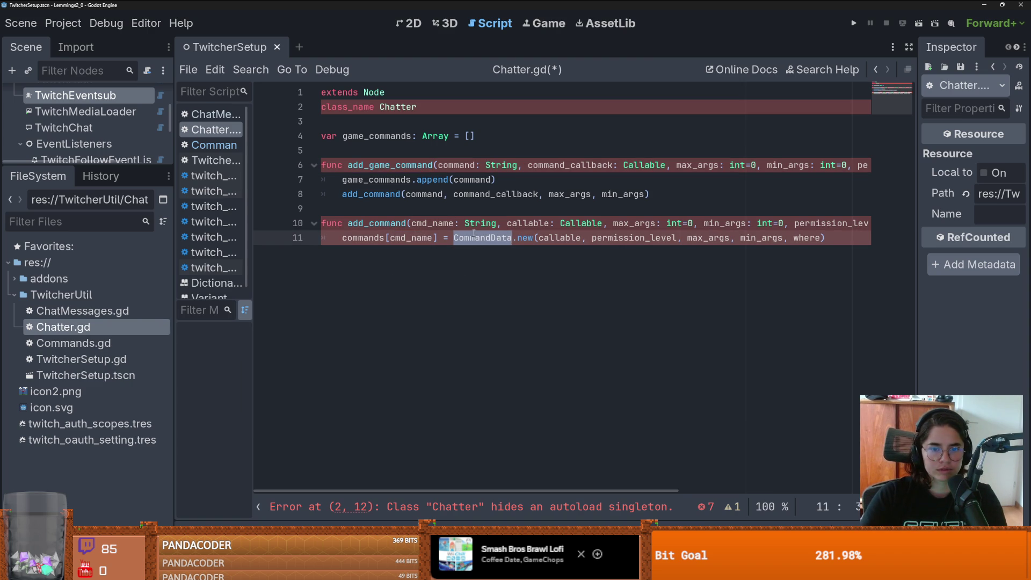
Step: Check the CommandData class reference, save, and return to Chatter.gd
{"action": "double_click", "coordinate": [408, 107]}
{"action": "left_click", "coordinate": [438, 107]}
{"action": "key", "text": "ctrl+s"}
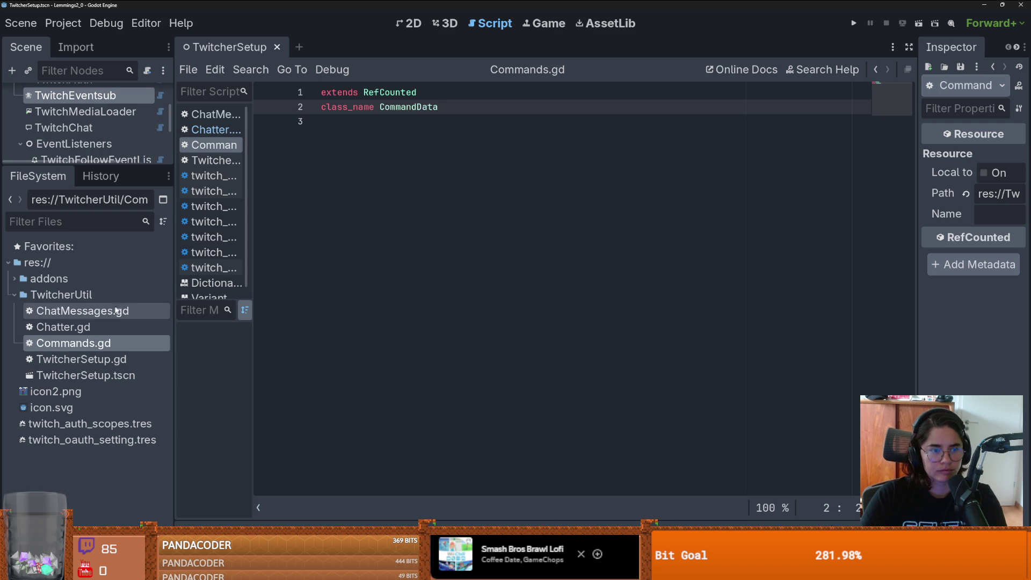
{"action": "double_click", "coordinate": [62, 327]}
{"action": "left_click", "coordinate": [485, 245]}
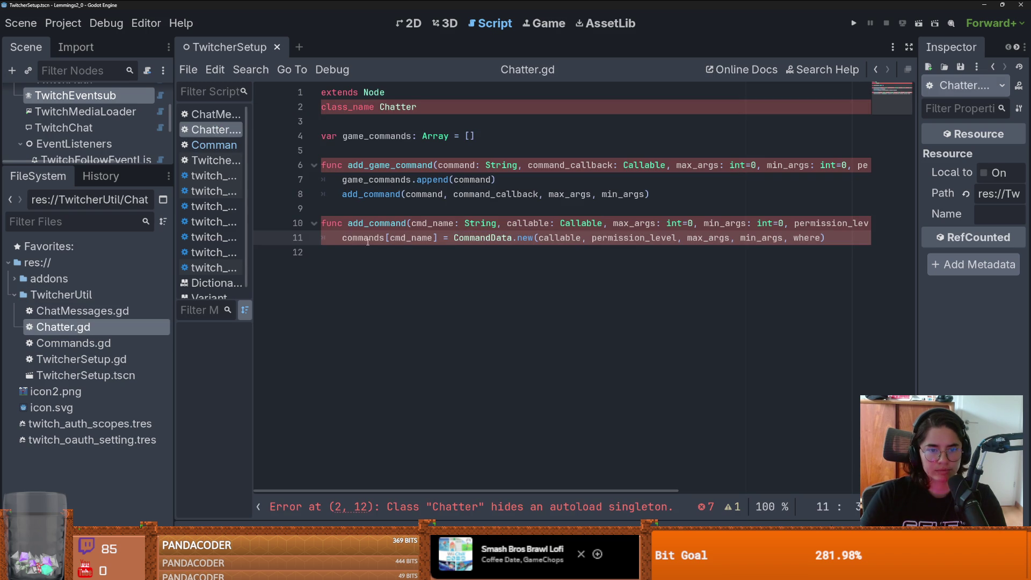
Step: Add the commented 'var commands: Dictionary = {}' below the game_commands array
{"action": "left_click", "coordinate": [485, 237]}
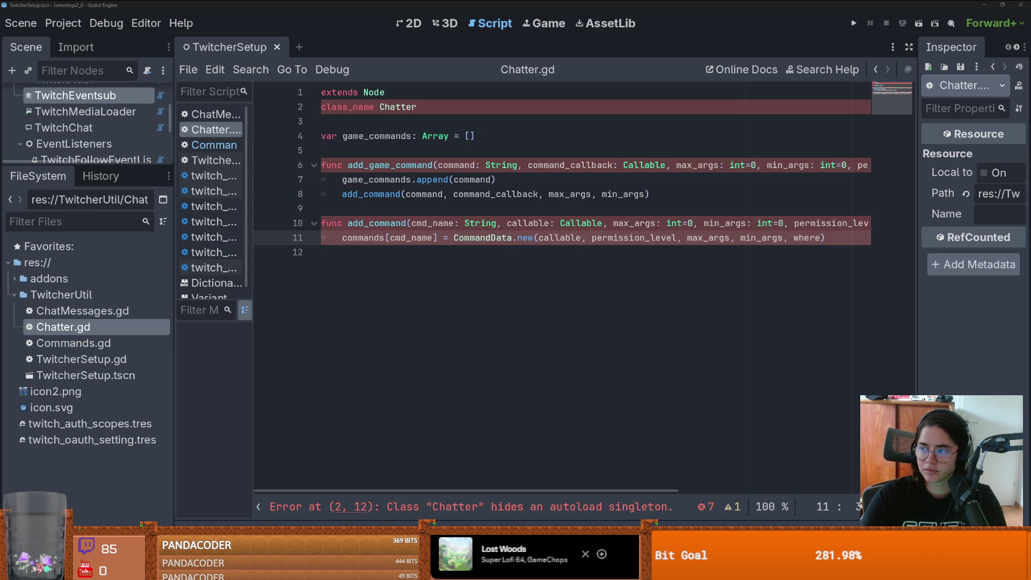
{"action": "left_click", "coordinate": [342, 136]}
{"action": "key", "text": "Return"}
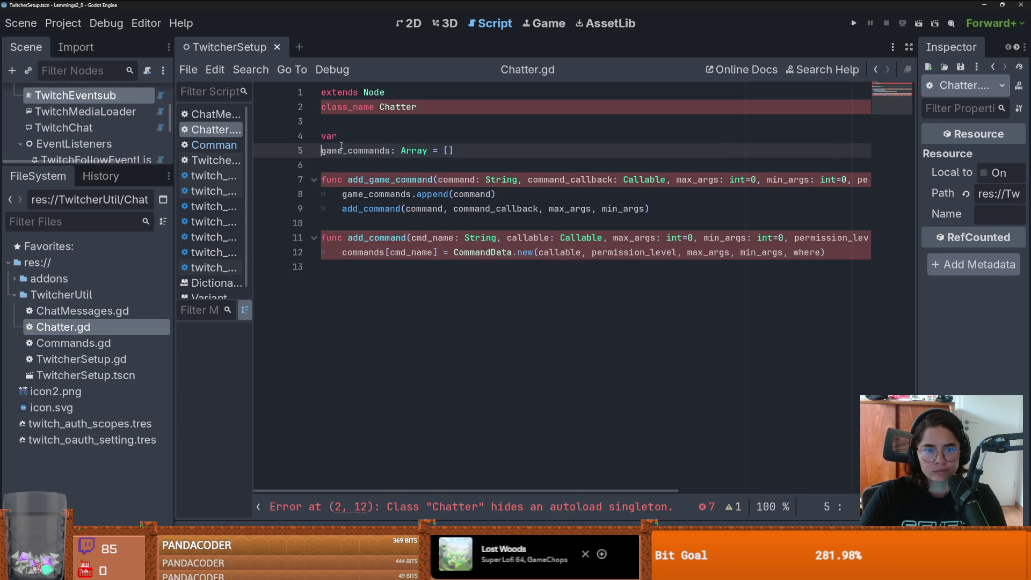
{"action": "key", "text": "ctrl+z"}
{"action": "key", "text": "ctrl+z"}
{"action": "key", "text": "ctrl+z"}
{"action": "key", "text": "BackSpace"}
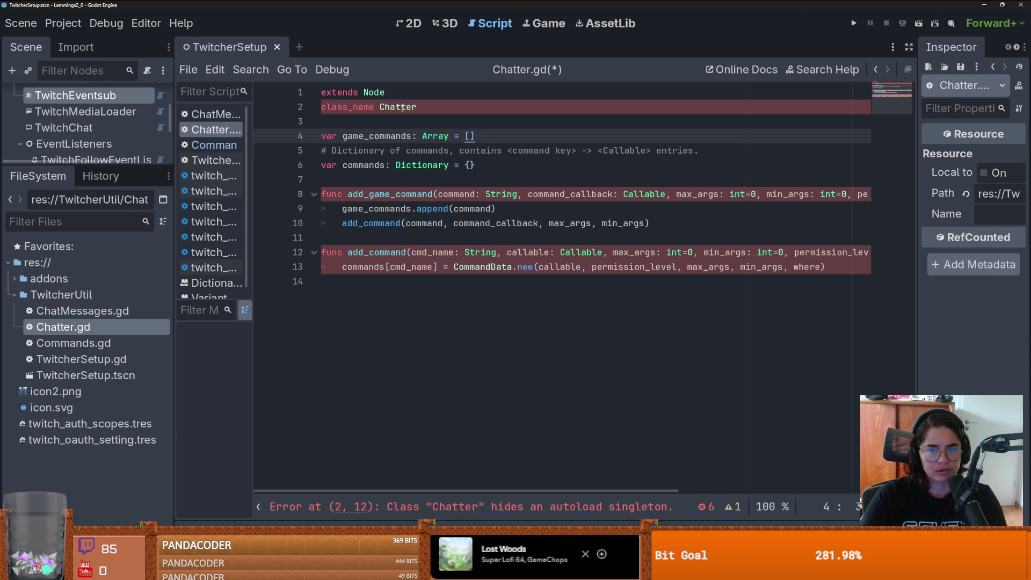
Step: Delete the 'class_name Chatter' line and save Chatter.gd
{"action": "left_click", "coordinate": [402, 108]}
{"action": "left_click", "coordinate": [304, 108]}
{"action": "key", "text": "BackSpace"}
{"action": "key", "text": "BackSpace"}
{"action": "key", "text": "ctrl+s"}
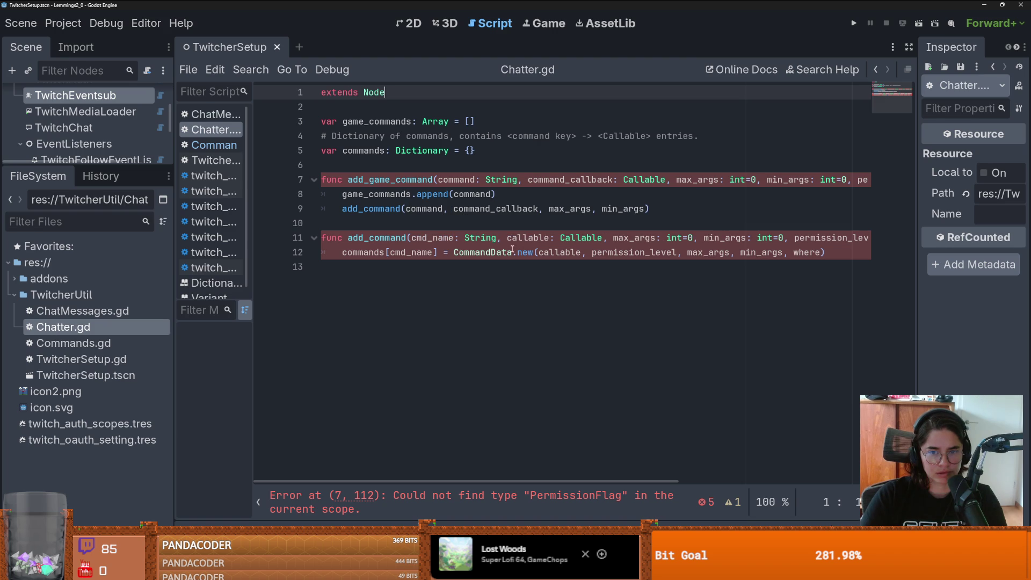
{"action": "left_click", "coordinate": [531, 252]}
{"action": "scroll", "coordinate": [581, 215], "scroll_direction": "right", "scroll_amount": 5}
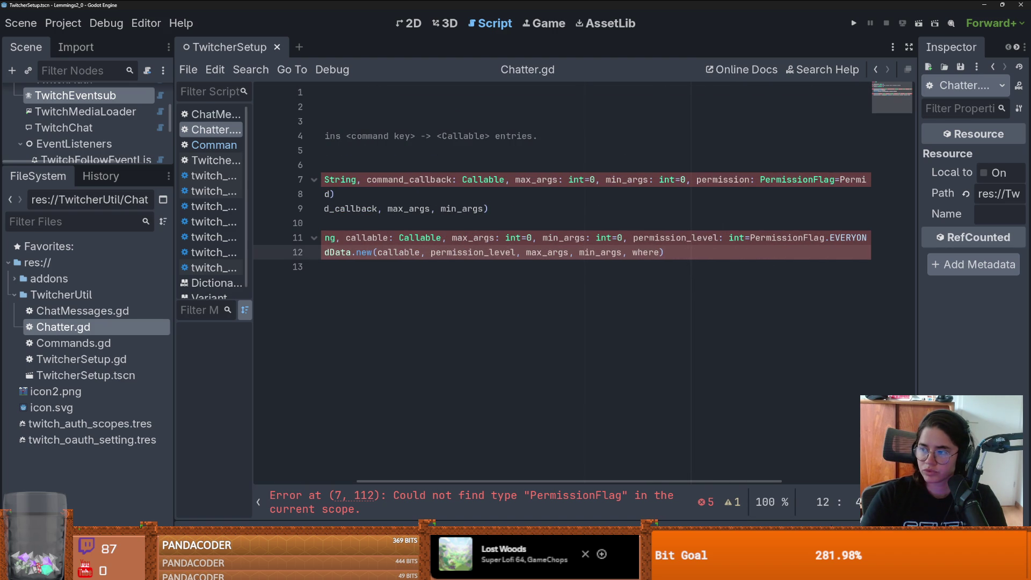
Step: Paste the commented PermissionFlag enum below the commands Dictionary and save
{"action": "double_click", "coordinate": [772, 237]}
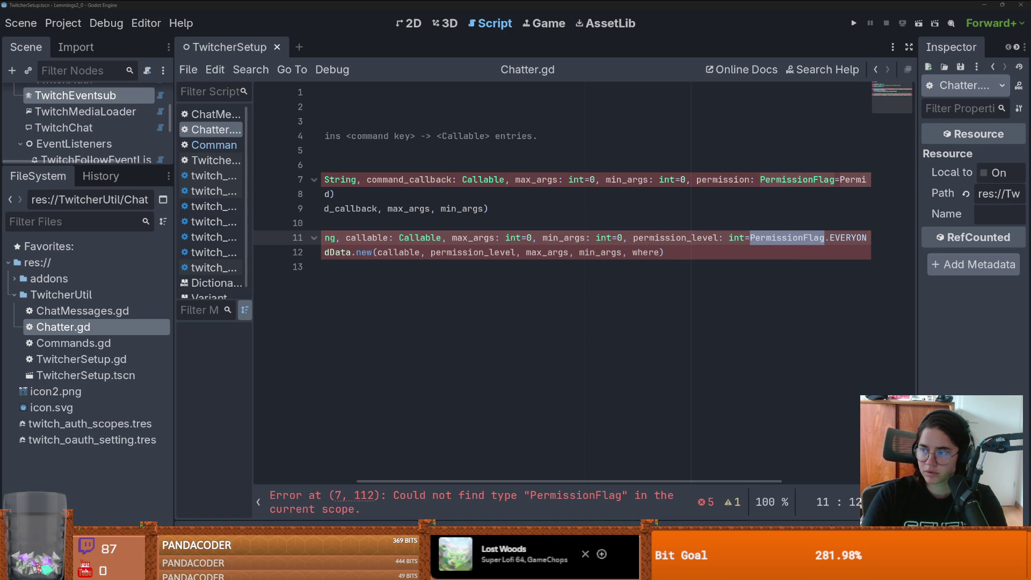
{"action": "scroll", "coordinate": [434, 132], "scroll_direction": "left", "scroll_amount": 4}
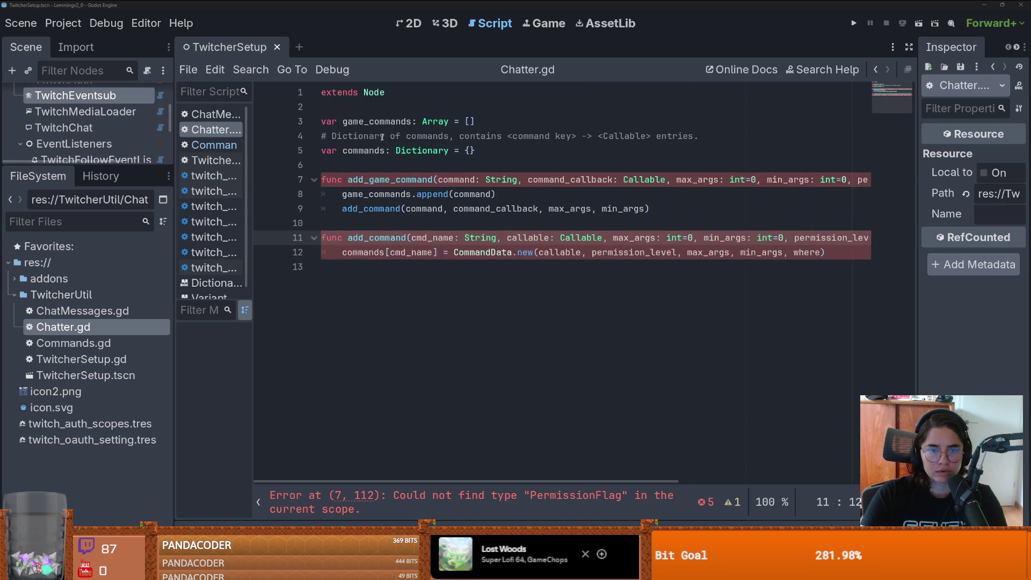
{"action": "left_click", "coordinate": [361, 162]}
{"action": "key", "text": "Return"}
{"action": "key", "text": "Return"}
{"action": "key", "text": "Up"}
{"action": "key", "text": "Up"}
{"action": "type", "text": "# Required permission to execute the command enum PermissionFlag { \tEVERYONE = 0, \tVIP = 1, \tSUB = 2, \tMOD = 4, \tSTREAMER = 8, \t# Mods and the streamer \tMOD_STREAMER = 12, \t# Everyone but regular viewers \tNON_REGULAR = 15 }"}
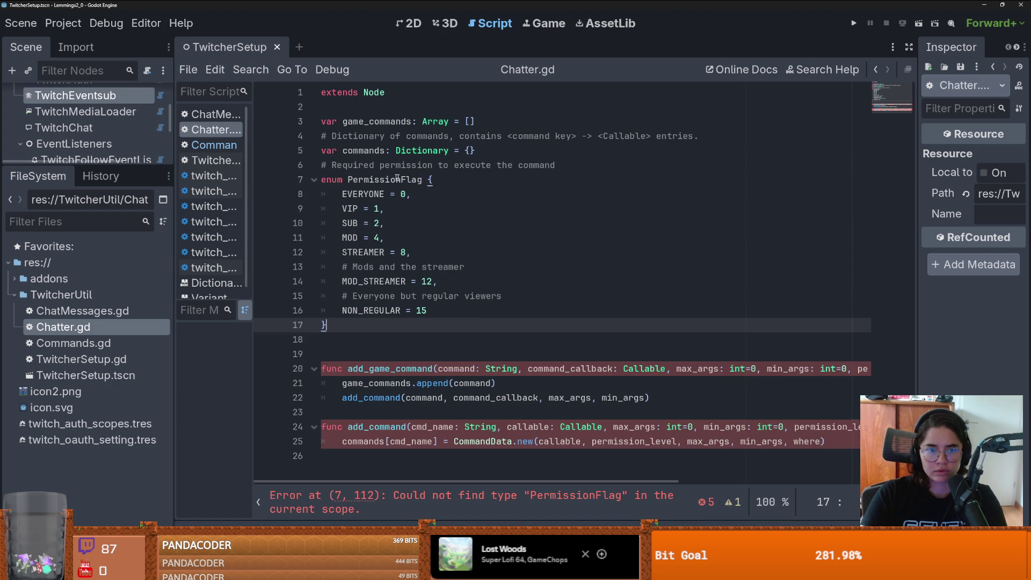
{"action": "left_click", "coordinate": [475, 150]}
{"action": "key", "text": "Return"}
{"action": "key", "text": "ctrl+s"}
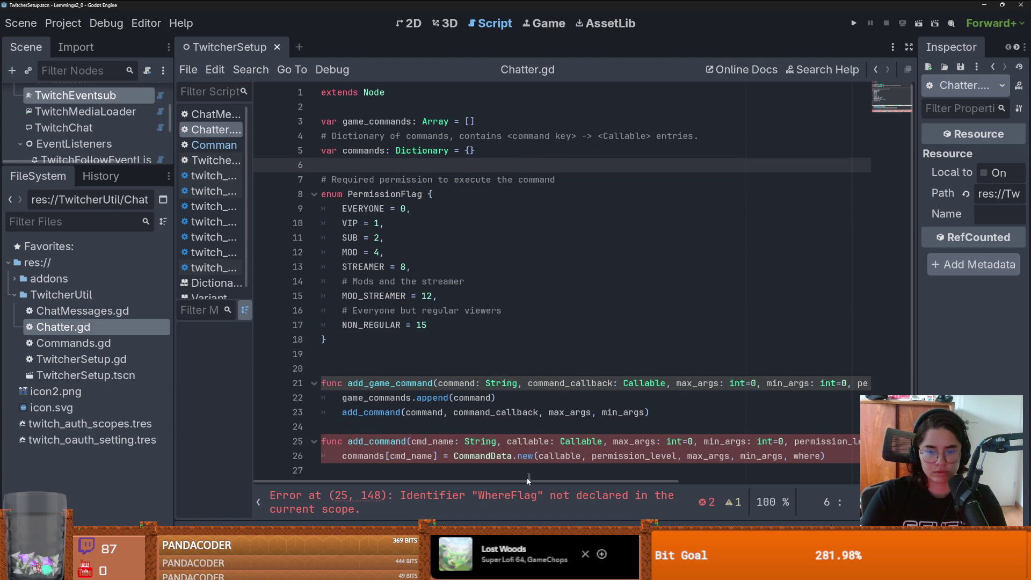
Step: Remove the ', where: int=WhereFlag.CHAT' parameter from add_command and save
{"action": "left_click", "coordinate": [518, 497]}
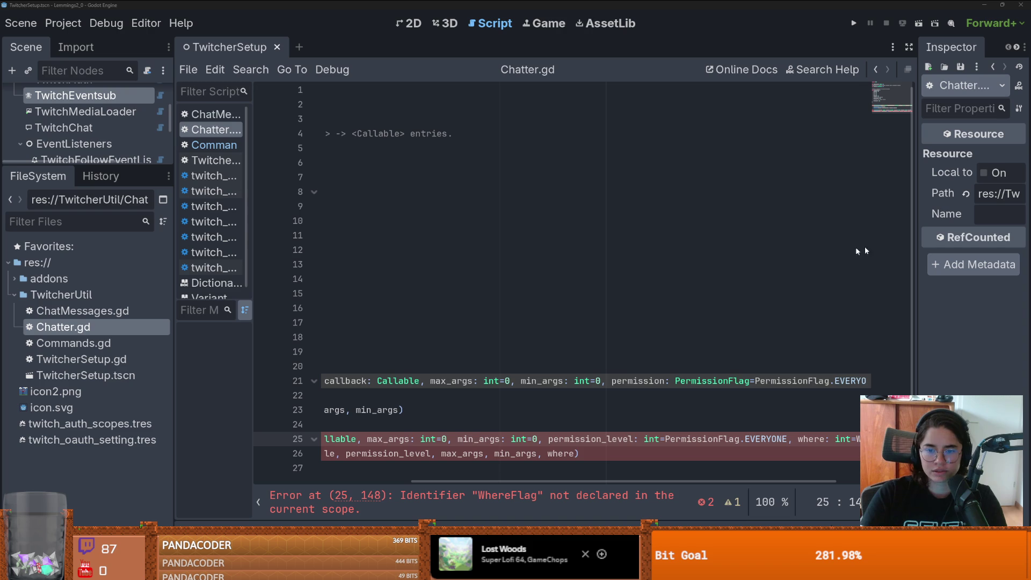
{"action": "scroll", "coordinate": [730, 244], "scroll_direction": "left", "scroll_amount": 5}
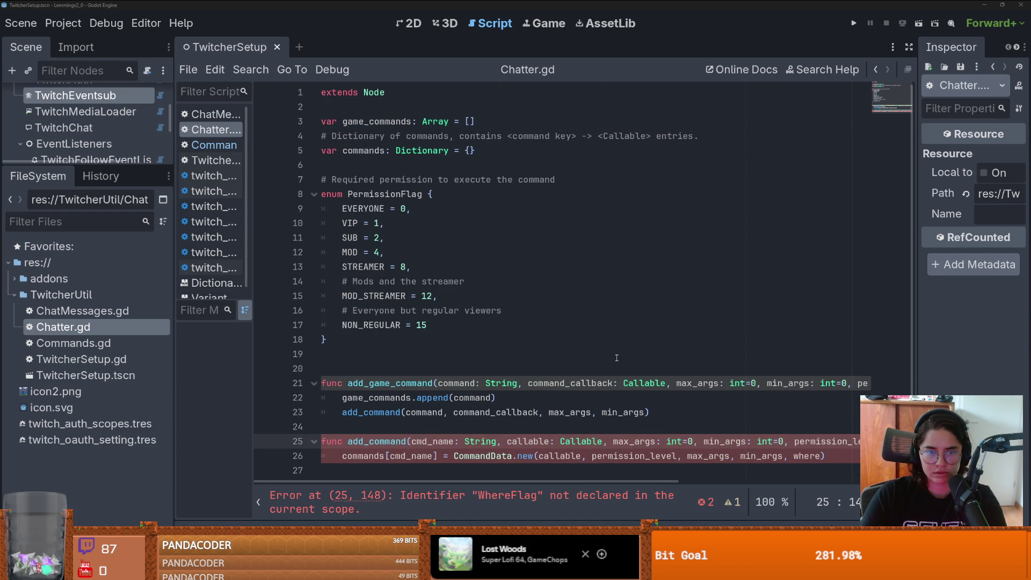
{"action": "scroll", "coordinate": [725, 415], "scroll_direction": "right", "scroll_amount": 8}
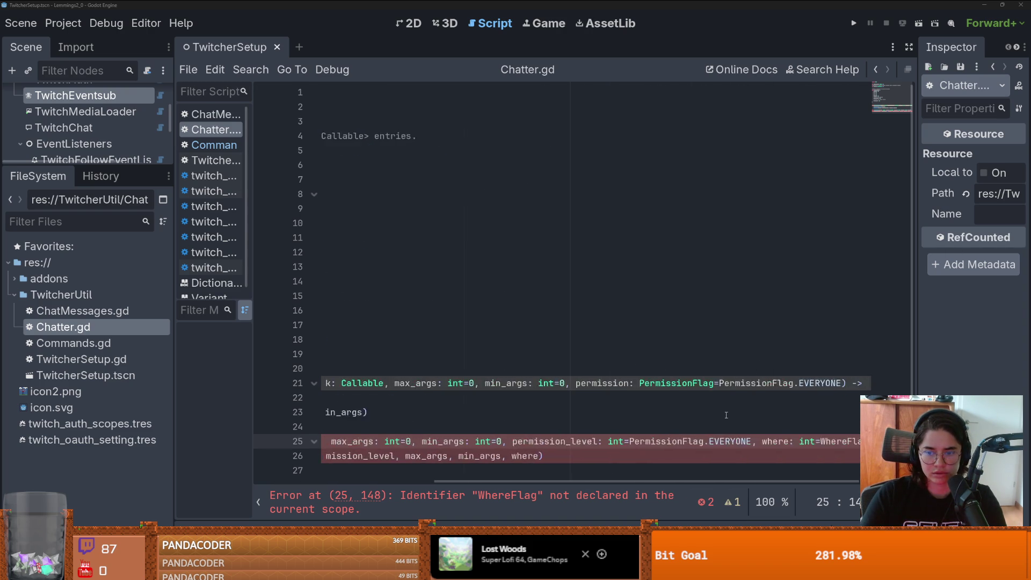
{"action": "mouse_move", "coordinate": [816, 441]}
{"action": "left_mouse_down"}
{"action": "mouse_move", "coordinate": [263, 442]}
{"action": "mouse_move", "coordinate": [881, 441]}
{"action": "mouse_move", "coordinate": [674, 440]}
{"action": "left_mouse_up"}
{"action": "key", "text": "BackSpace"}
{"action": "key", "text": "ctrl+s"}
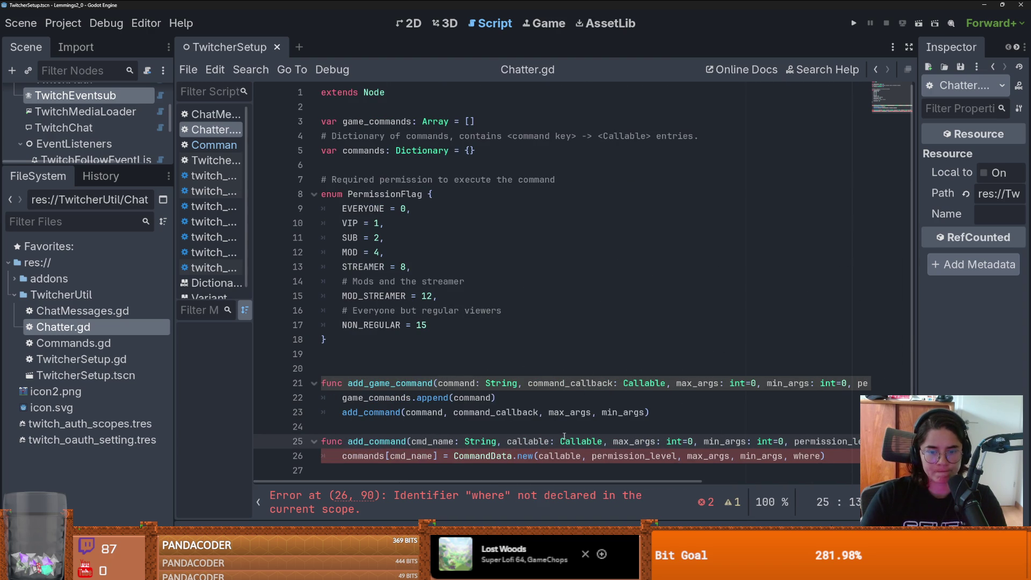
Step: Delete the where argument from the CommandData.new call and save
{"action": "double_click", "coordinate": [797, 456]}
{"action": "key", "text": "BackSpace"}
{"action": "key", "text": "BackSpace"}
{"action": "key", "text": "ctrl+s"}
{"action": "scroll", "coordinate": [698, 413], "scroll_direction": "right", "scroll_amount": 3}
{"action": "scroll", "coordinate": [698, 413], "scroll_direction": "left", "scroll_amount": 5}
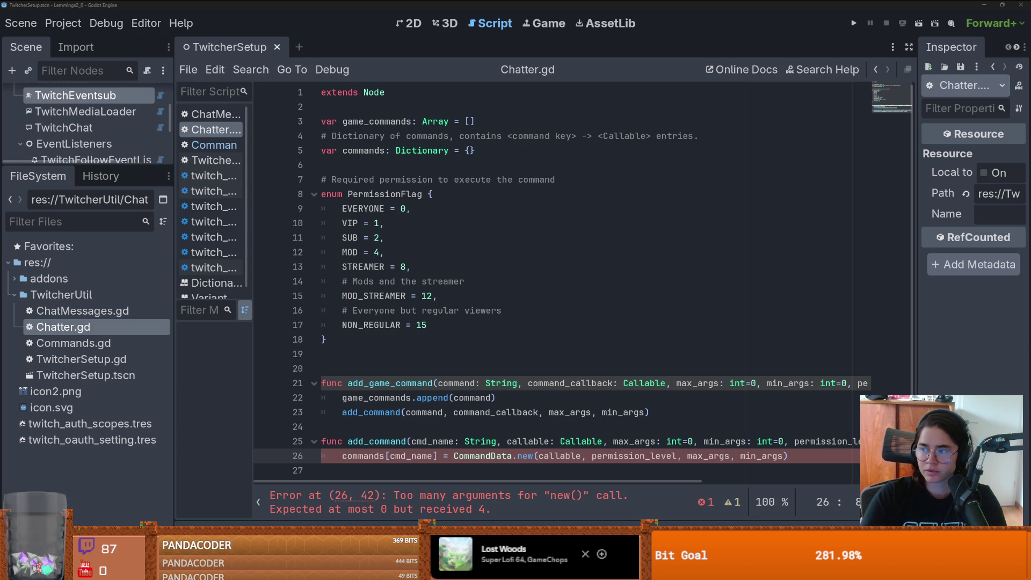
{"action": "key", "text": "alt+Tab"}
Step: Open autoload/gift.gd at line 50 and follow add_command to the CommandData class in cmd_data.gd
{"action": "scroll", "coordinate": [506, 240], "scroll_direction": "down", "scroll_amount": 10}
{"action": "scroll", "coordinate": [506, 240], "scroll_direction": "down", "scroll_amount": 15}
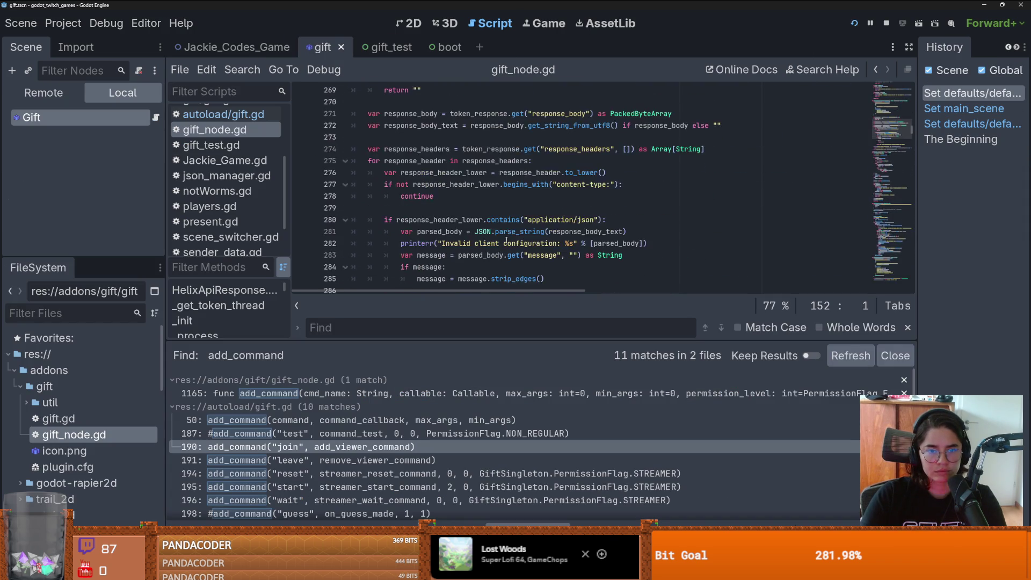
{"action": "scroll", "coordinate": [505, 240], "scroll_direction": "down", "scroll_amount": 20}
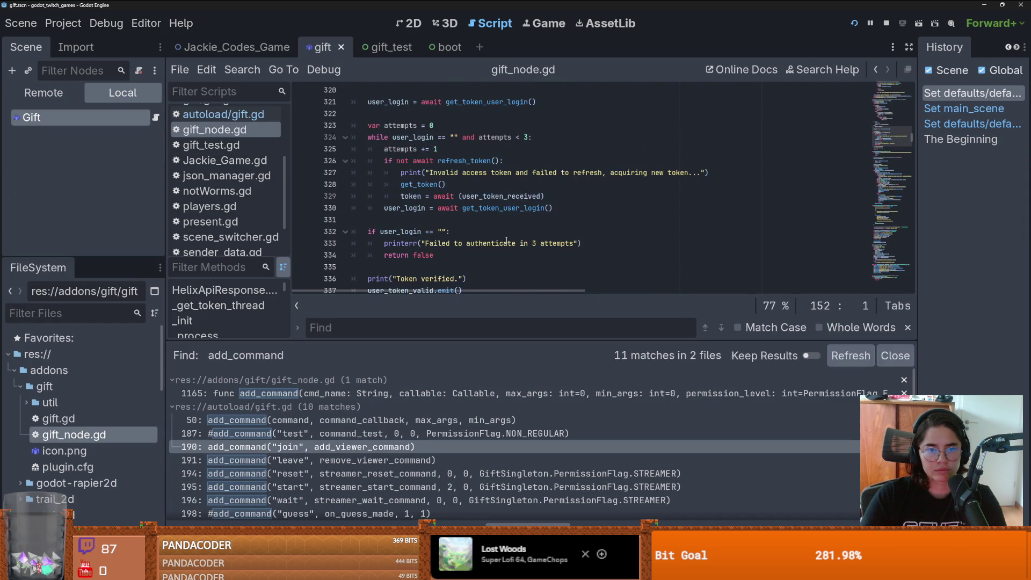
{"action": "scroll", "coordinate": [506, 240], "scroll_direction": "down", "scroll_amount": 1}
{"action": "key", "text": "Up"}
{"action": "key", "text": "Up"}
{"action": "key", "text": "Return"}
{"action": "left_click", "coordinate": [400, 91], "text": "ctrl"}
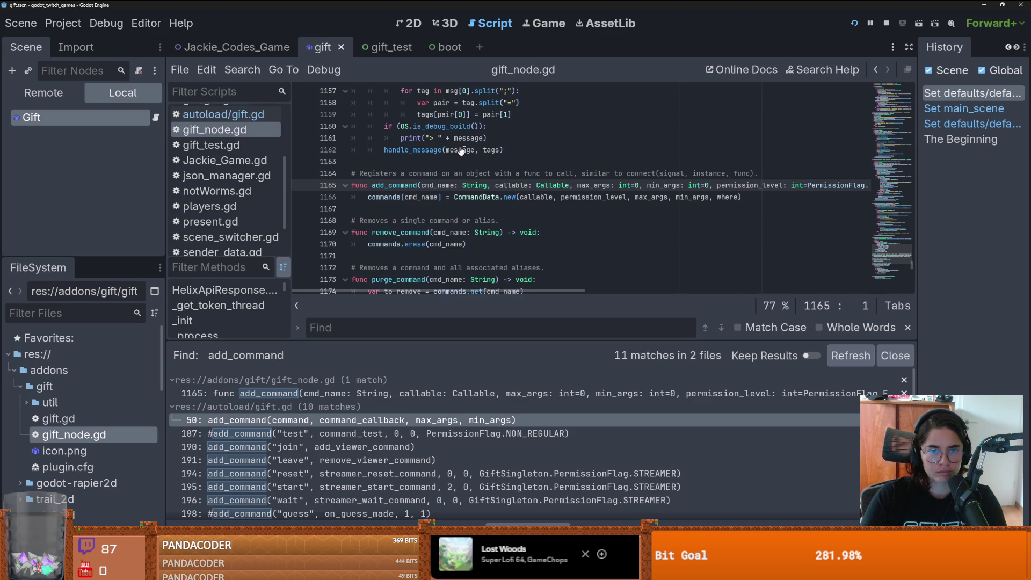
{"action": "left_click", "coordinate": [454, 200], "text": "ctrl"}
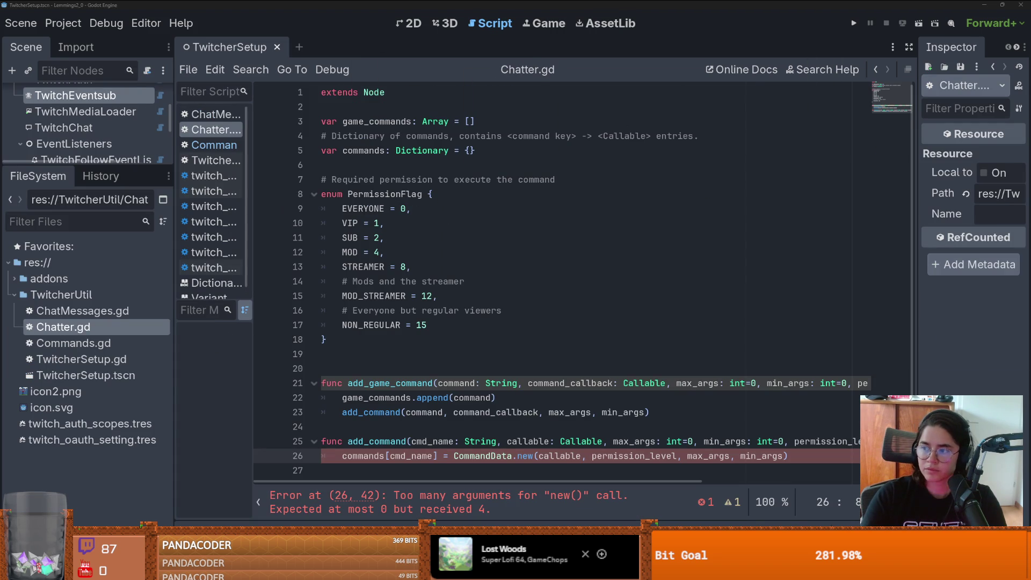
Step: Paste GIFT's command fields and _init function into Commands.gd below class_name
{"action": "double_click", "coordinate": [107, 343]}
{"action": "key", "text": "Return"}
{"action": "key", "text": "Return"}
{"action": "type", "text": "var func_ref : Callable var permission_level : int var max_args : int var min_args : int var where : int  func _init(f_ref : Callable, perm_lvl : int, mx_args : int, mn_args : int, whr : int): \tfunc_ref = f_ref \tpermission_level = perm_lvl \tmax_args = mx_args \tmin_args = mn_args \twhere = whr"}
{"action": "left_click", "coordinate": [358, 140]}
{"action": "key", "text": "BackSpace"}
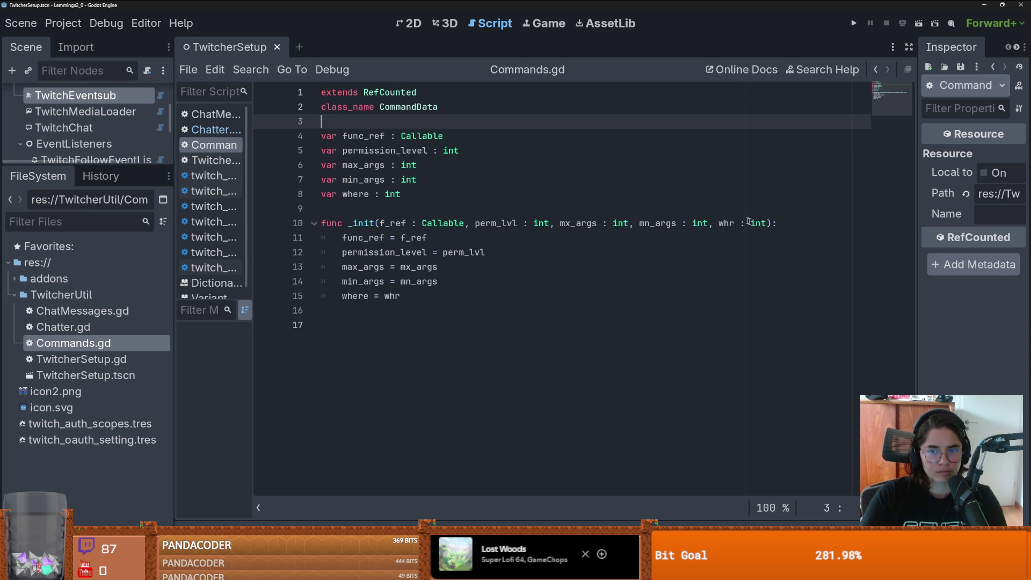
Step: Remove the whr parameter and the 'where = whr' line from _init, then save
{"action": "left_click_drag", "start_coordinate": [768, 223], "coordinate": [707, 222]}
{"action": "key", "text": "BackSpace"}
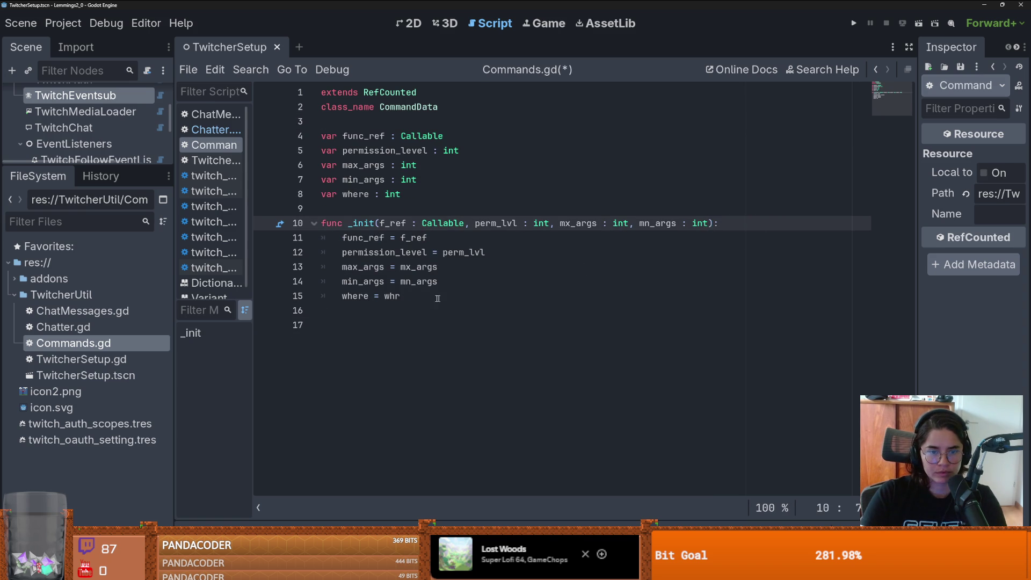
{"action": "left_click", "coordinate": [440, 299]}
{"action": "key", "text": "ctrl+shift+k"}
{"action": "key", "text": "ctrl+s"}
{"action": "left_click", "coordinate": [353, 210]}
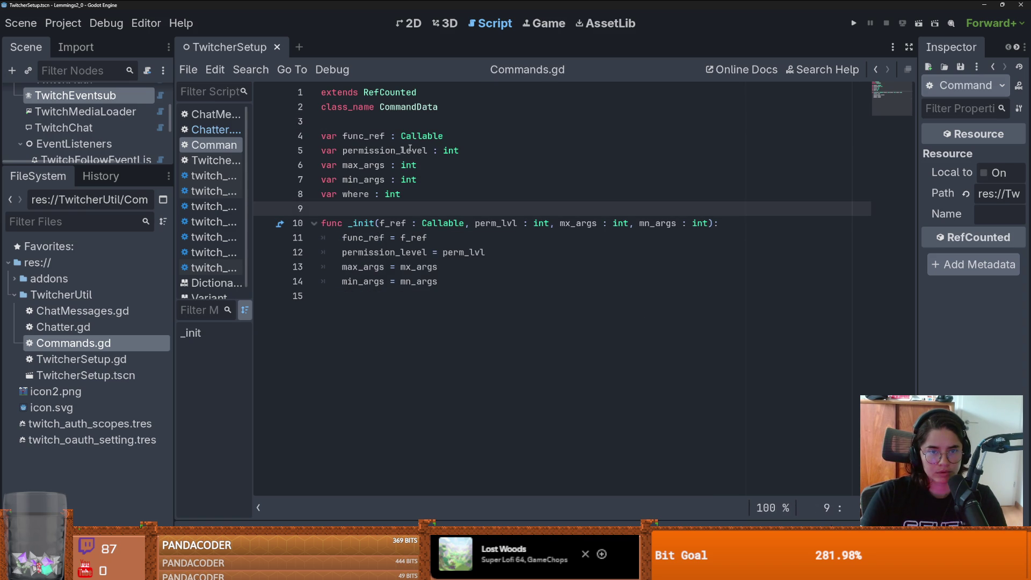
{"action": "mouse_move", "coordinate": [369, 237]}
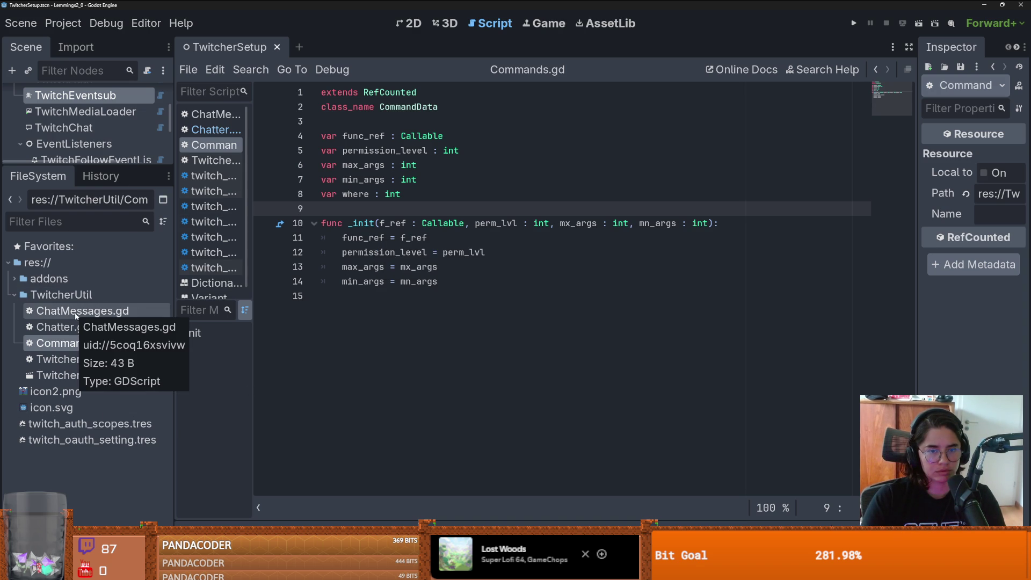
{"action": "double_click", "coordinate": [96, 325]}
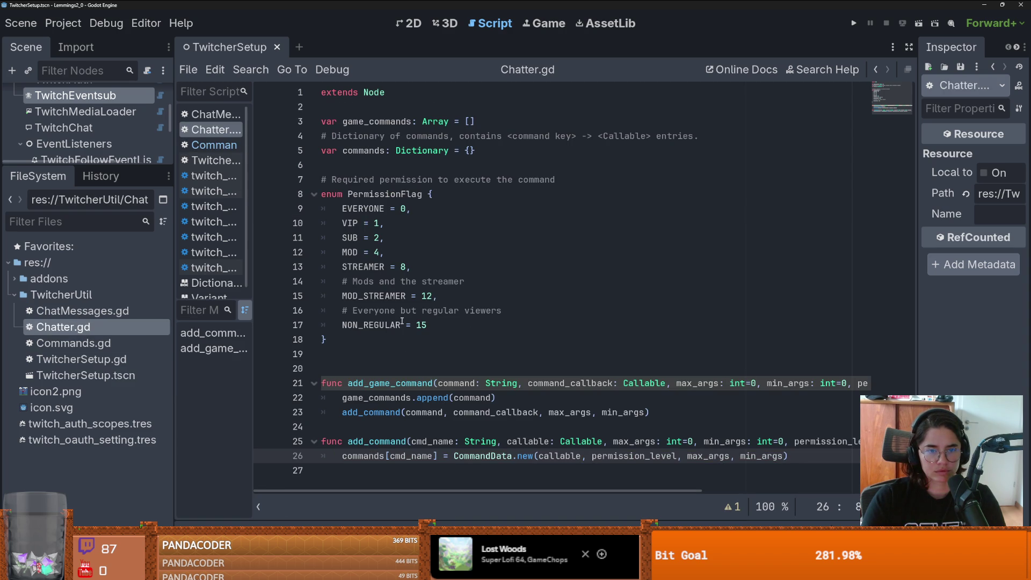
Step: Inspect Chatter.gd's PermissionFlag values, including STREAMER, MOD_STREAMER = 12 and NON_REGULAR = 15
{"action": "left_click", "coordinate": [384, 311]}
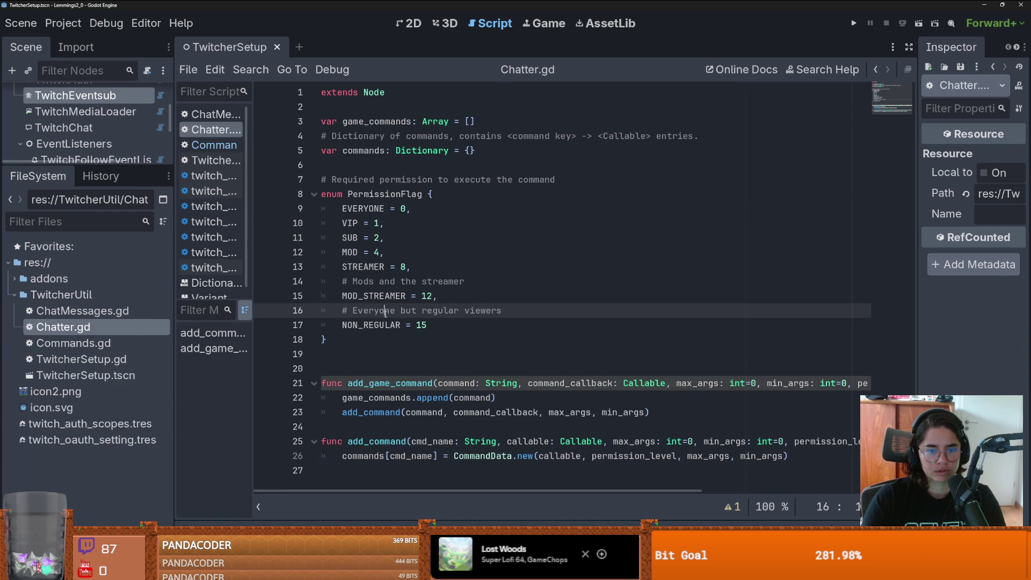
{"action": "double_click", "coordinate": [370, 325]}
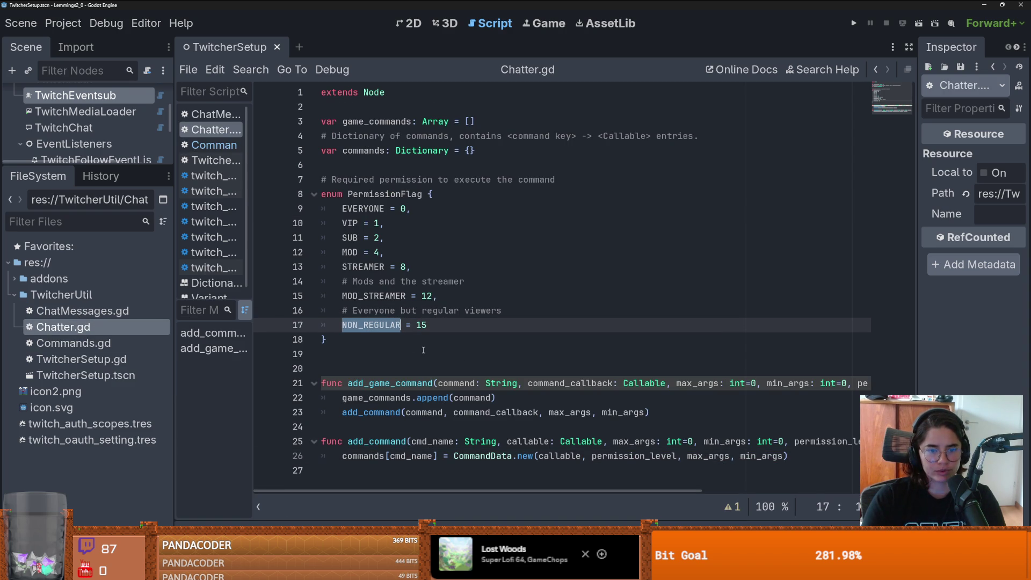
{"action": "double_click", "coordinate": [363, 282]}
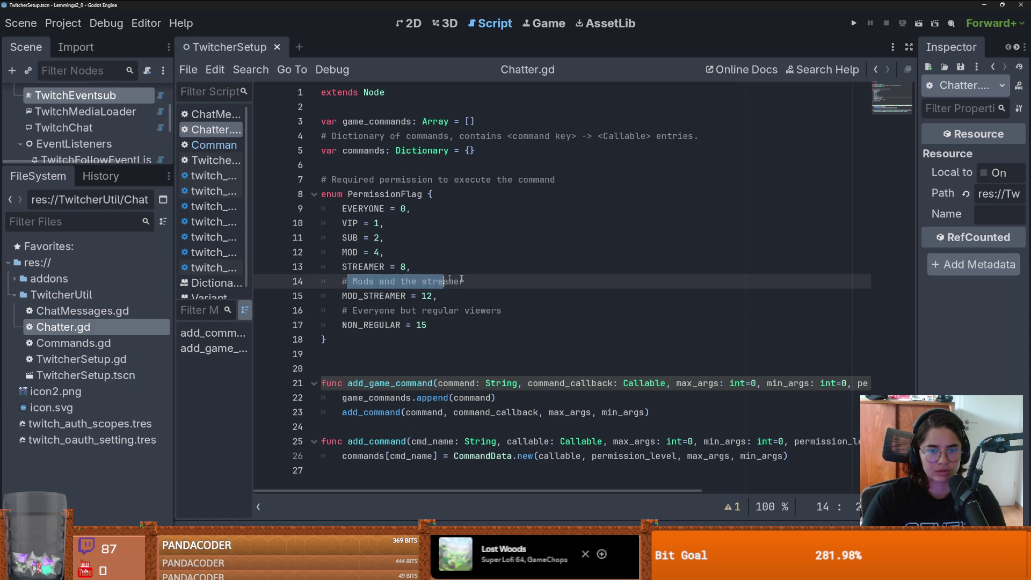
{"action": "left_click", "coordinate": [363, 296]}
{"action": "double_click", "coordinate": [363, 295]}
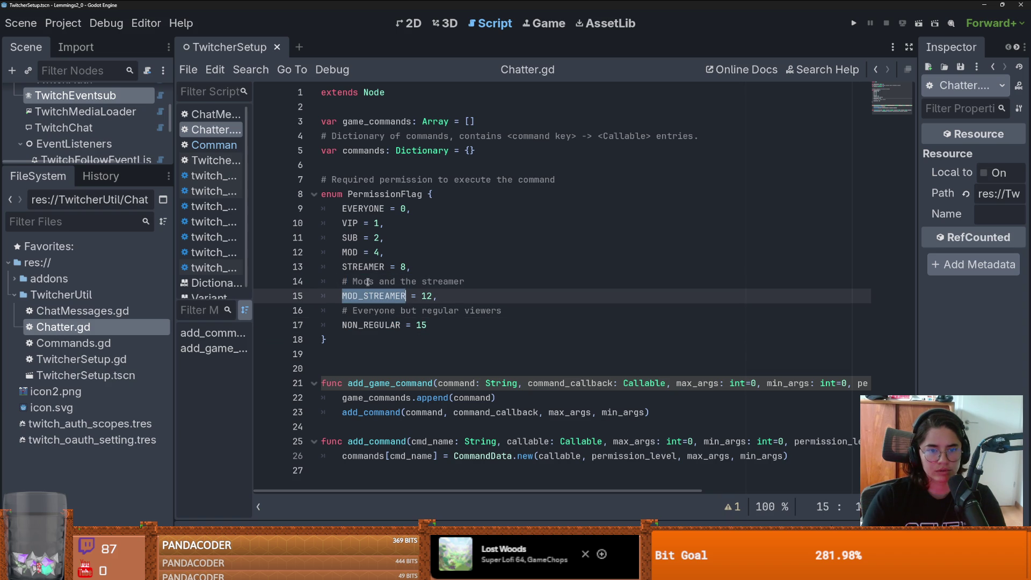
{"action": "left_click", "coordinate": [496, 372]}
{"action": "double_click", "coordinate": [373, 296]}
{"action": "double_click", "coordinate": [370, 268]}
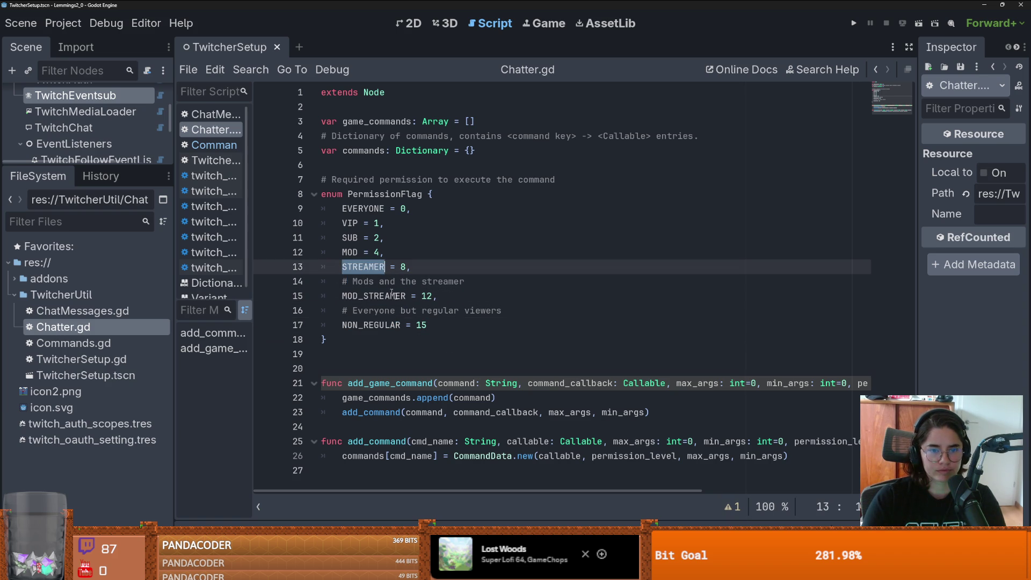
{"action": "left_click", "coordinate": [487, 357]}
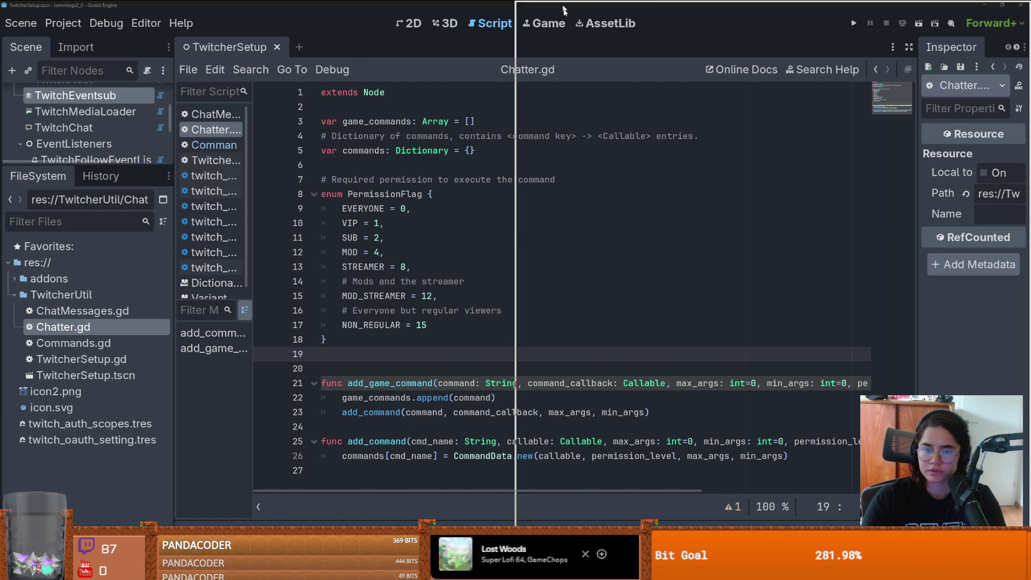
Step: In the GIFT project, search all files for add_game_command from autoload/gift.gd
{"action": "key", "text": "alt+Tab"}
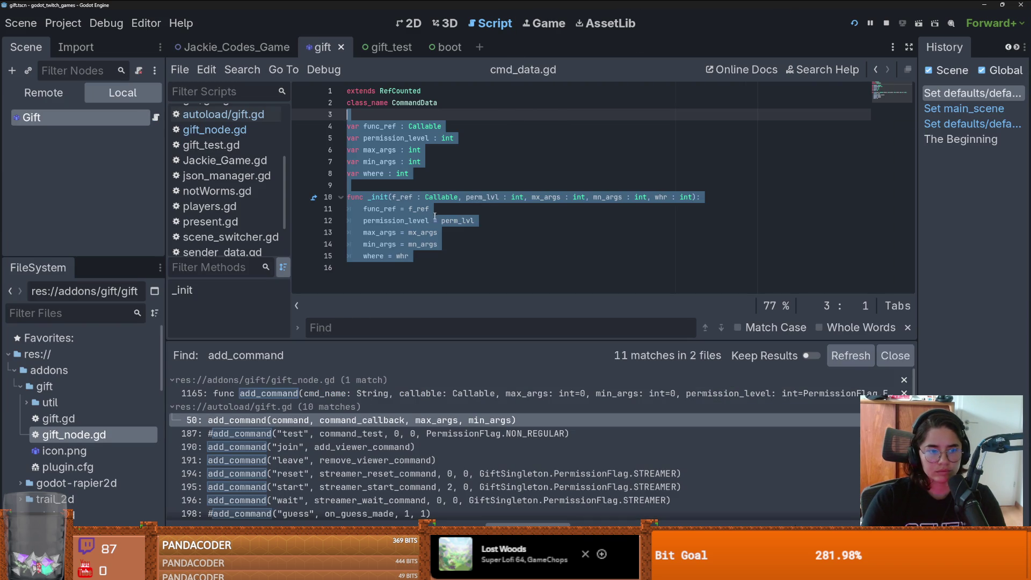
{"action": "left_click", "coordinate": [295, 422]}
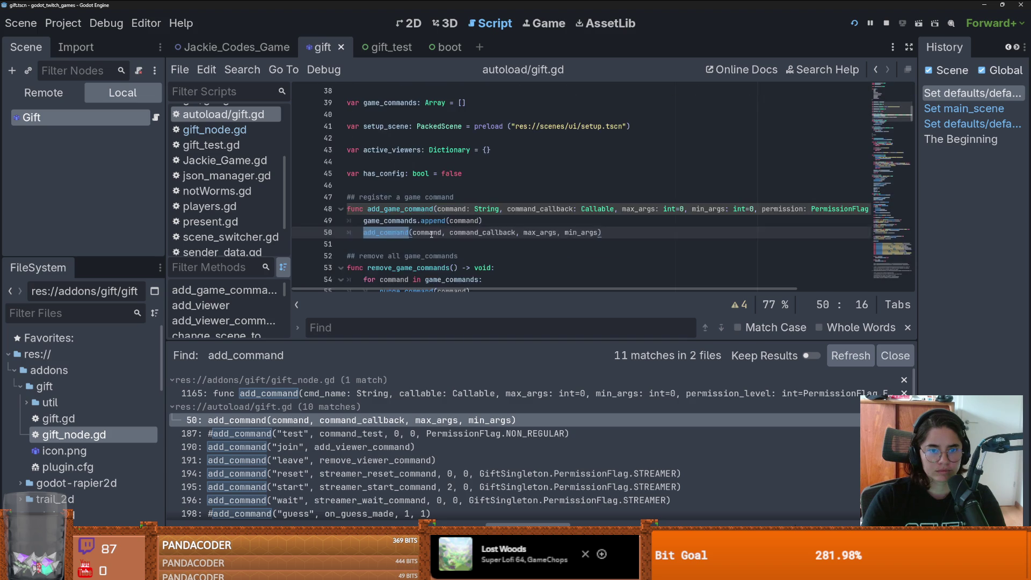
{"action": "double_click", "coordinate": [419, 138]}
{"action": "left_click", "coordinate": [242, 70]}
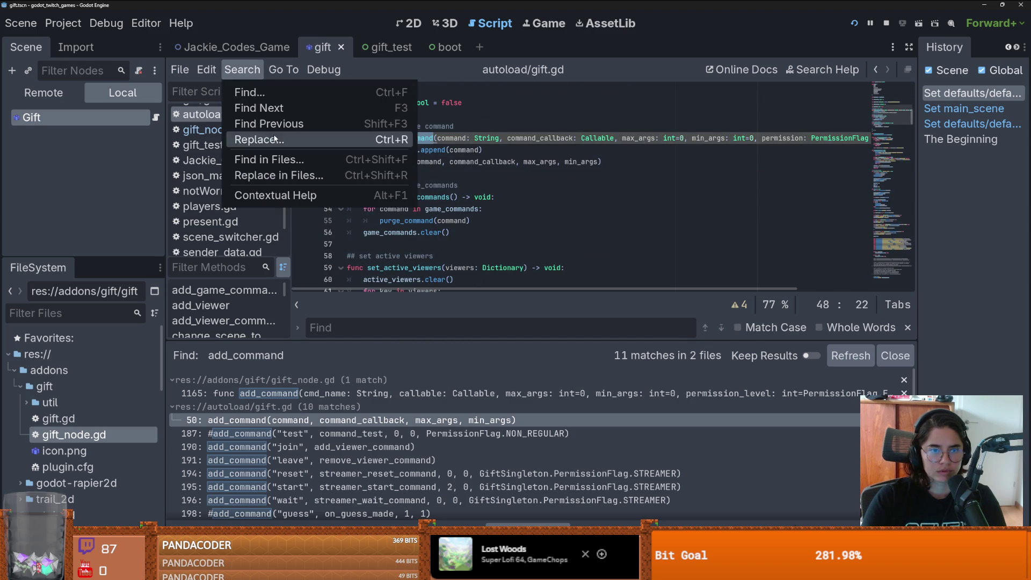
{"action": "left_click", "coordinate": [252, 160]}
{"action": "left_click", "coordinate": [516, 345]}
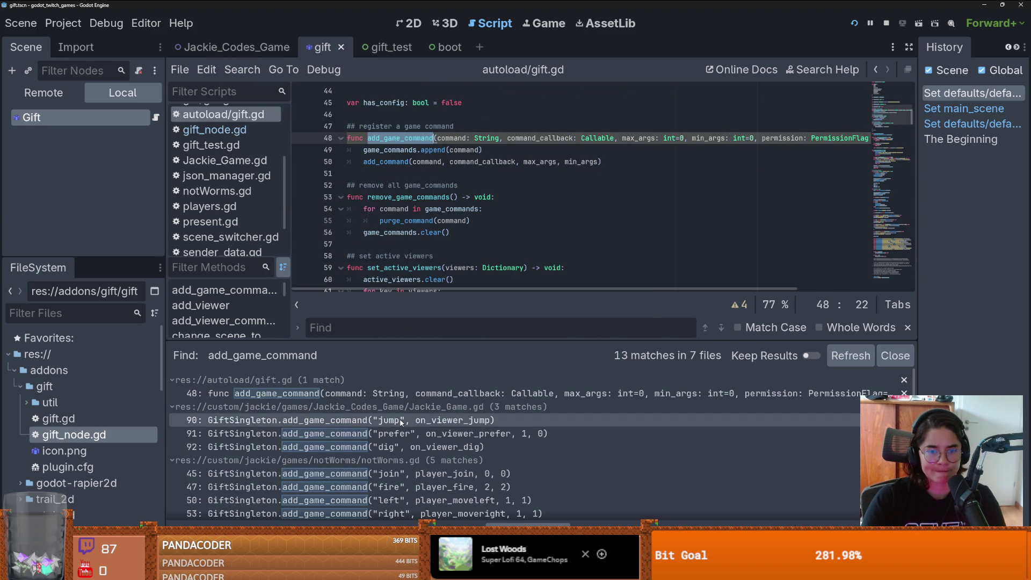
Step: Browse the 13 matches and open the prefer command registration in Jackie_Game.gd
{"action": "scroll", "coordinate": [397, 438], "scroll_direction": "down", "scroll_amount": 5}
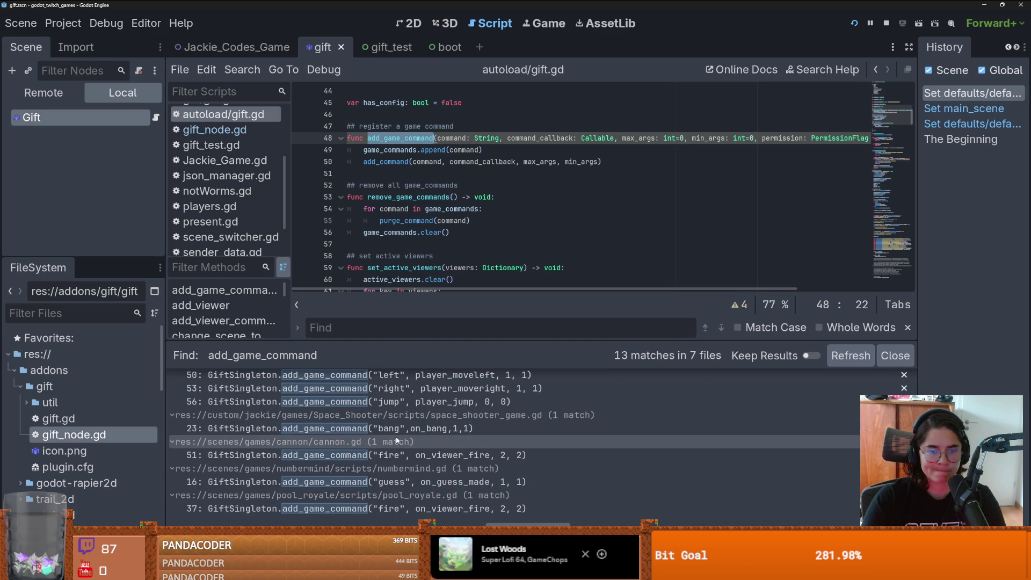
{"action": "scroll", "coordinate": [395, 436], "scroll_direction": "up", "scroll_amount": 4}
{"action": "mouse_move", "coordinate": [463, 212]}
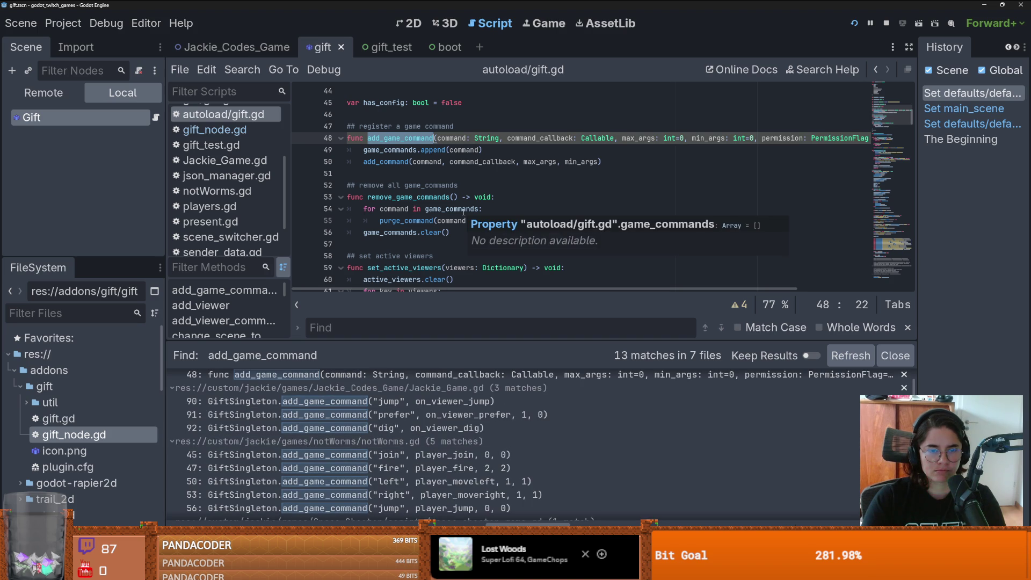
{"action": "scroll", "coordinate": [464, 212], "scroll_direction": "down", "scroll_amount": 15}
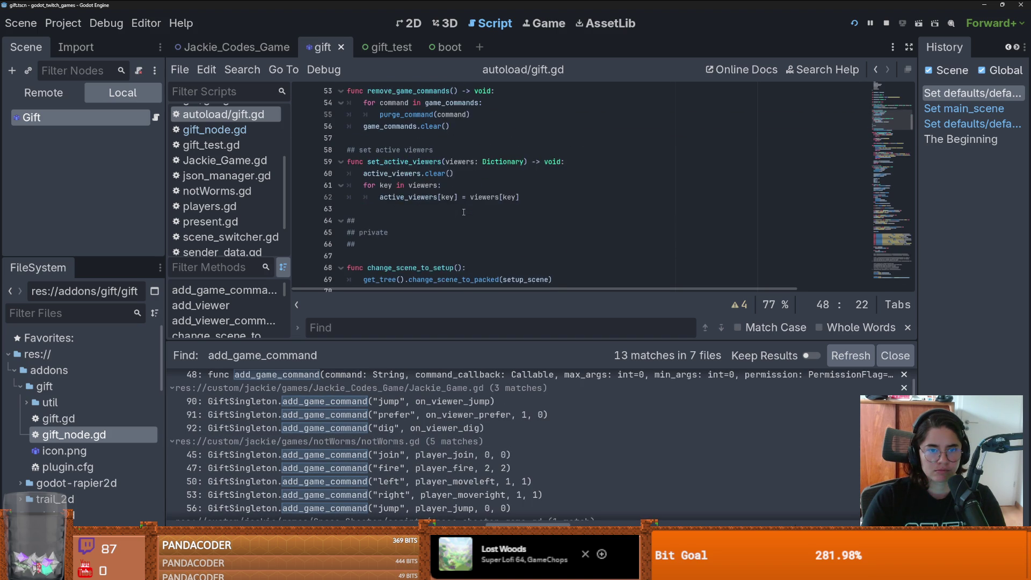
{"action": "scroll", "coordinate": [463, 212], "scroll_direction": "down", "scroll_amount": 5}
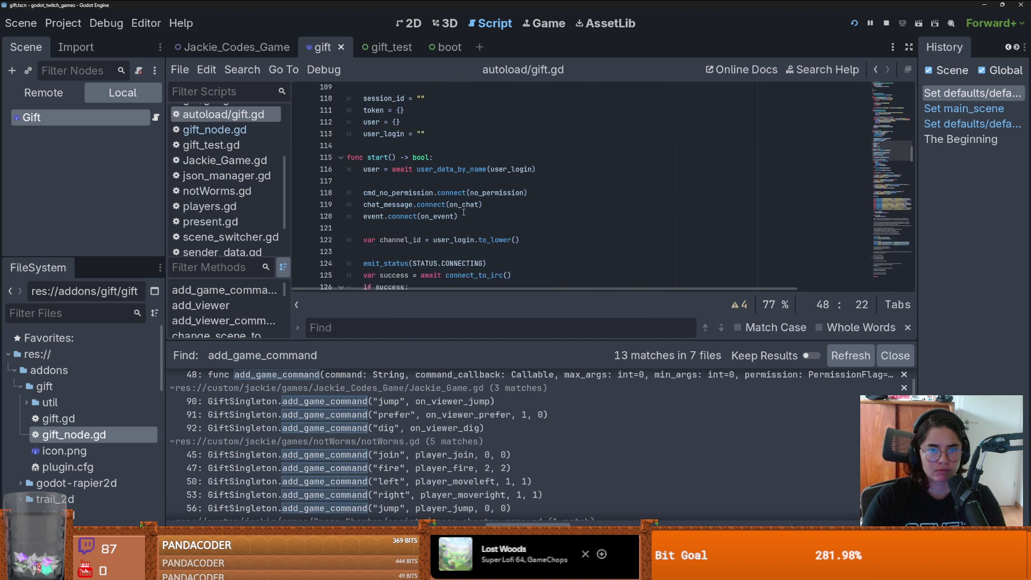
{"action": "left_click", "coordinate": [337, 414]}
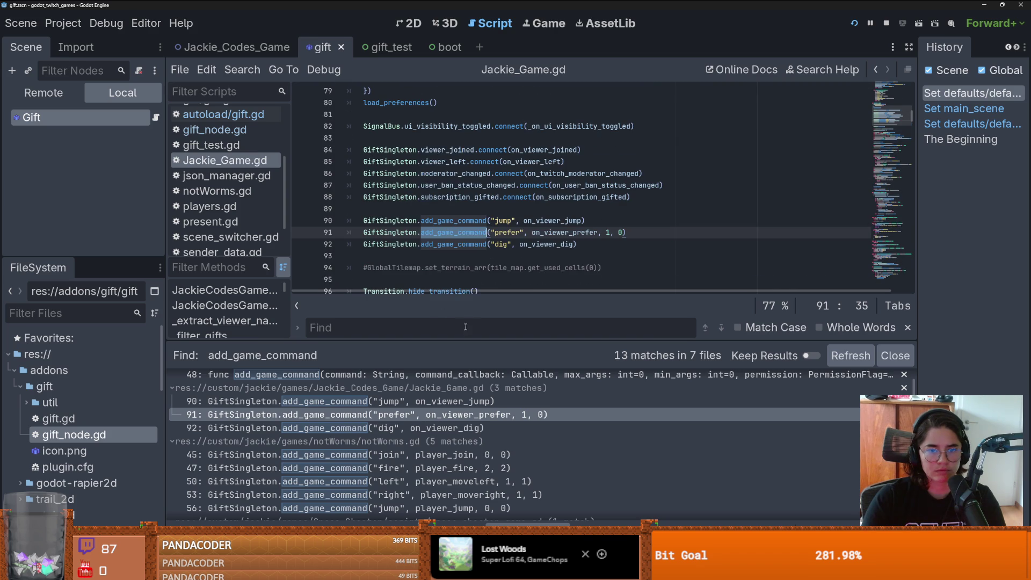
Step: Enlarge the code area, browse Jackie_Game.gd, and jump to add_game_command's definition on line 48
{"action": "left_click_drag", "start_coordinate": [465, 337], "coordinate": [465, 416]}
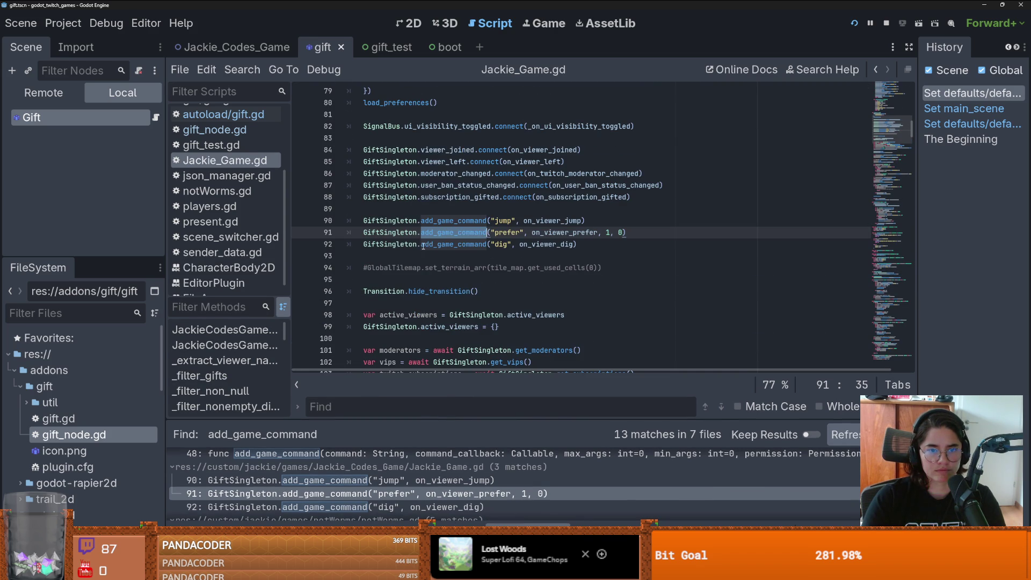
{"action": "scroll", "coordinate": [423, 246], "scroll_direction": "down", "scroll_amount": 2}
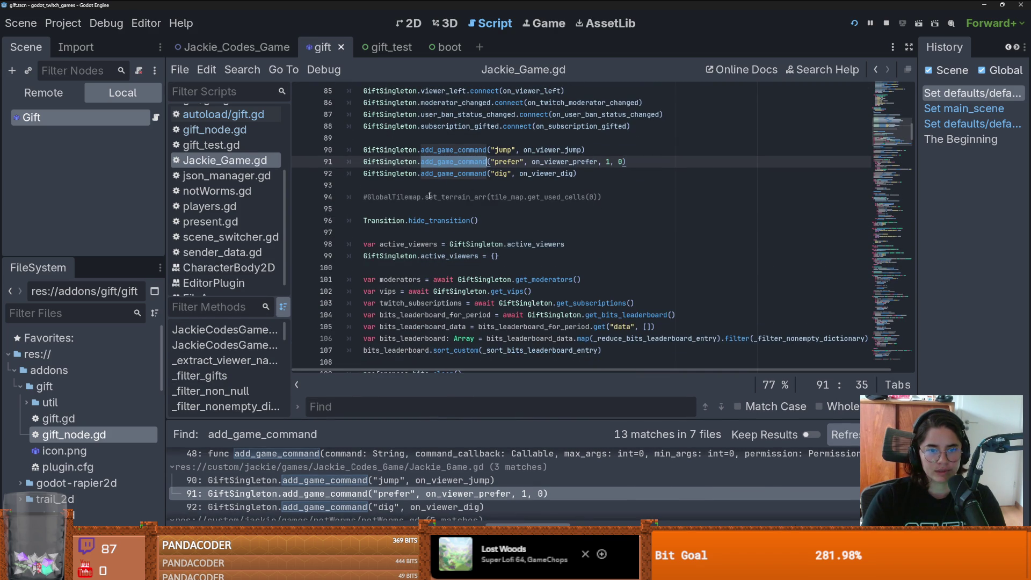
{"action": "scroll", "coordinate": [433, 191], "scroll_direction": "down", "scroll_amount": 4}
{"action": "scroll", "coordinate": [426, 210], "scroll_direction": "up", "scroll_amount": 4}
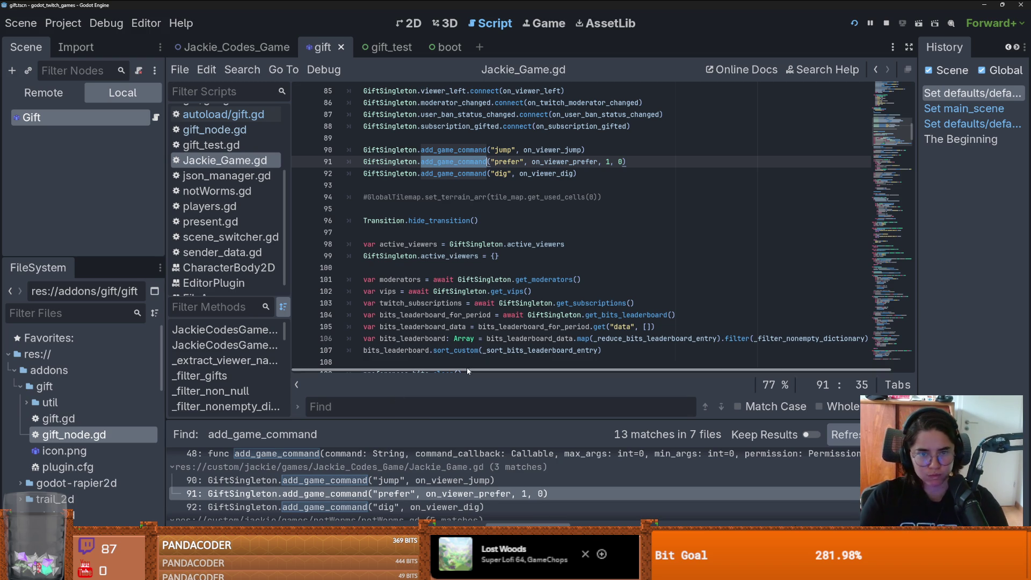
{"action": "scroll", "coordinate": [507, 285], "scroll_direction": "down", "scroll_amount": 15}
{"action": "scroll", "coordinate": [507, 285], "scroll_direction": "down", "scroll_amount": 5}
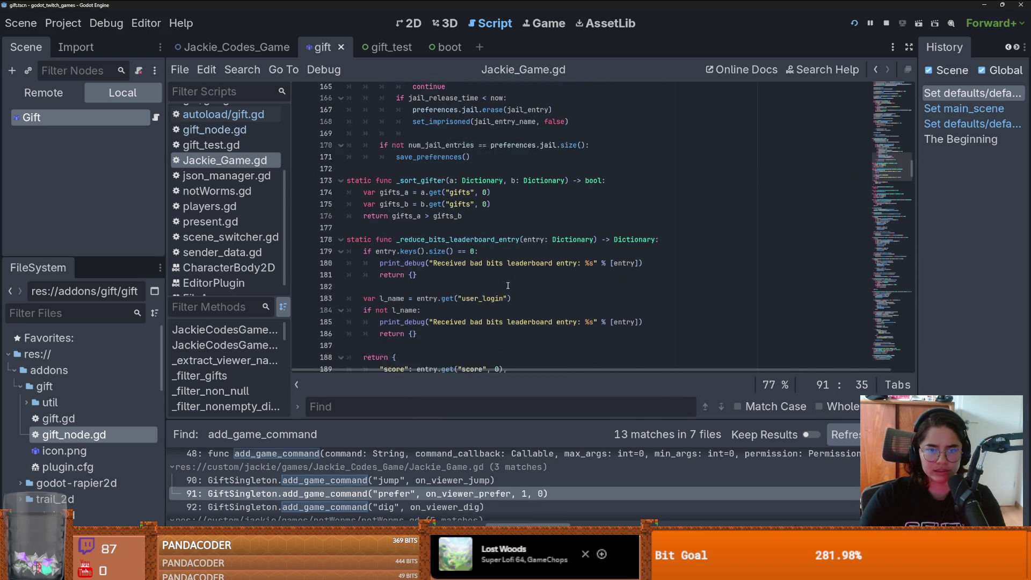
{"action": "left_click", "coordinate": [899, 290]}
{"action": "scroll", "coordinate": [899, 290], "scroll_direction": "down", "scroll_amount": 20}
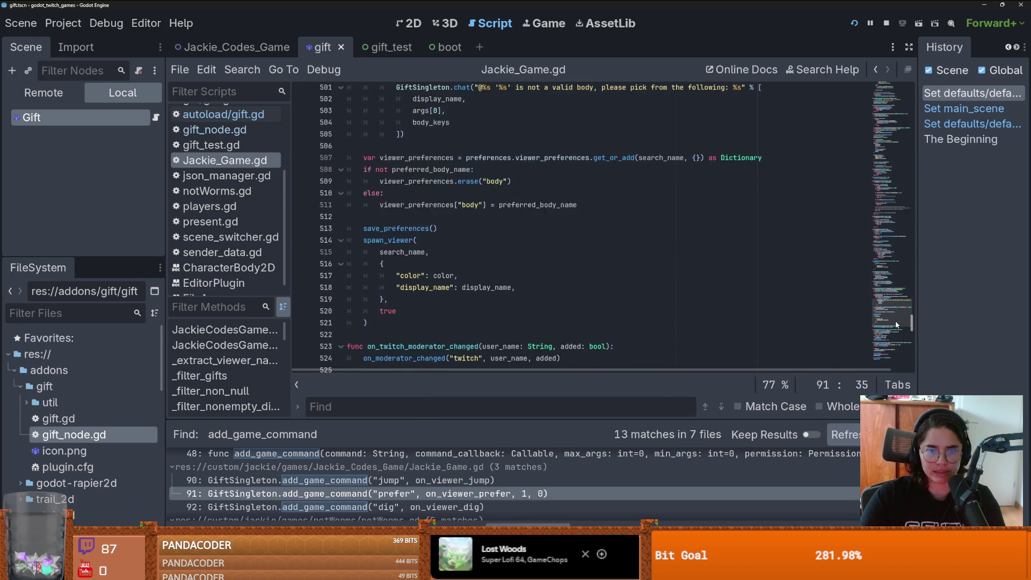
{"action": "scroll", "coordinate": [338, 477], "scroll_direction": "down", "scroll_amount": 1}
{"action": "left_click", "coordinate": [339, 478]}
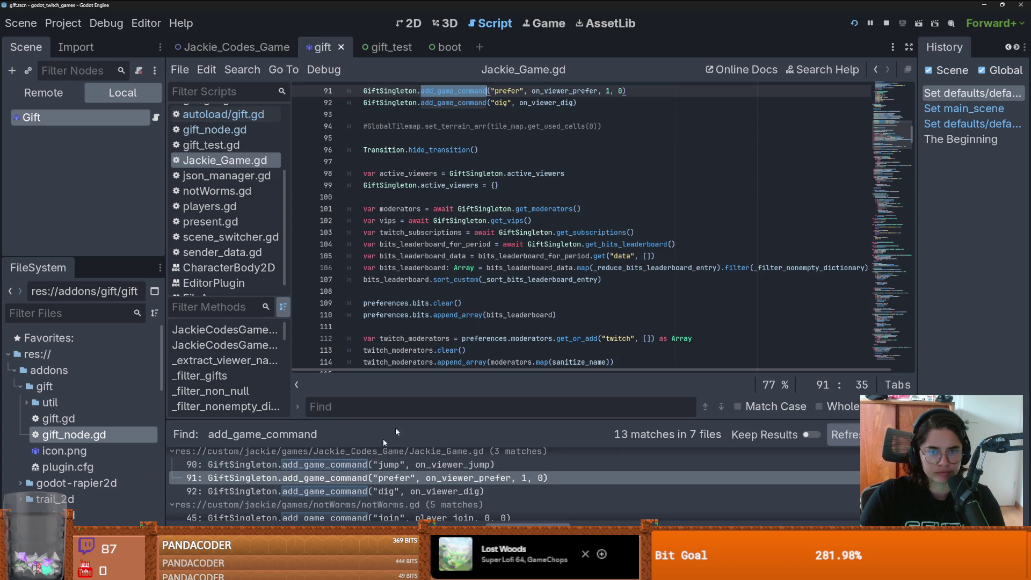
{"action": "left_click", "coordinate": [453, 103], "text": "ctrl"}
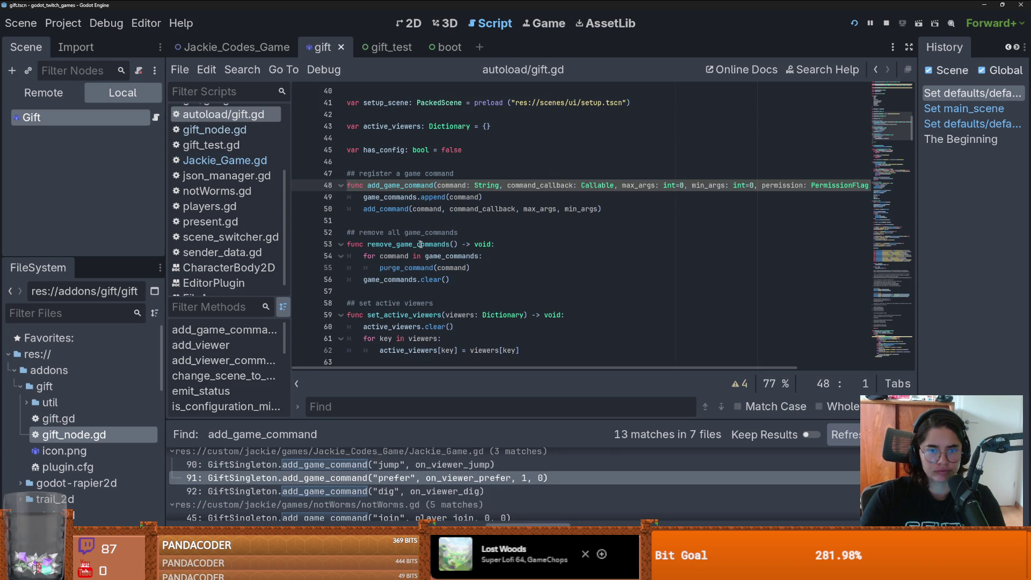
Step: Search all files for remove_game_commands() and open its call in selection.gd
{"action": "left_click_drag", "start_coordinate": [460, 245], "coordinate": [368, 241]}
{"action": "left_click", "coordinate": [242, 69]}
{"action": "left_click", "coordinate": [250, 155]}
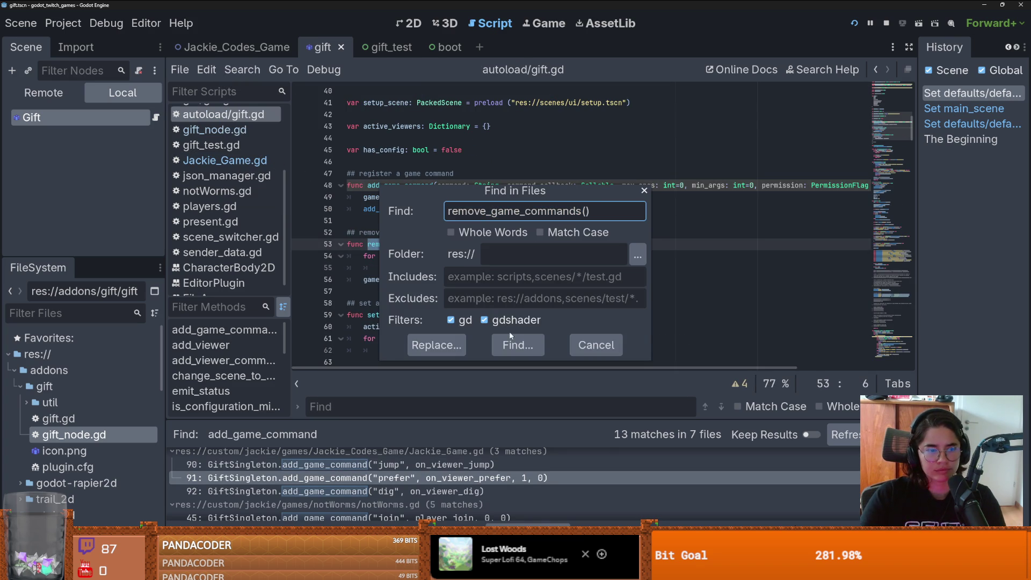
{"action": "left_click", "coordinate": [509, 344]}
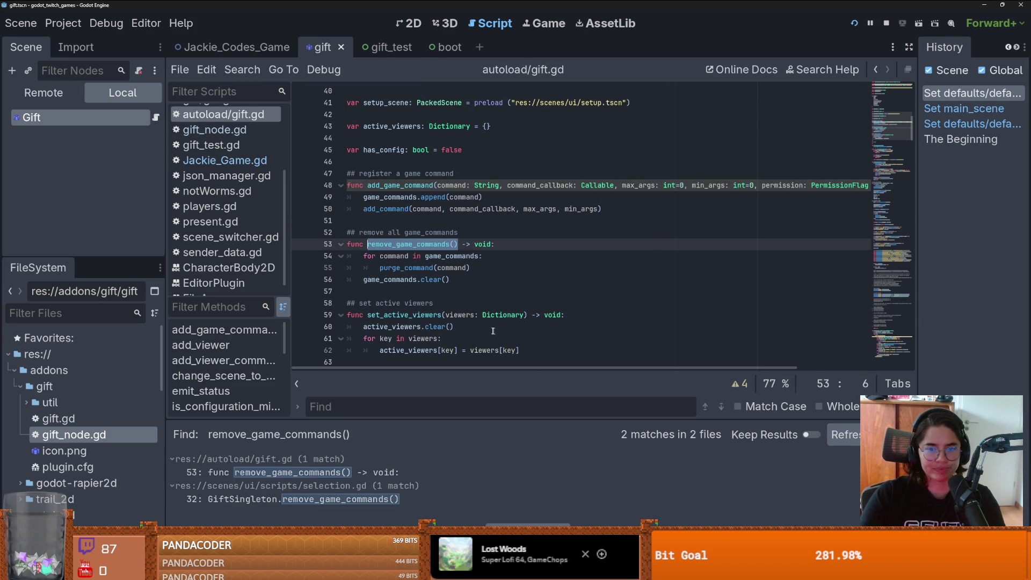
{"action": "left_click", "coordinate": [310, 499]}
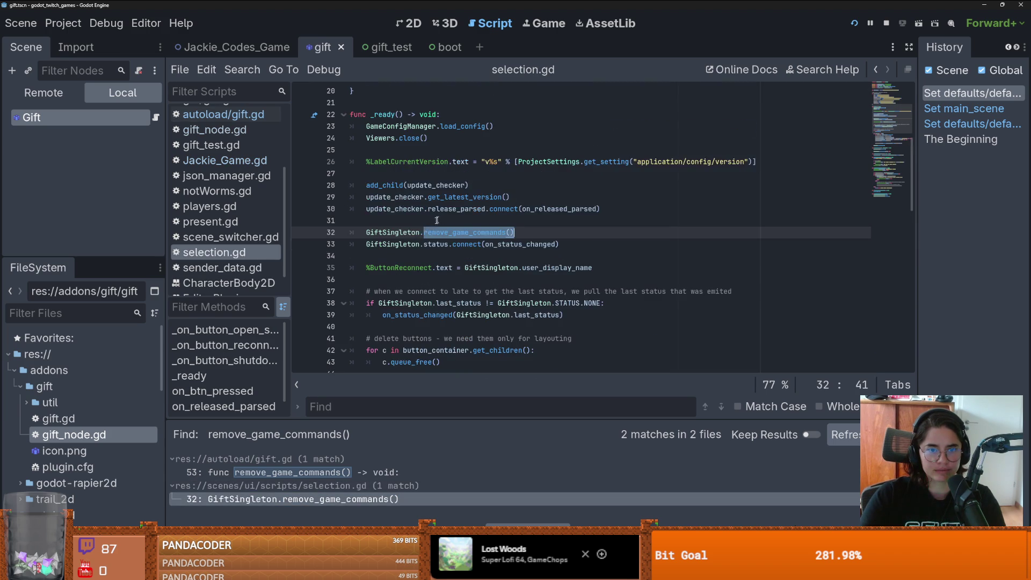
{"action": "left_click", "coordinate": [519, 232]}
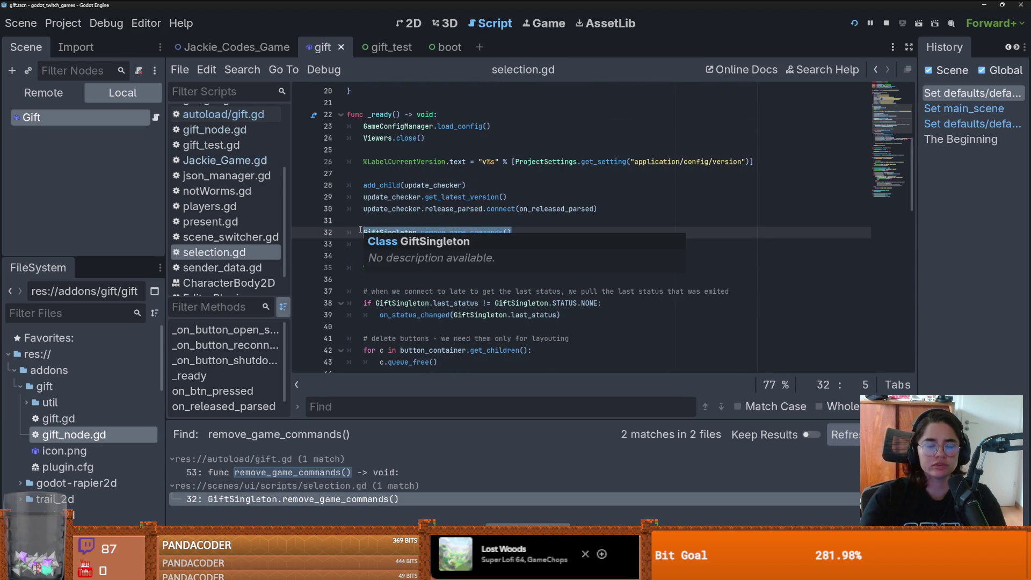
{"action": "key", "text": "Up"}
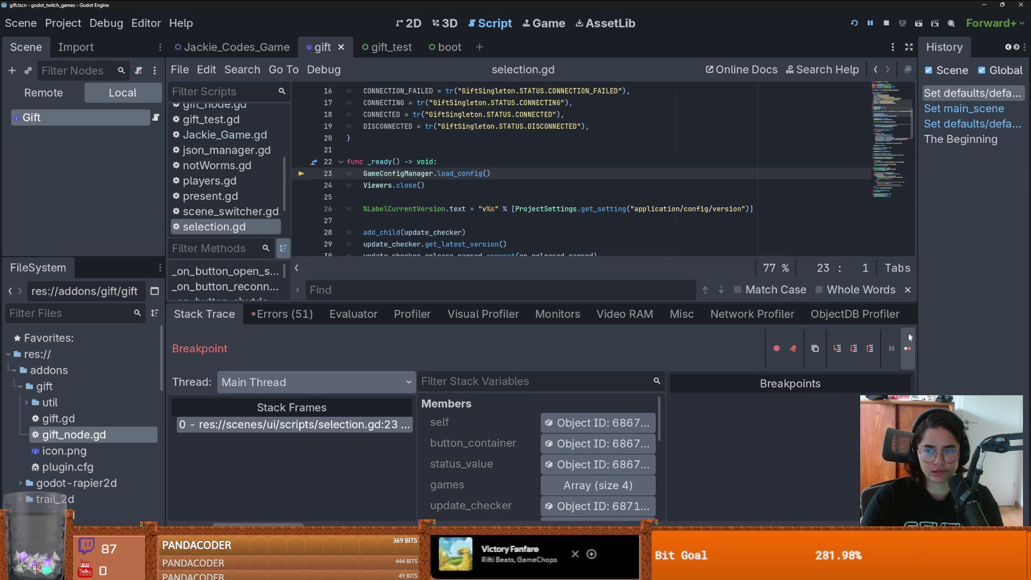
Step: Resume the paused GIFT game from the debugger and switch to Lemmings2_0's Chatter.gd
{"action": "left_click", "coordinate": [908, 348]}
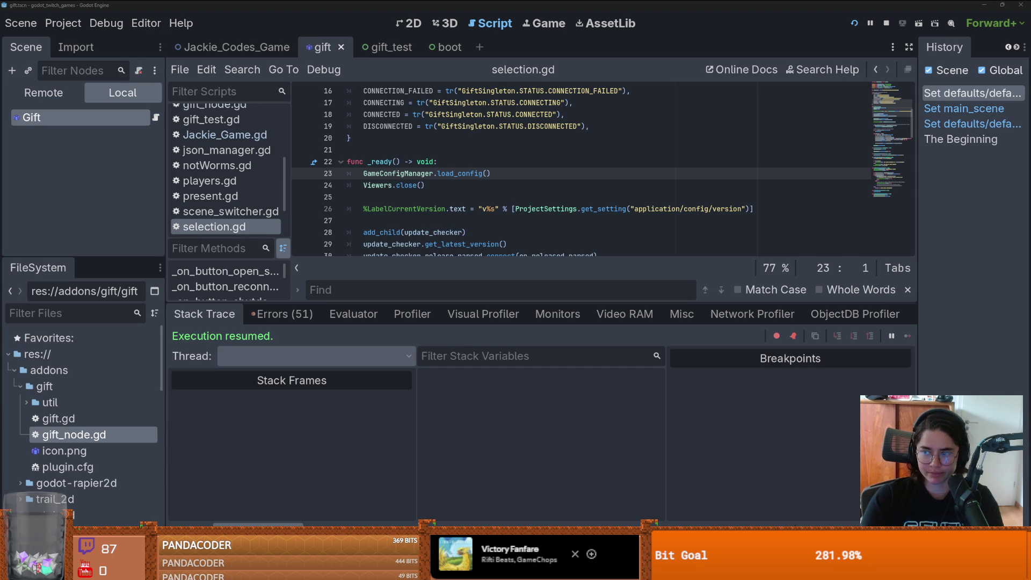
{"action": "left_click", "coordinate": [719, 184]}
{"action": "scroll", "coordinate": [500, 196], "scroll_direction": "down", "scroll_amount": 4}
{"action": "scroll", "coordinate": [499, 196], "scroll_direction": "up", "scroll_amount": 2}
{"action": "key", "text": "alt+Tab"}
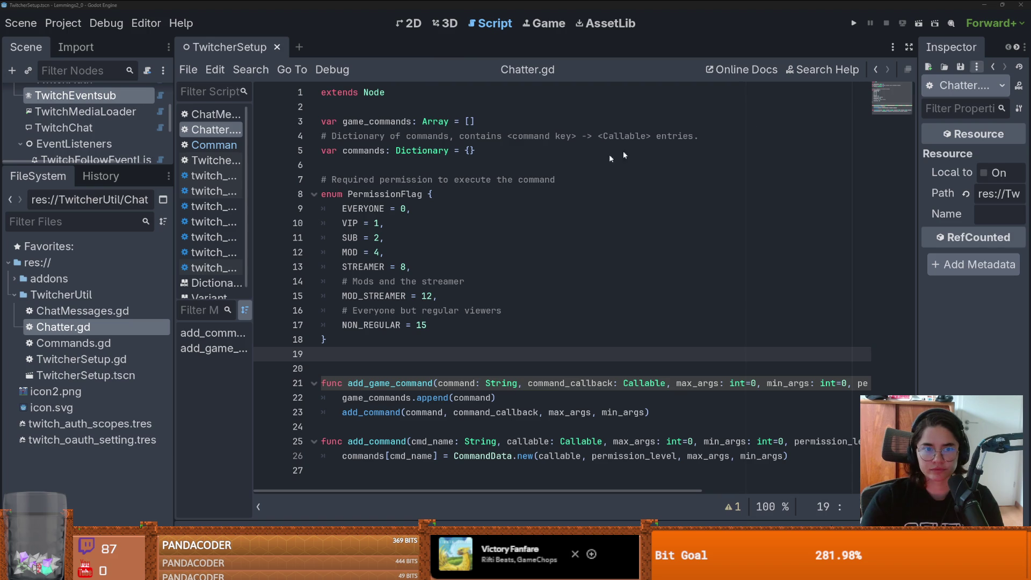
Step: Insert blank lines after add_game_command on line 23, then go back to godot_twitch_games
{"action": "left_click", "coordinate": [384, 426]}
{"action": "key", "text": "Return"}
{"action": "key", "text": "Return"}
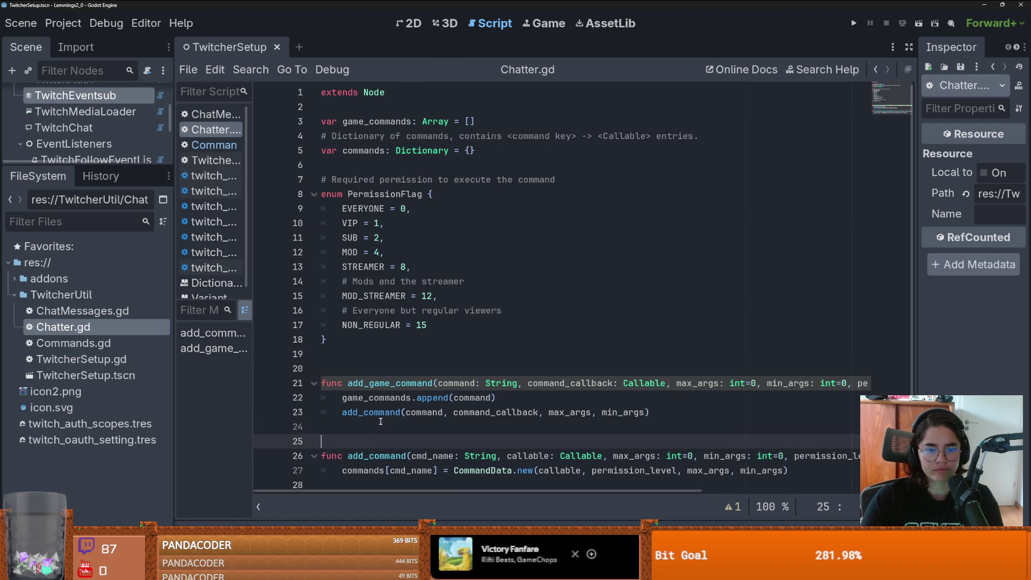
{"action": "left_click", "coordinate": [384, 427]}
{"action": "left_click", "coordinate": [384, 443]}
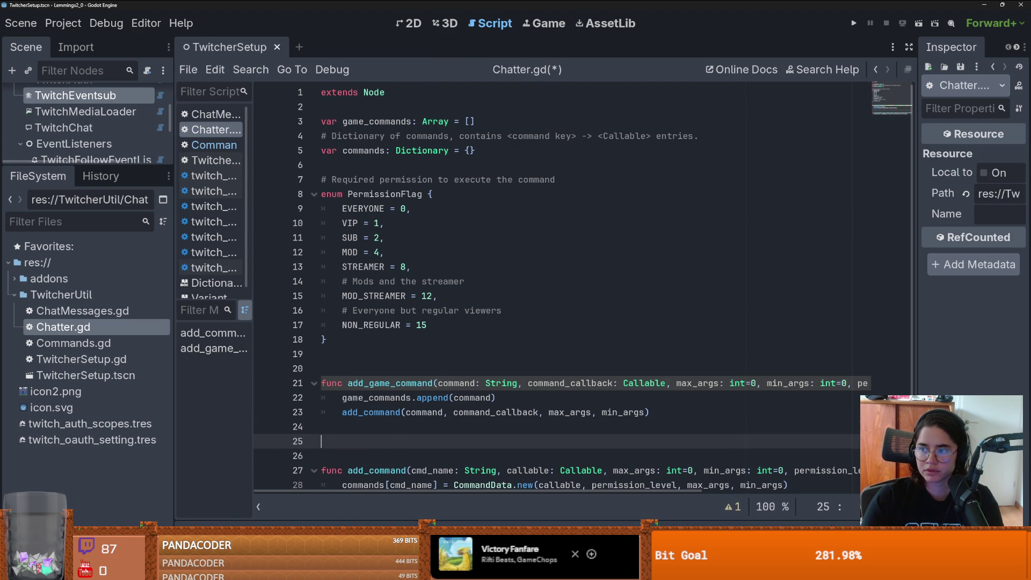
{"action": "key", "text": "alt+Tab"}
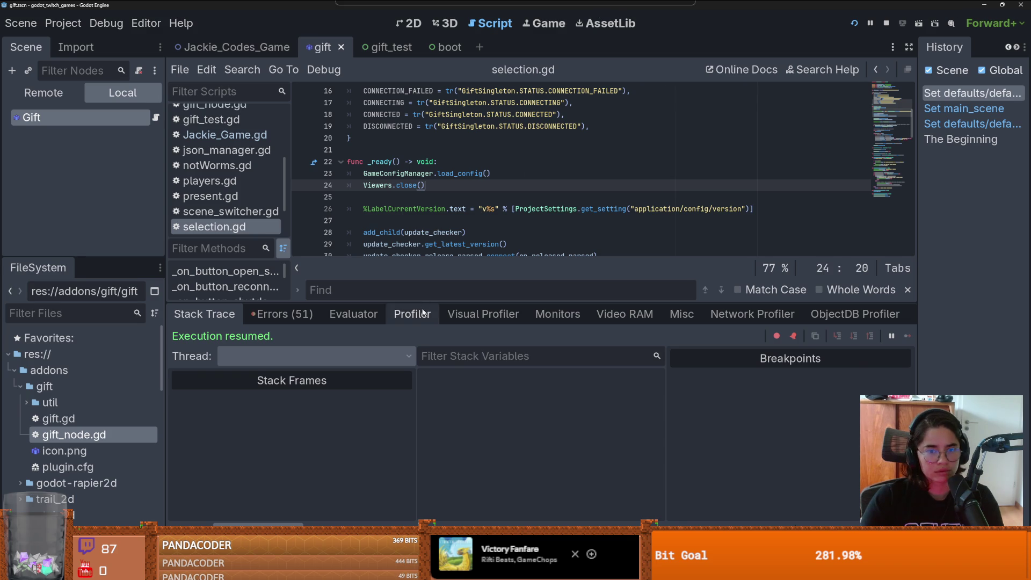
Step: Enlarge the code area above the debugger and jump to the remove_game_commands definition
{"action": "left_click_drag", "start_coordinate": [422, 303], "coordinate": [422, 400]}
{"action": "scroll", "coordinate": [464, 205], "scroll_direction": "down", "scroll_amount": 3}
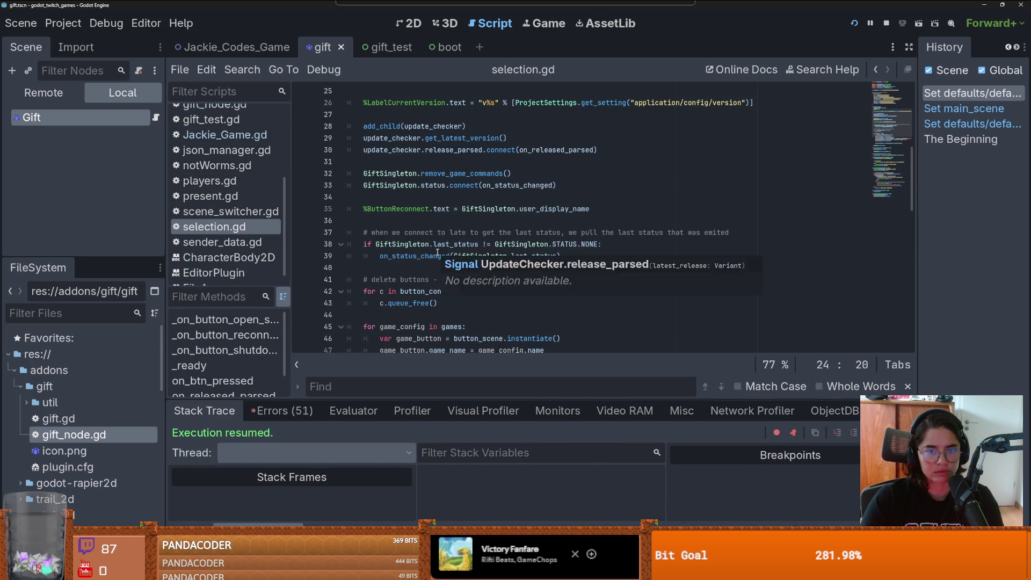
{"action": "scroll", "coordinate": [464, 205], "scroll_direction": "up", "scroll_amount": 1}
{"action": "left_click", "coordinate": [464, 209], "text": "ctrl"}
{"action": "scroll", "coordinate": [442, 208], "scroll_direction": "up", "scroll_amount": 1}
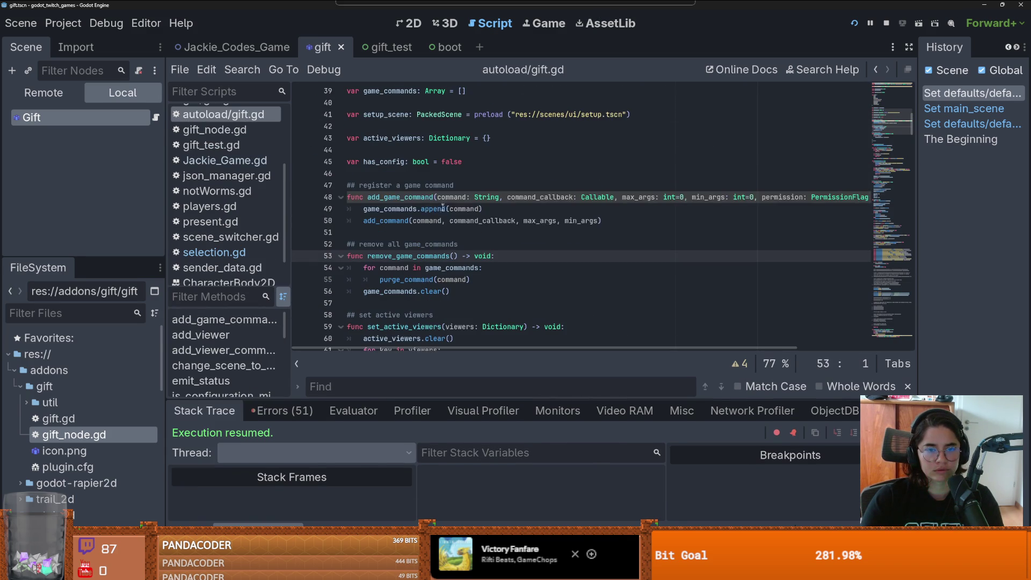
{"action": "scroll", "coordinate": [440, 277], "scroll_direction": "down", "scroll_amount": 3}
{"action": "left_click_drag", "start_coordinate": [450, 256], "coordinate": [346, 209]}
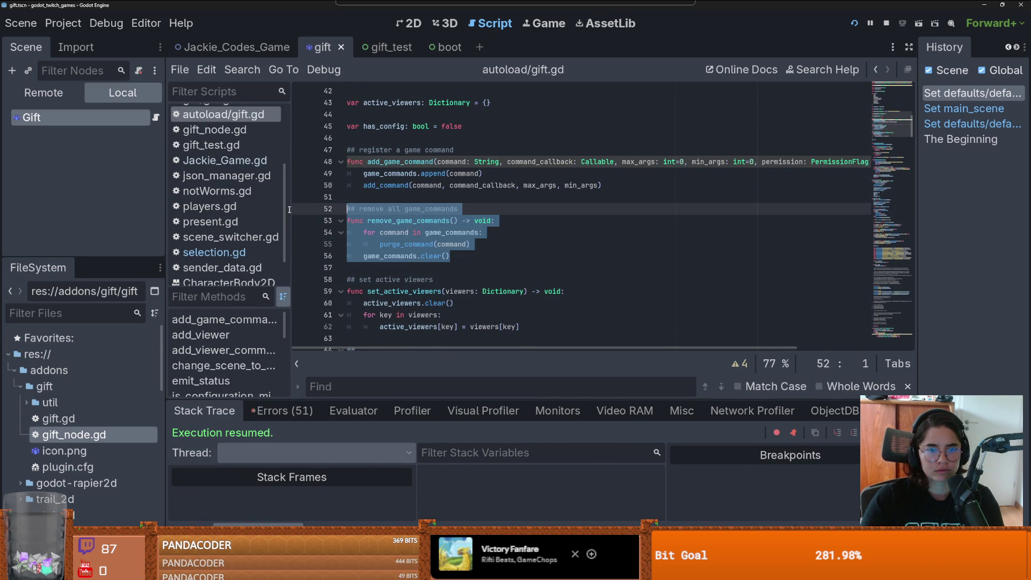
Step: Go to purge_command in gift_node.gd and select it with its comment, lines 1172–1181
{"action": "left_click", "coordinate": [413, 245]}
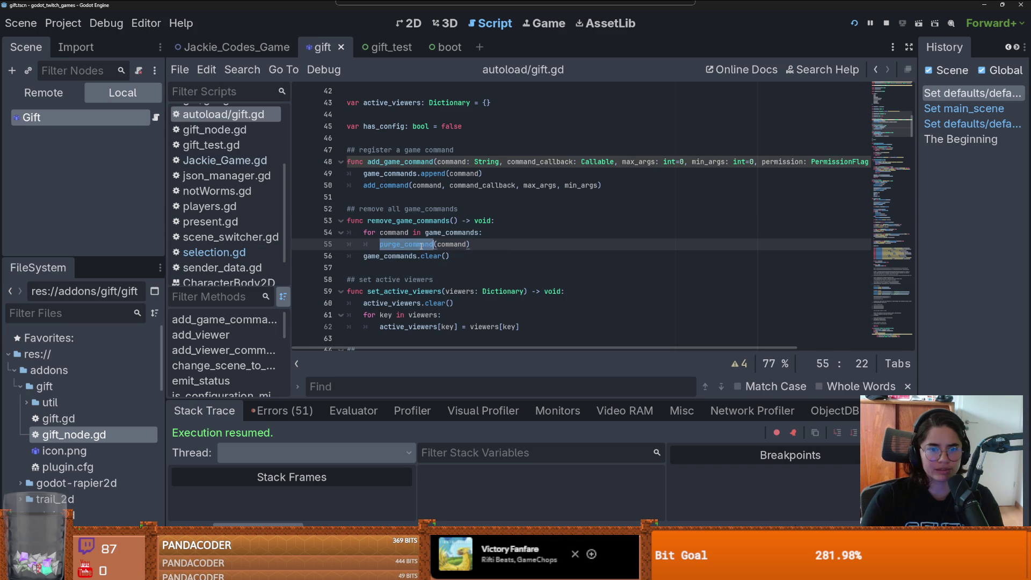
{"action": "left_click", "coordinate": [412, 244], "text": "ctrl"}
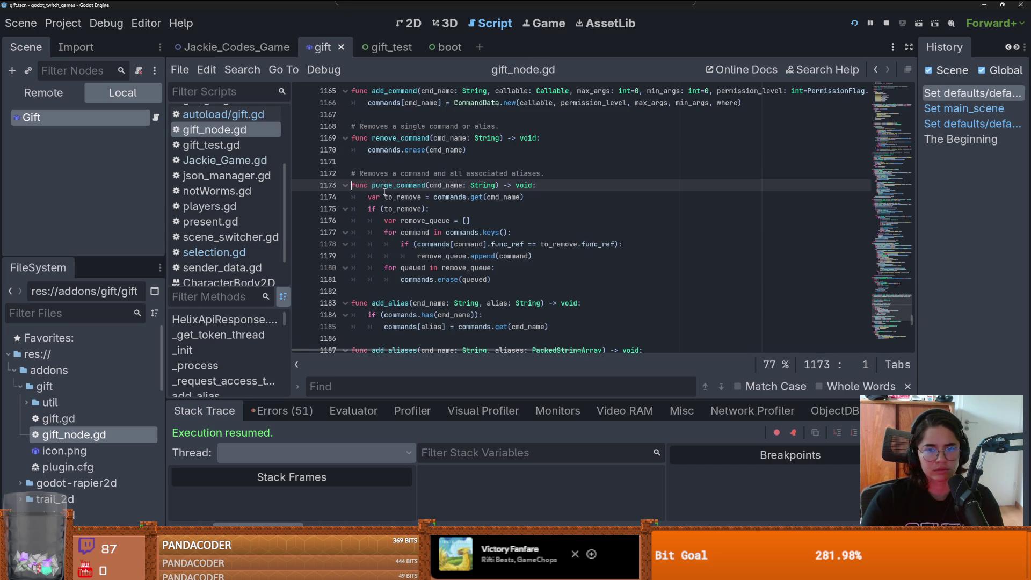
{"action": "mouse_move", "coordinate": [514, 254]}
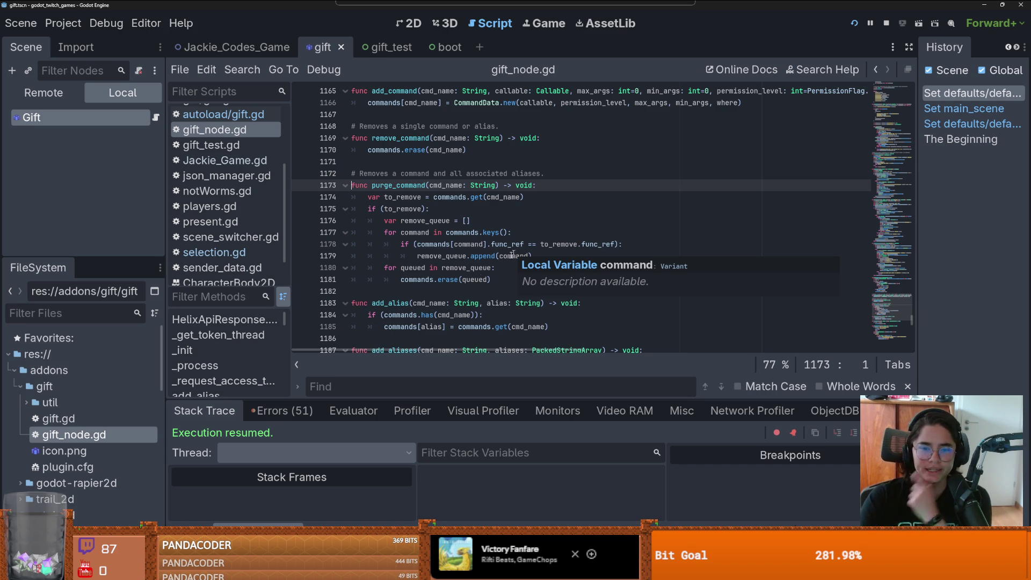
{"action": "left_click", "coordinate": [471, 291]}
{"action": "mouse_move", "coordinate": [470, 290]}
{"action": "left_mouse_down"}
{"action": "mouse_move", "coordinate": [370, 220]}
{"action": "mouse_move", "coordinate": [349, 173]}
{"action": "left_mouse_up"}
{"action": "key", "text": "ctrl+c"}
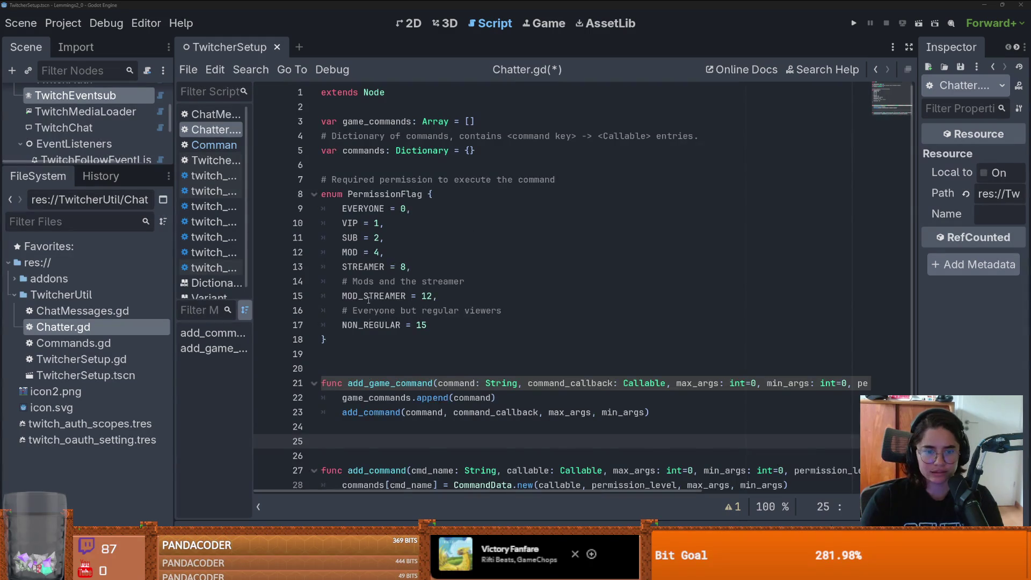
Step: Paste the purge_command function onto blank line 25 of Chatter.gd and save
{"action": "scroll", "coordinate": [383, 359], "scroll_direction": "down", "scroll_amount": 1}
{"action": "left_click", "coordinate": [346, 404]}
{"action": "left_click", "coordinate": [340, 420]}
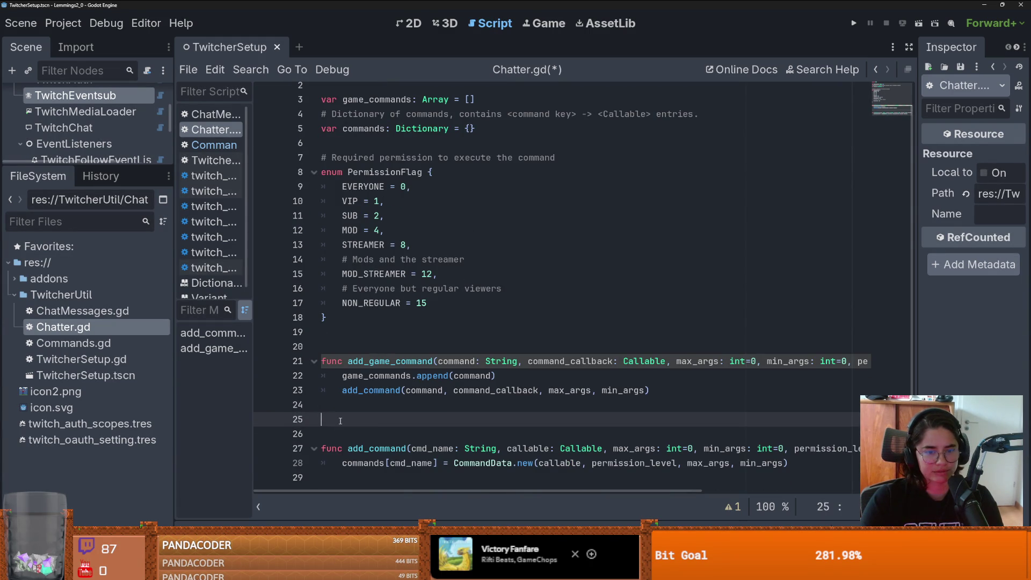
{"action": "key", "text": "ctrl+v"}
{"action": "scroll", "coordinate": [385, 365], "scroll_direction": "down", "scroll_amount": 3}
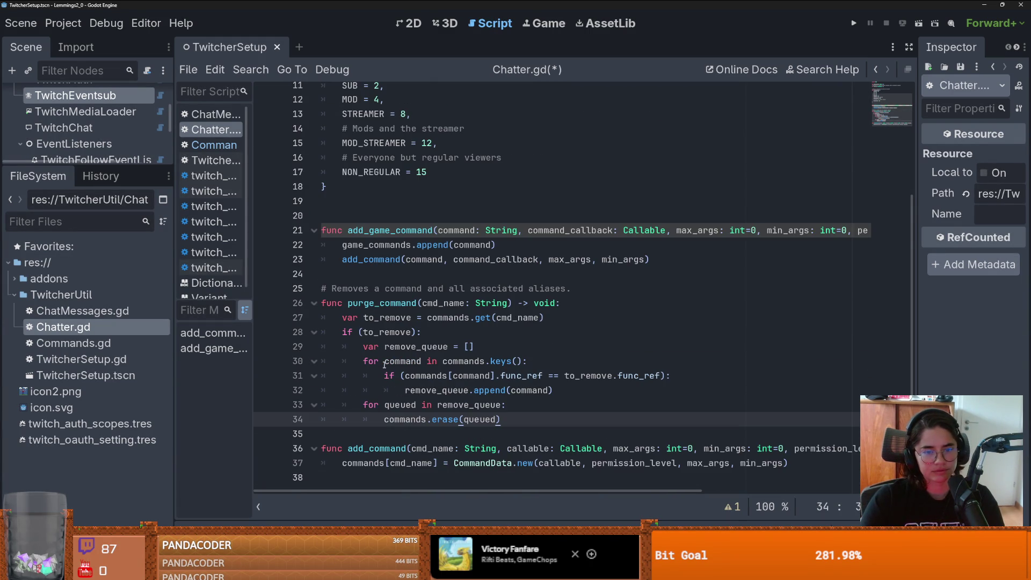
{"action": "left_click", "coordinate": [411, 440]}
{"action": "key", "text": "ctrl+s"}
Step: Delete the extra empty line 20 after the enum in Chatter.gd
{"action": "left_click", "coordinate": [361, 274]}
{"action": "left_click", "coordinate": [361, 210]}
{"action": "key", "text": "BackSpace"}
{"action": "left_click", "coordinate": [394, 257]}
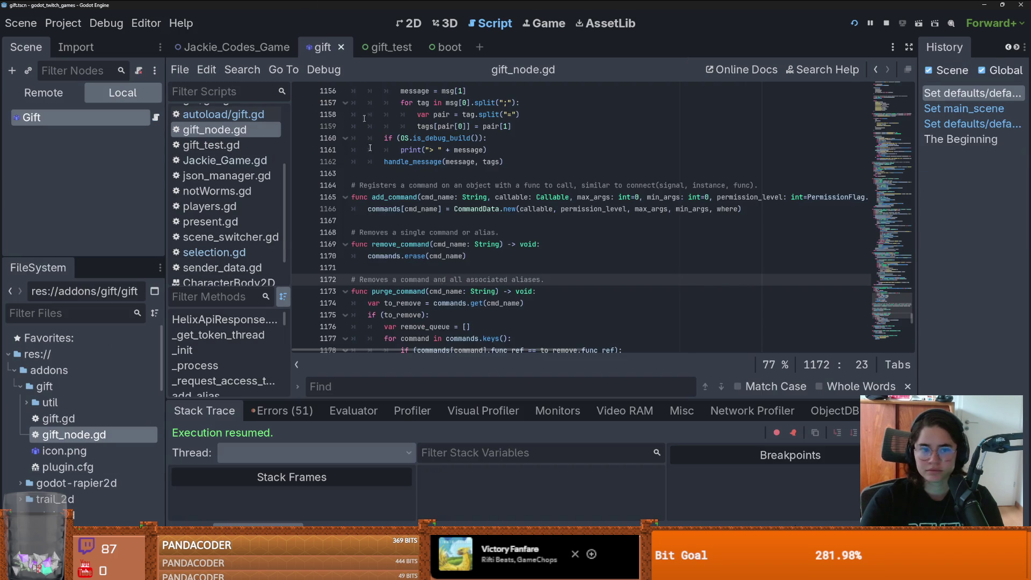
Step: Scroll gift_node.gd up to around line 146 to show PermissionFlag and WhereFlag
{"action": "scroll", "coordinate": [473, 293], "scroll_direction": "up", "scroll_amount": 10}
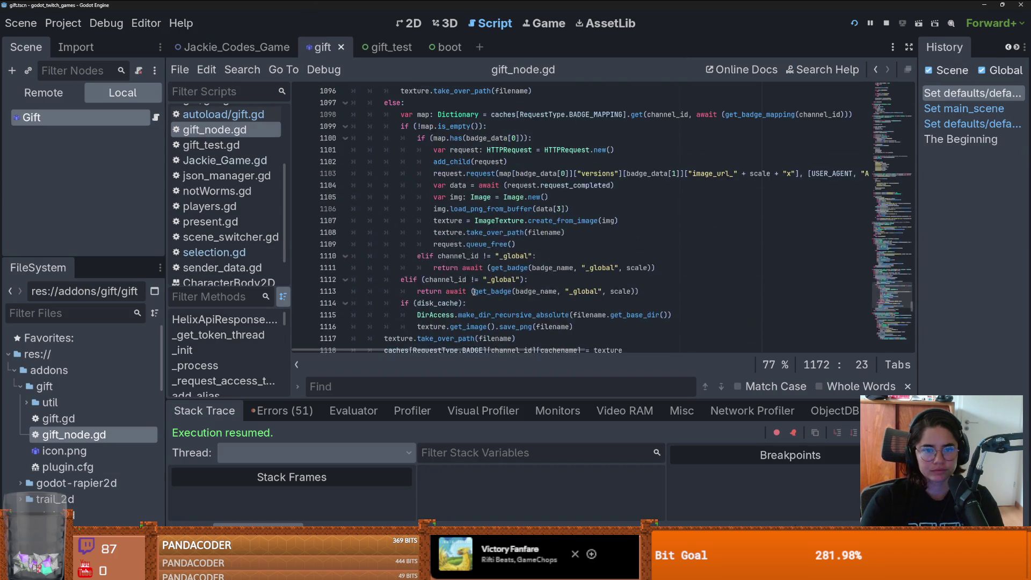
{"action": "scroll", "coordinate": [468, 312], "scroll_direction": "up", "scroll_amount": 12}
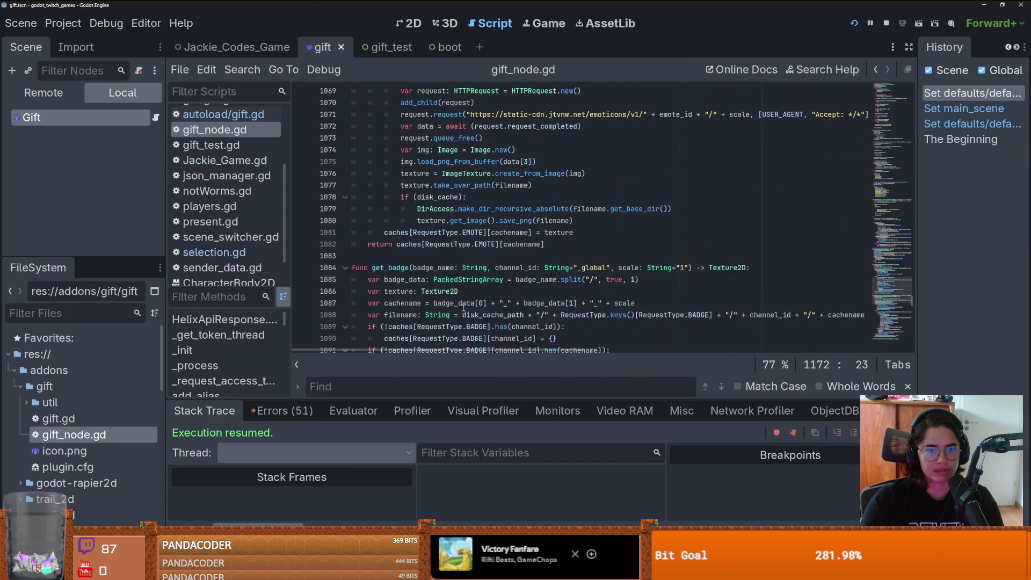
{"action": "scroll", "coordinate": [468, 311], "scroll_direction": "up", "scroll_amount": 20}
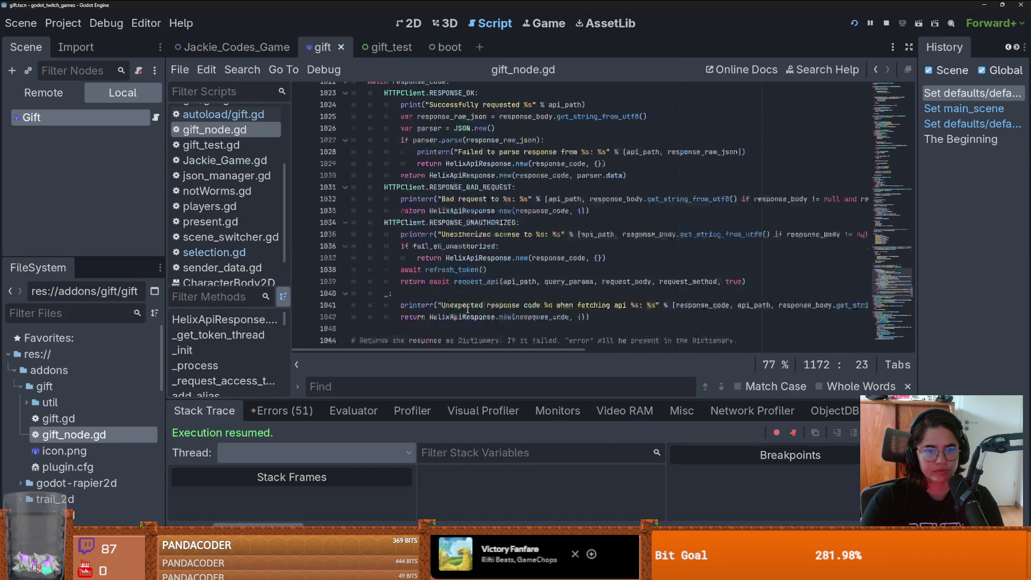
{"action": "scroll", "coordinate": [467, 309], "scroll_direction": "up", "scroll_amount": 15}
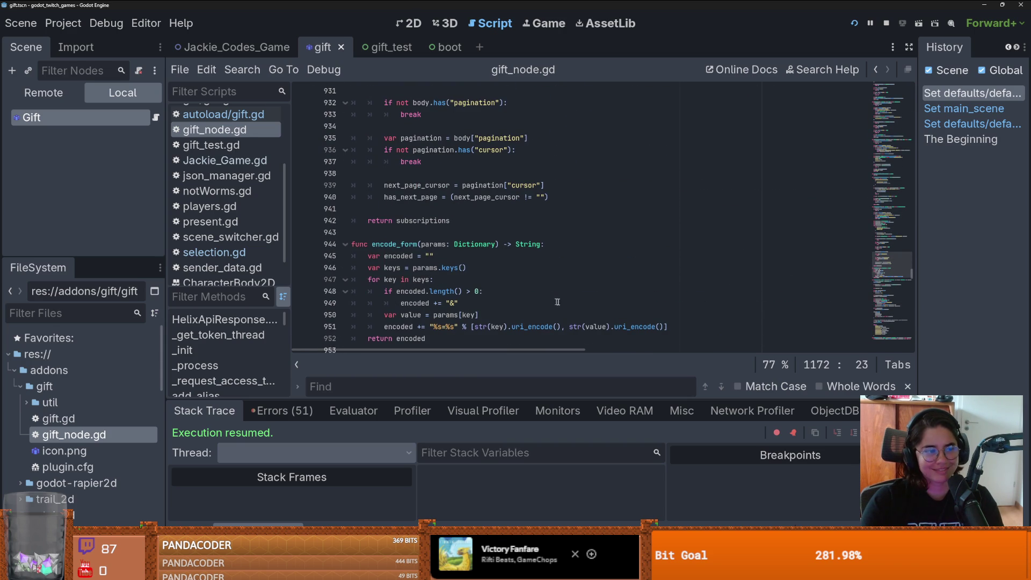
{"action": "scroll", "coordinate": [893, 251], "scroll_direction": "up", "scroll_amount": 10}
{"action": "mouse_move", "coordinate": [893, 251]}
{"action": "left_mouse_down"}
{"action": "mouse_move", "coordinate": [948, 105]}
{"action": "mouse_move", "coordinate": [946, 121]}
{"action": "left_mouse_up"}
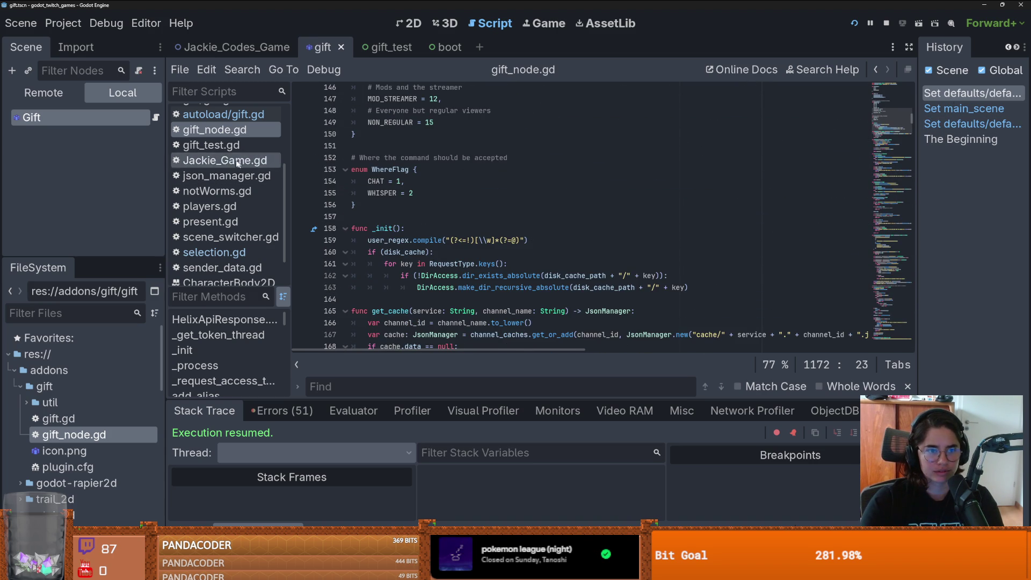
Step: Search gift_node.gd for game_command, then clear the search text
{"action": "key", "text": "ctrl+f"}
{"action": "mouse_move", "coordinate": [542, 278]}
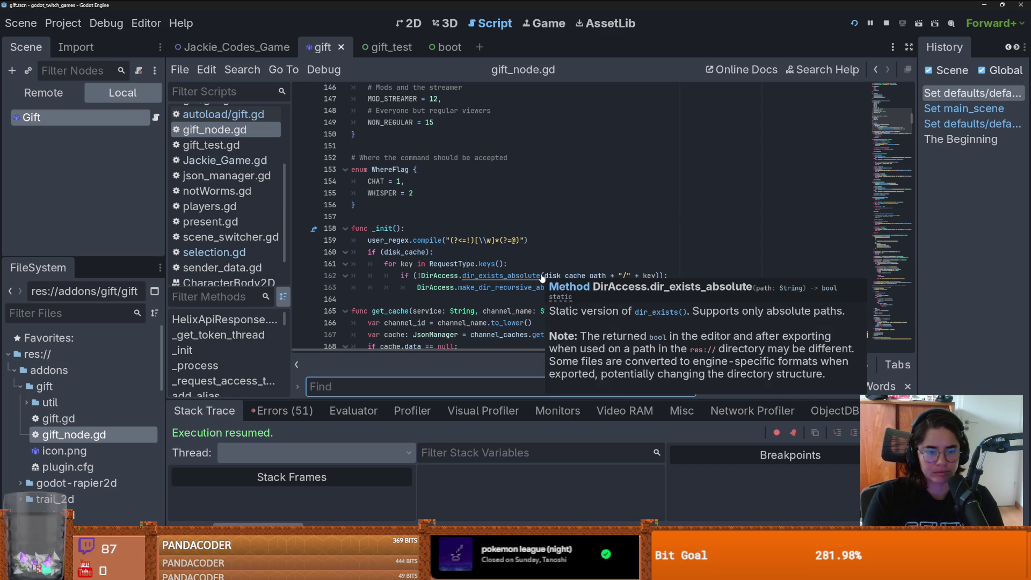
{"action": "type", "text": "game_co"}
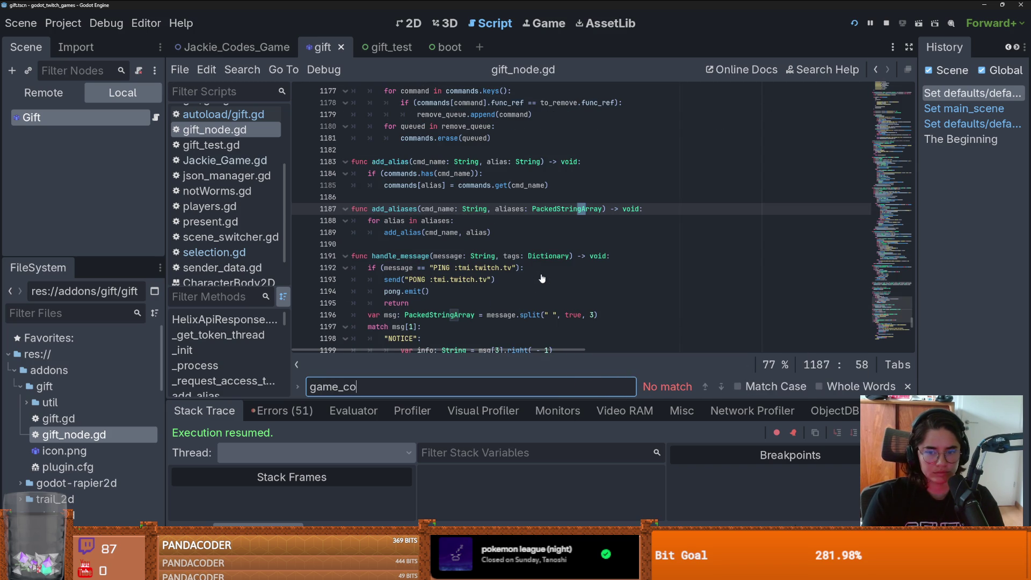
{"action": "type", "text": "mmand"}
{"action": "key", "text": "ctrl+a"}
{"action": "key", "text": "BackSpace"}
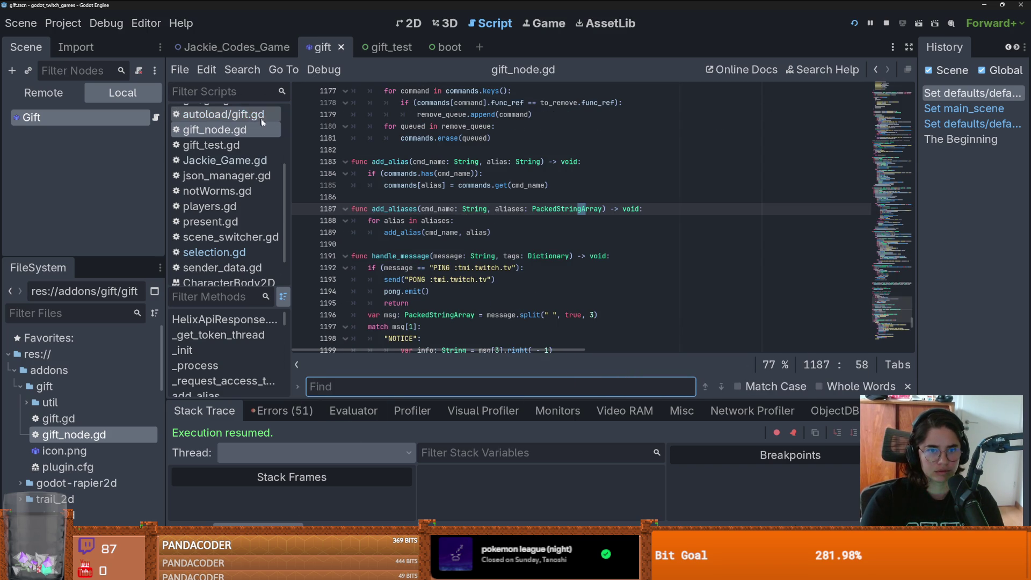
Step: Read upward through gift_node.gd past purge_command, data_received and get_badge_mapping
{"action": "scroll", "coordinate": [460, 216], "scroll_direction": "up", "scroll_amount": 3}
{"action": "double_click", "coordinate": [412, 152]}
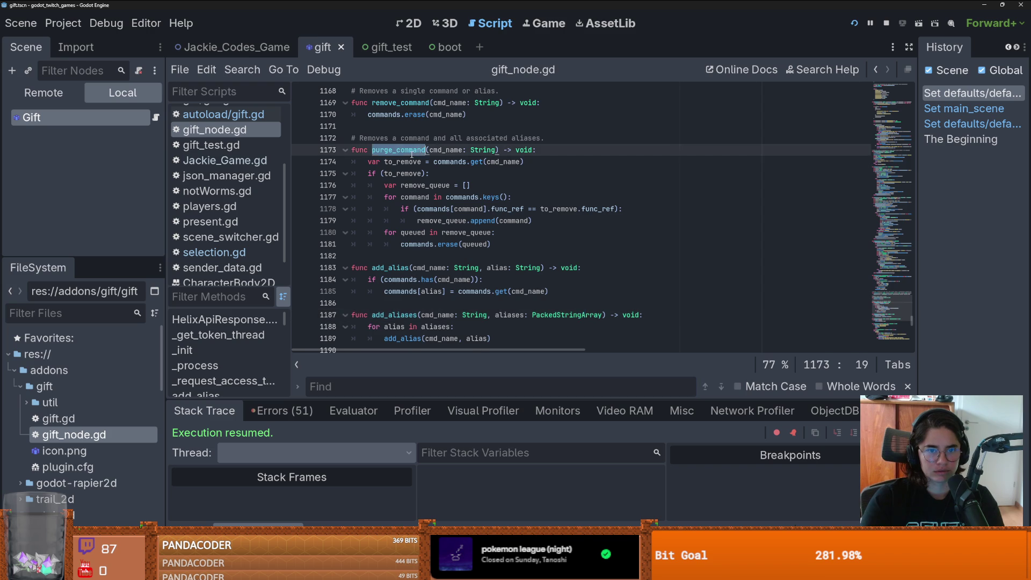
{"action": "scroll", "coordinate": [413, 203], "scroll_direction": "up", "scroll_amount": 2}
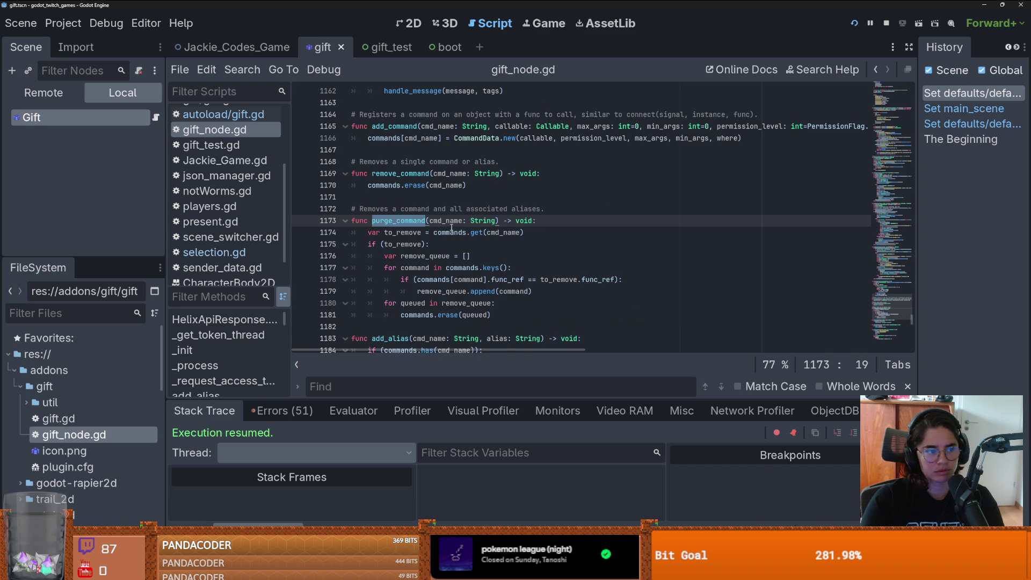
{"action": "scroll", "coordinate": [451, 227], "scroll_direction": "up", "scroll_amount": 2}
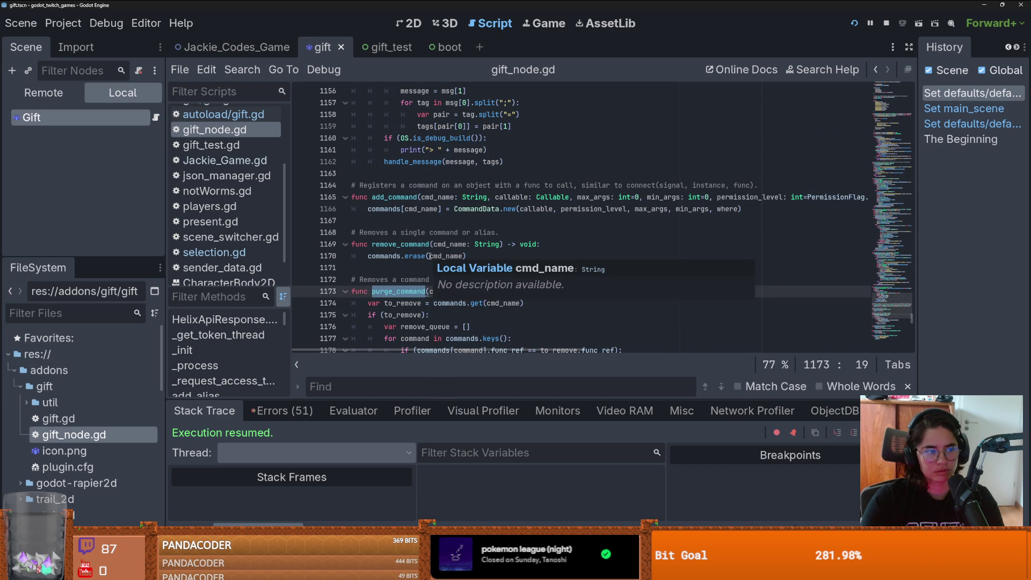
{"action": "scroll", "coordinate": [461, 268], "scroll_direction": "up", "scroll_amount": 1}
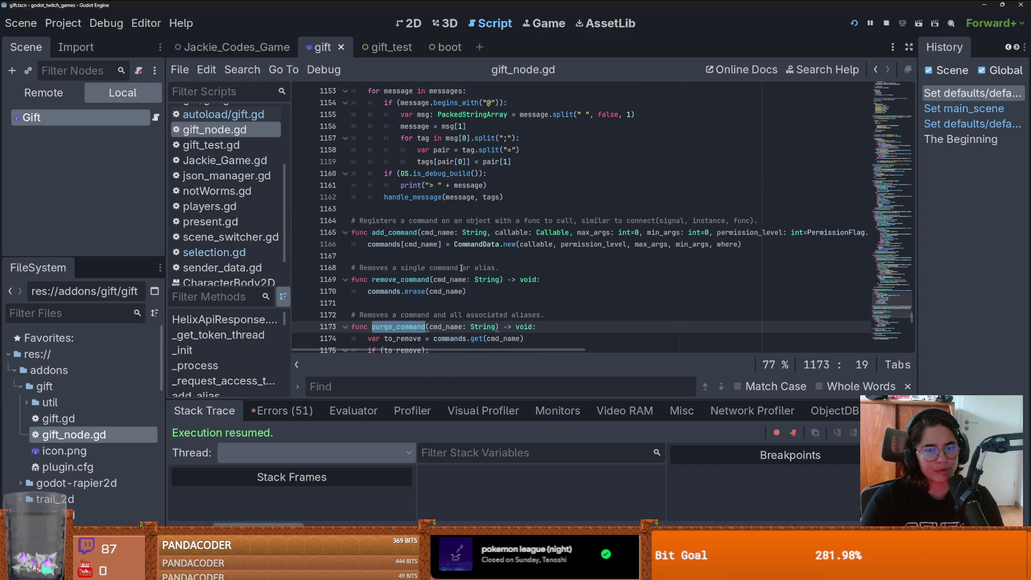
{"action": "left_click", "coordinate": [441, 257]}
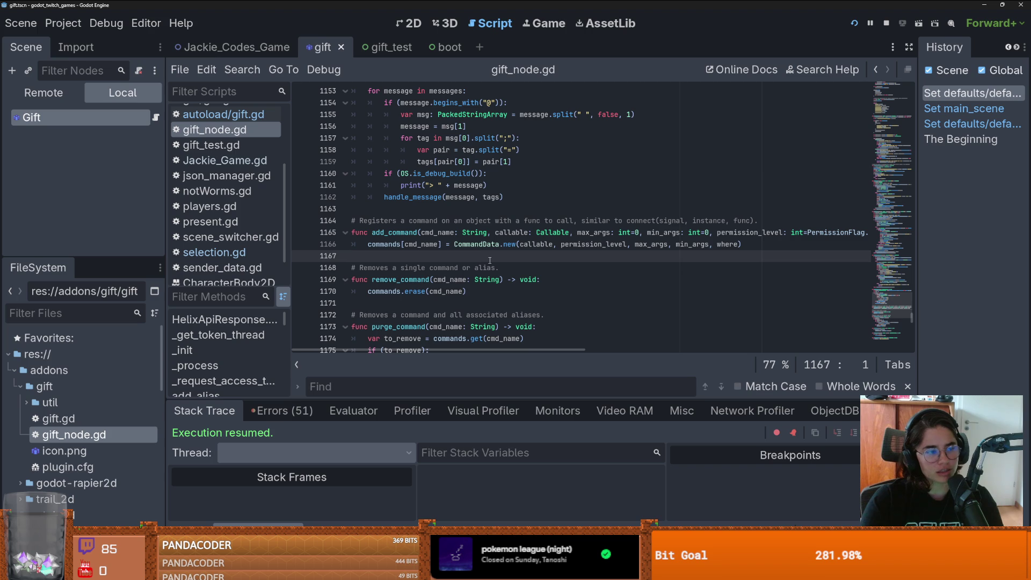
{"action": "scroll", "coordinate": [490, 261], "scroll_direction": "up", "scroll_amount": 7}
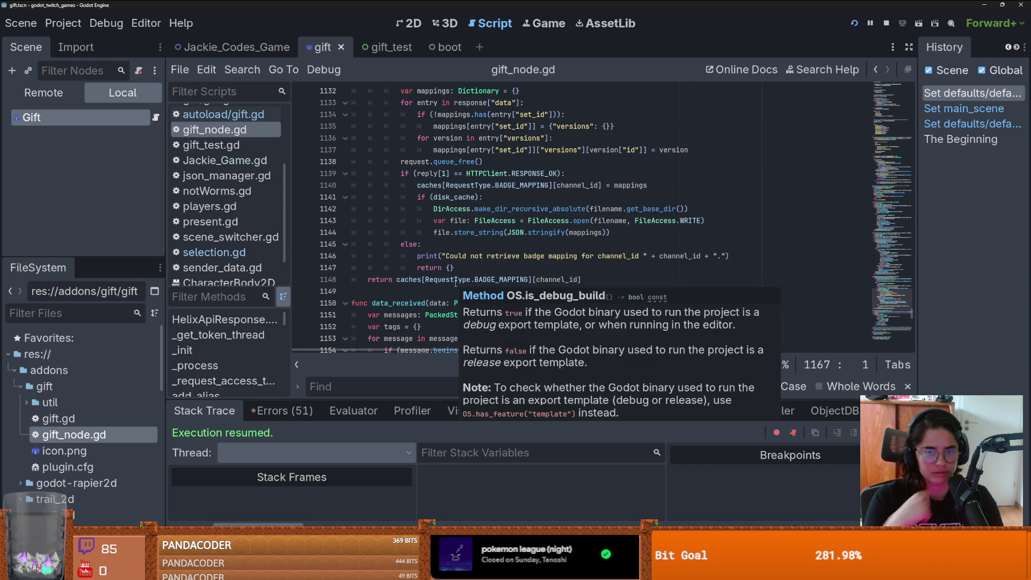
{"action": "left_click", "coordinate": [457, 291]}
{"action": "scroll", "coordinate": [459, 322], "scroll_direction": "up", "scroll_amount": 5}
{"action": "scroll", "coordinate": [461, 317], "scroll_direction": "up", "scroll_amount": 4}
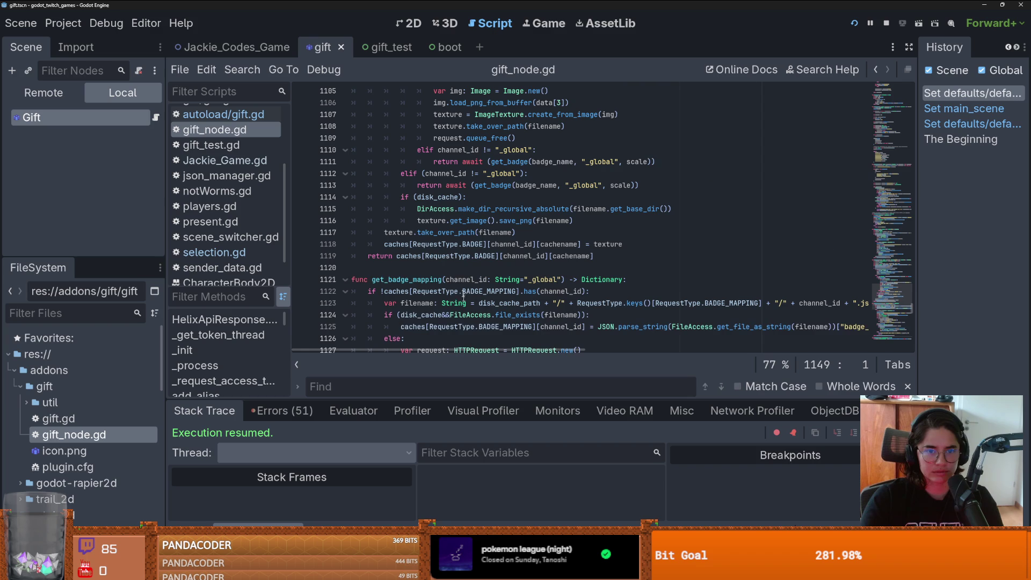
{"action": "left_click", "coordinate": [408, 281]}
{"action": "scroll", "coordinate": [415, 286], "scroll_direction": "up", "scroll_amount": 17}
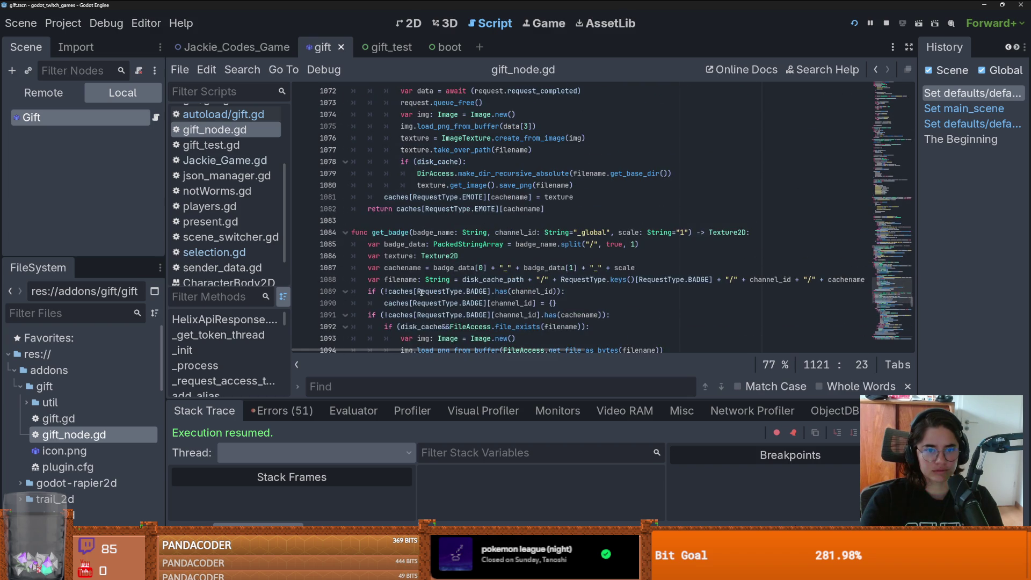
{"action": "scroll", "coordinate": [421, 292], "scroll_direction": "up", "scroll_amount": 13}
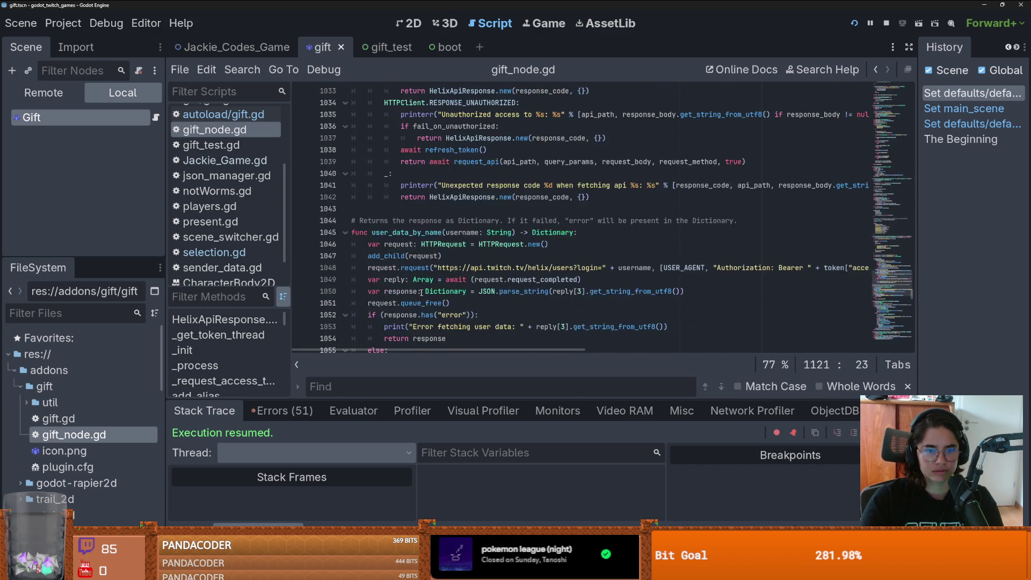
{"action": "scroll", "coordinate": [422, 292], "scroll_direction": "up", "scroll_amount": 8}
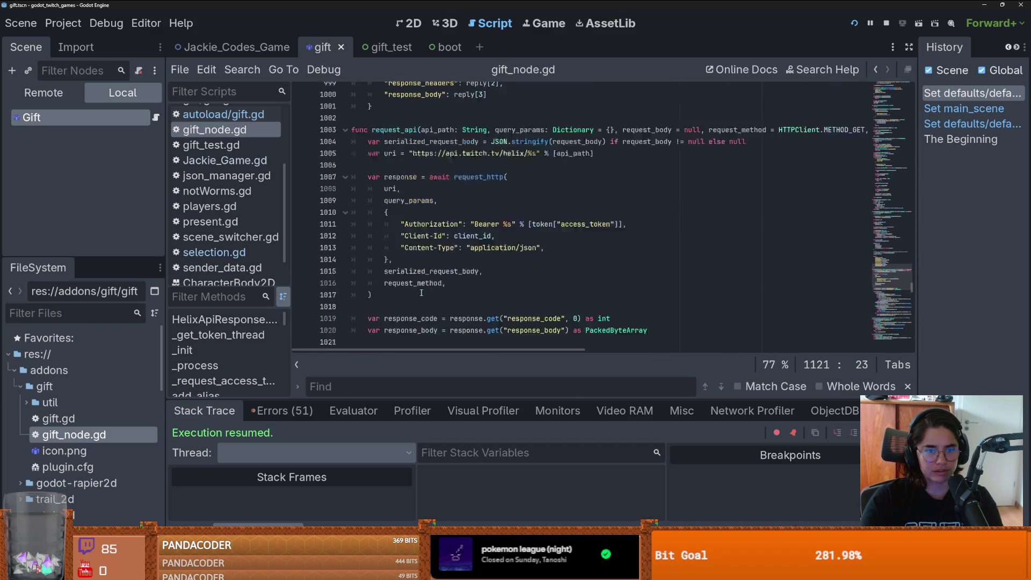
{"action": "scroll", "coordinate": [422, 292], "scroll_direction": "up", "scroll_amount": 4}
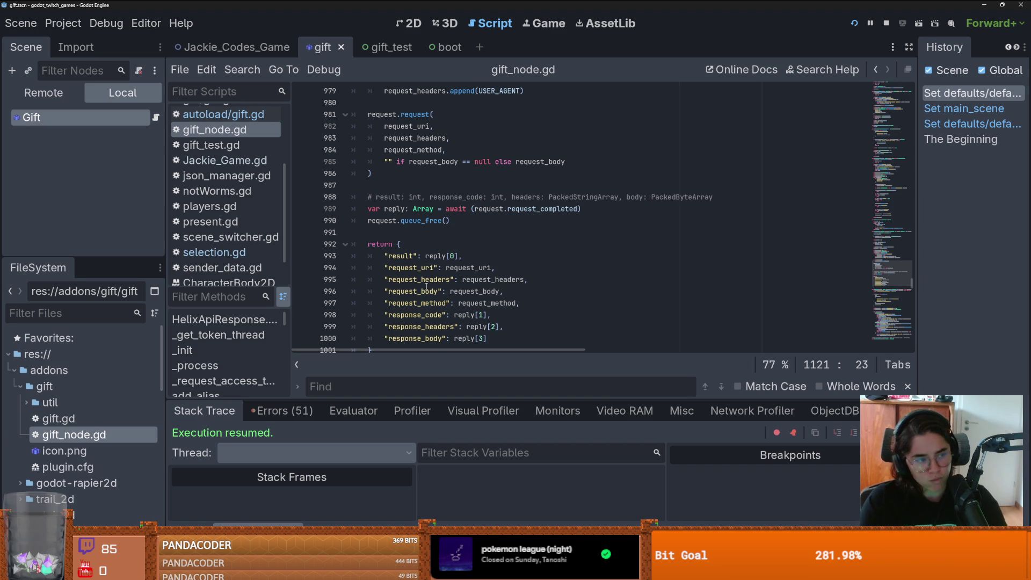
{"action": "scroll", "coordinate": [468, 251], "scroll_direction": "up", "scroll_amount": 13}
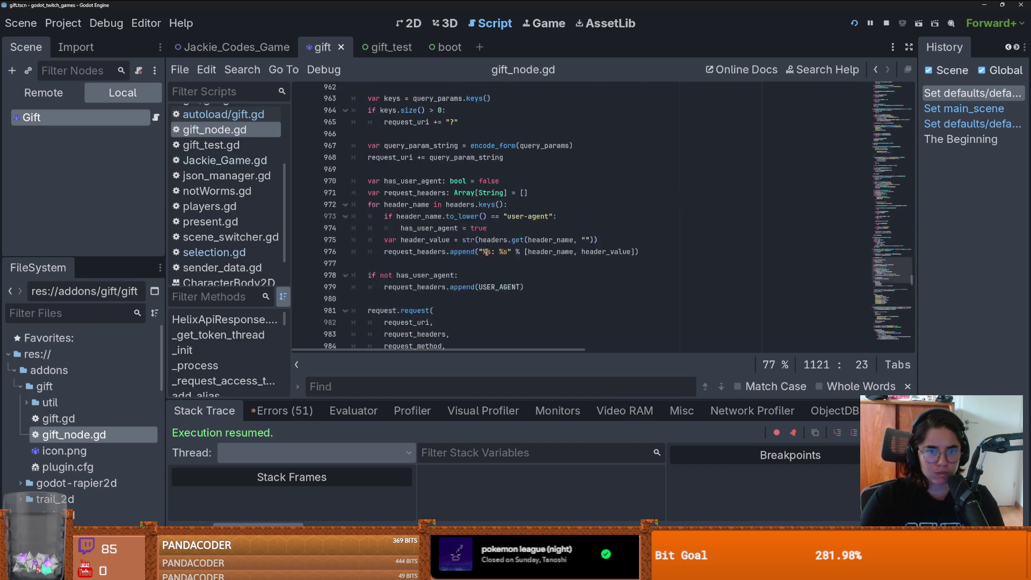
{"action": "scroll", "coordinate": [471, 259], "scroll_direction": "up", "scroll_amount": 1}
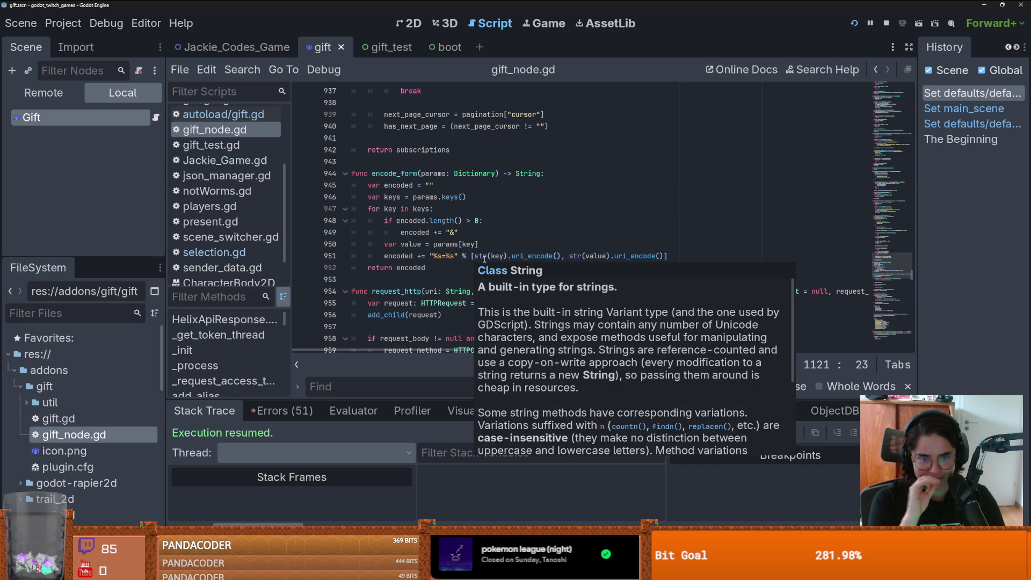
Step: Dismiss the String documentation popup, keep reading upward, then switch to Lemmings2_0's Chatter.gd
{"action": "left_click", "coordinate": [468, 267]}
{"action": "scroll", "coordinate": [451, 272], "scroll_direction": "up", "scroll_amount": 4}
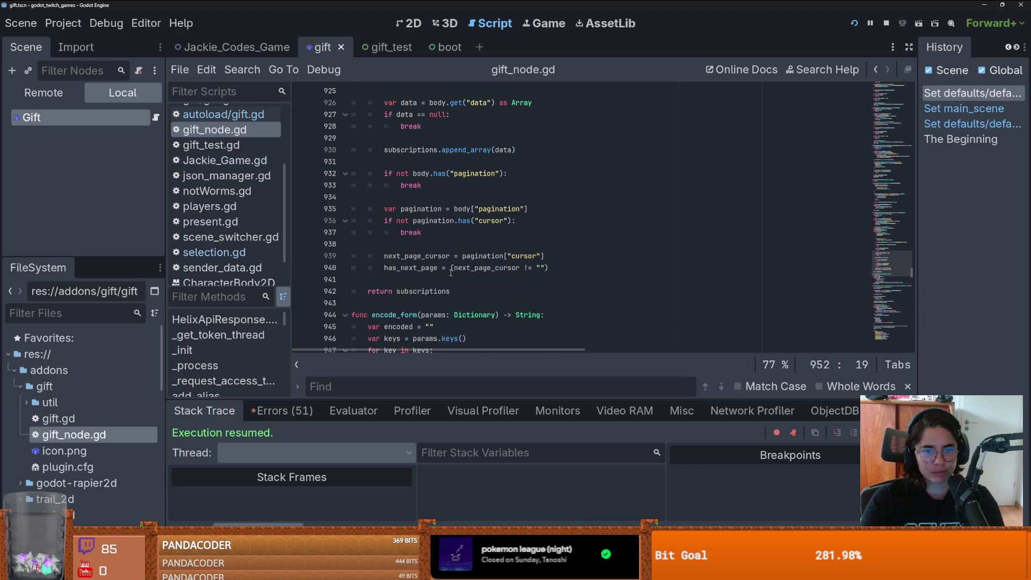
{"action": "scroll", "coordinate": [451, 272], "scroll_direction": "up", "scroll_amount": 6}
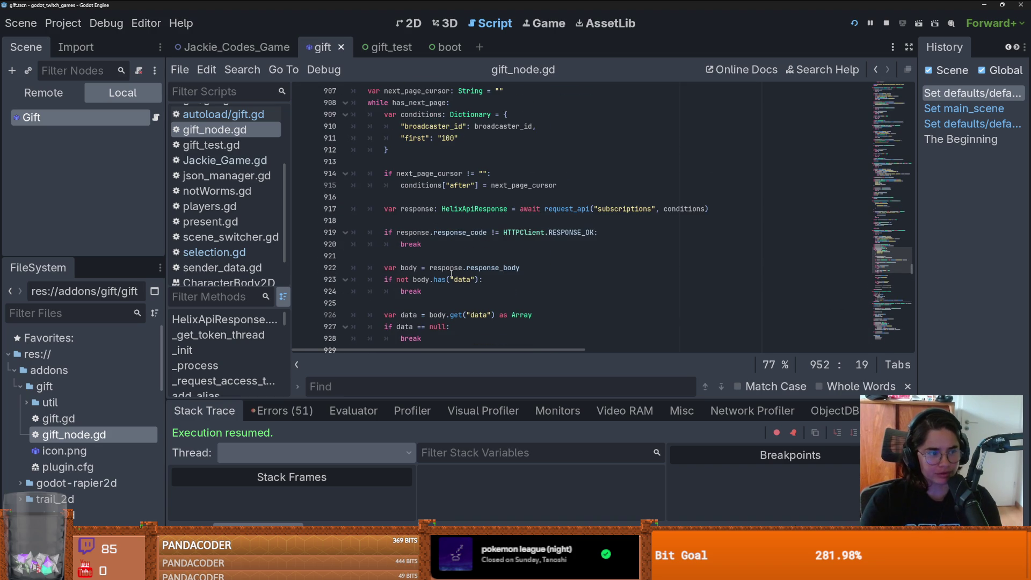
{"action": "scroll", "coordinate": [451, 274], "scroll_direction": "up", "scroll_amount": 15}
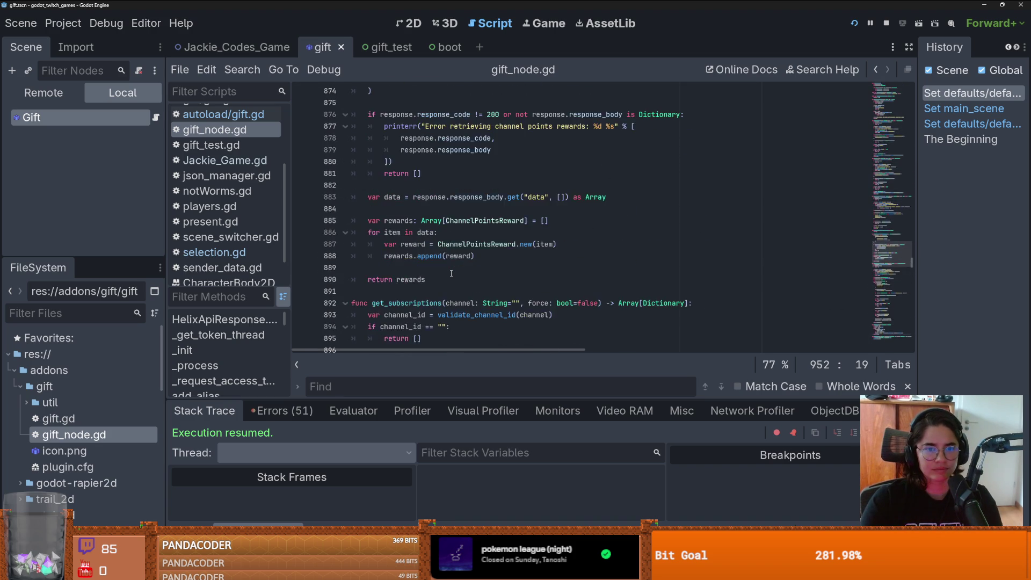
{"action": "scroll", "coordinate": [451, 273], "scroll_direction": "up", "scroll_amount": 4}
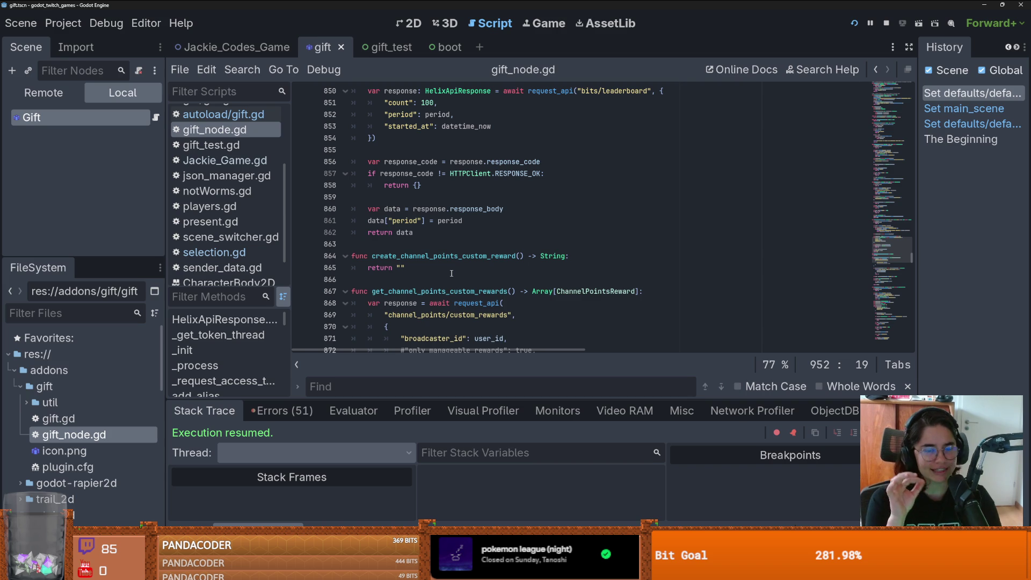
{"action": "scroll", "coordinate": [456, 273], "scroll_direction": "up", "scroll_amount": 19}
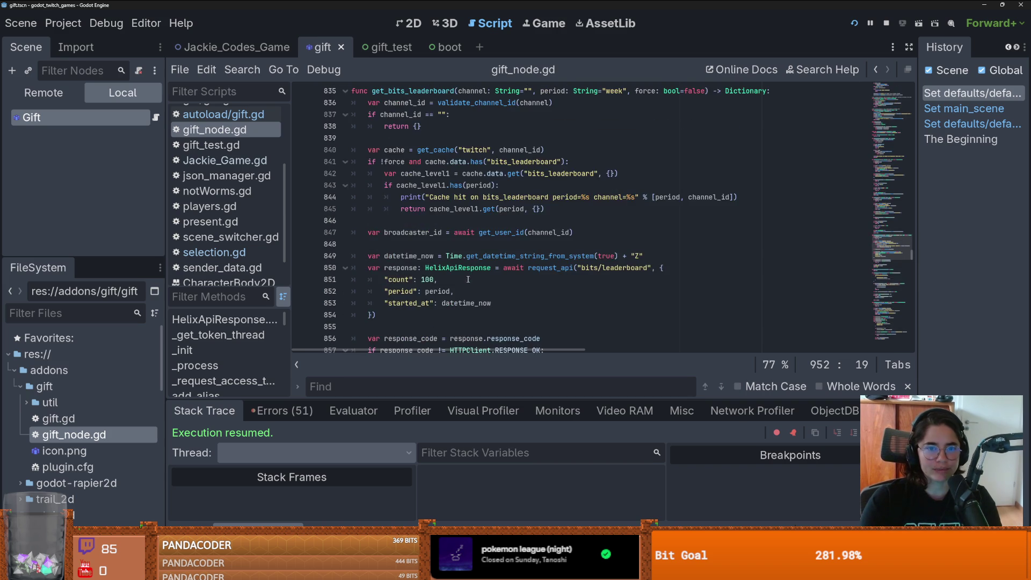
{"action": "scroll", "coordinate": [470, 275], "scroll_direction": "up", "scroll_amount": 15}
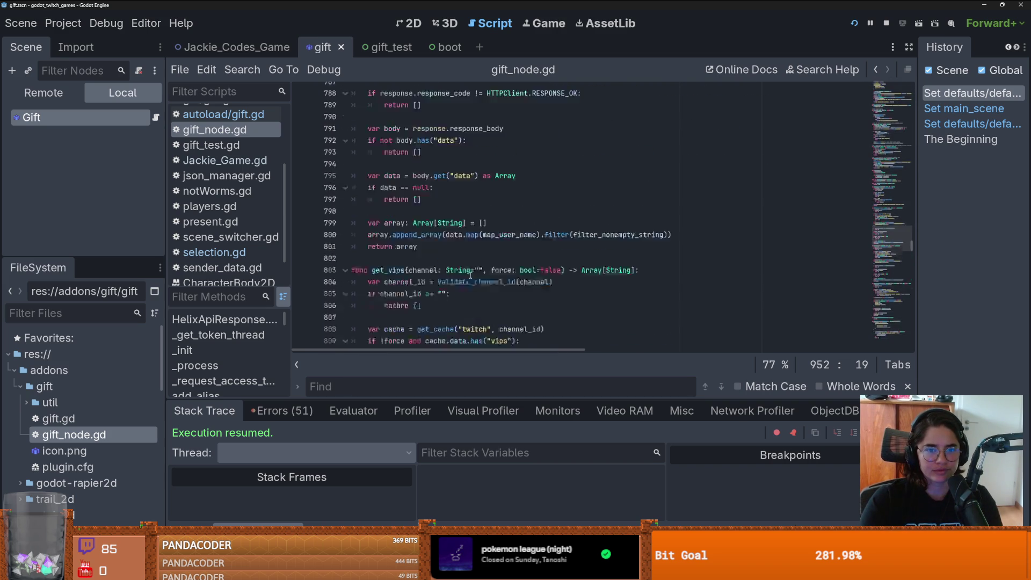
{"action": "scroll", "coordinate": [470, 276], "scroll_direction": "up", "scroll_amount": 8}
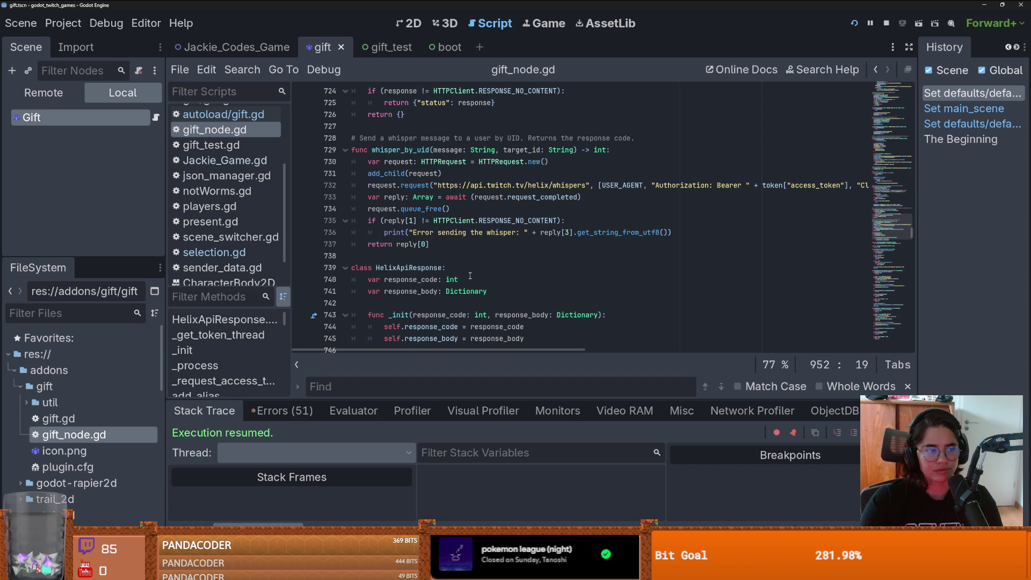
{"action": "scroll", "coordinate": [470, 276], "scroll_direction": "up", "scroll_amount": 11}
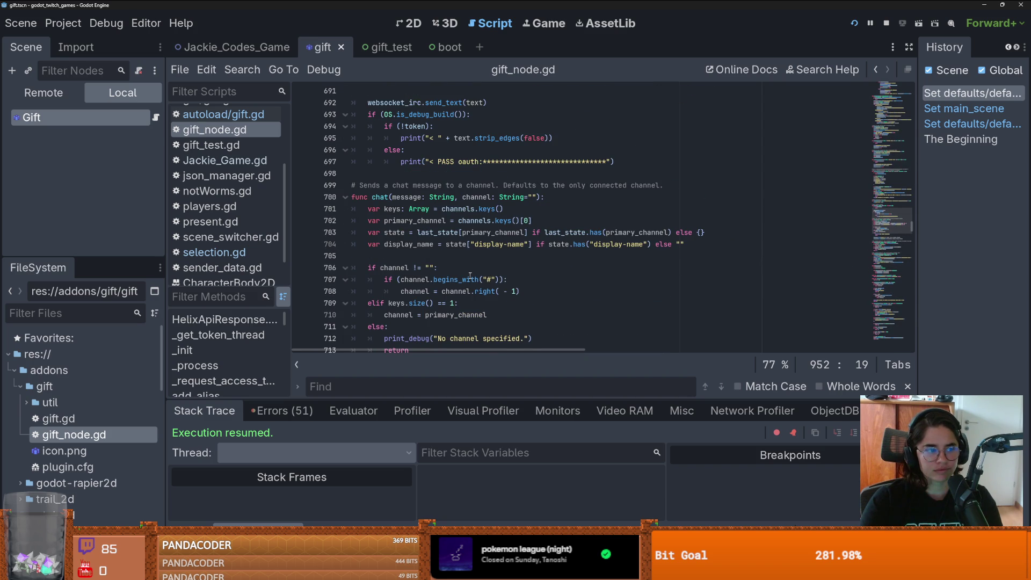
{"action": "scroll", "coordinate": [469, 276], "scroll_direction": "up", "scroll_amount": 6}
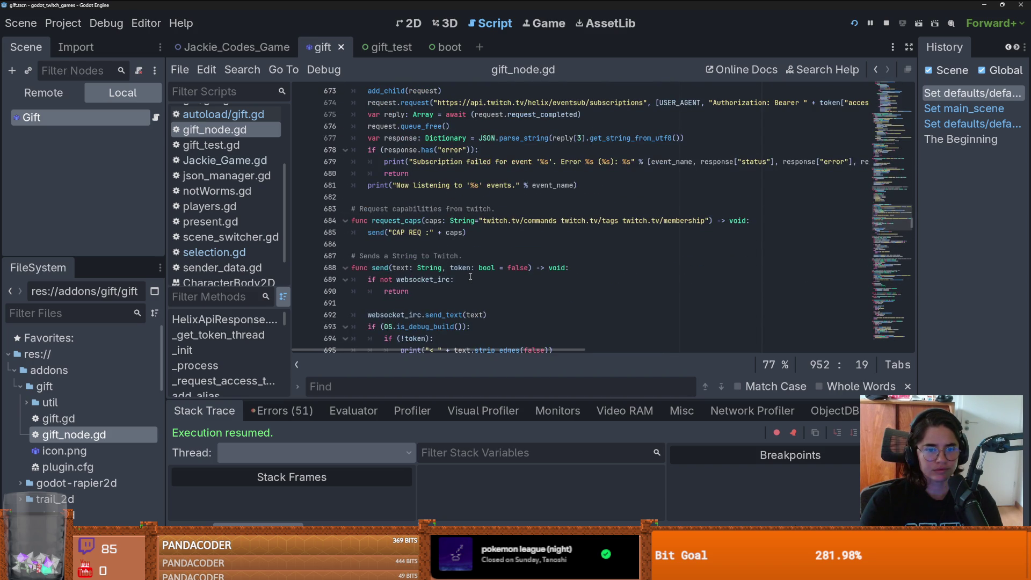
{"action": "scroll", "coordinate": [471, 276], "scroll_direction": "up", "scroll_amount": 16}
{"action": "scroll", "coordinate": [470, 276], "scroll_direction": "up", "scroll_amount": 16}
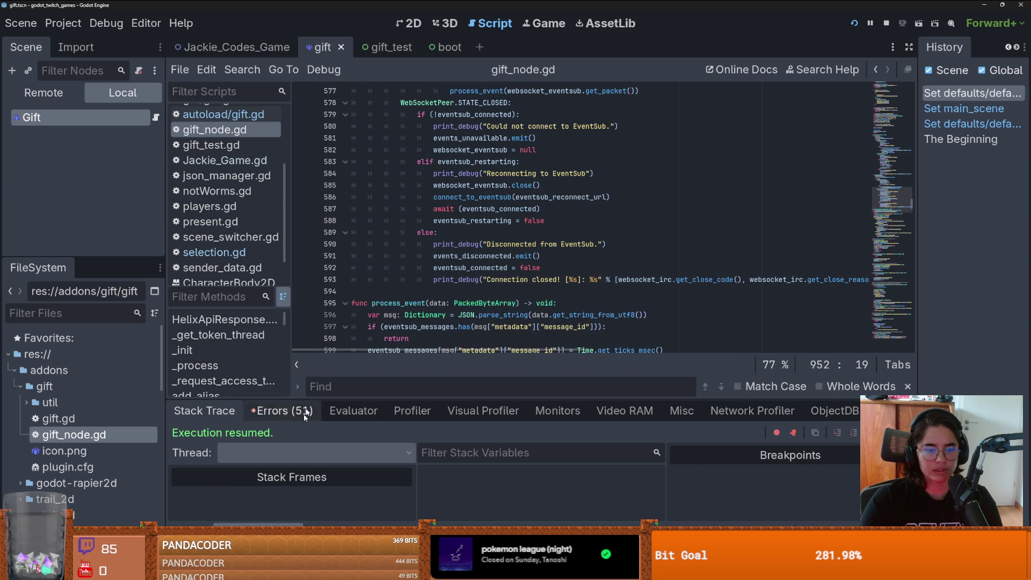
{"action": "key", "text": "alt+Tab"}
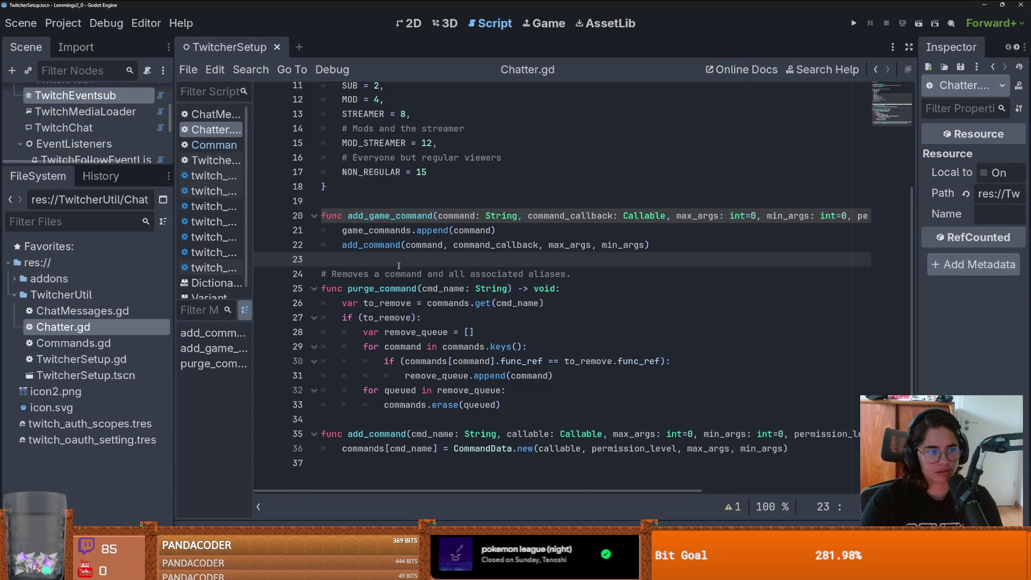
Step: Paste the remove_game_commands function with its comment below add_game_command in Chatter.gd
{"action": "key", "text": "Return"}
{"action": "key", "text": "Return"}
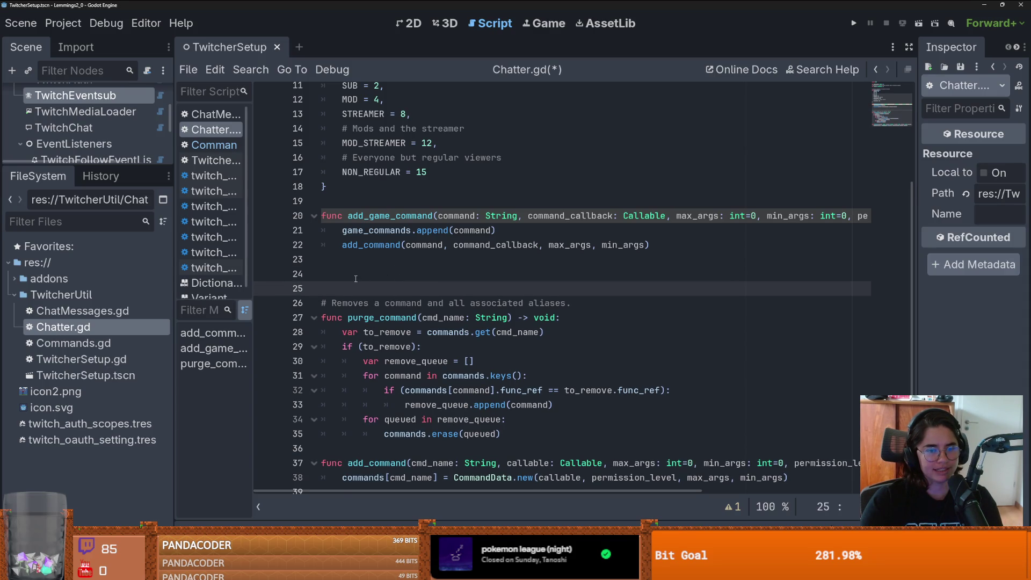
{"action": "left_click", "coordinate": [359, 274]}
{"action": "type", "text": "## remove all game_commands func remove_game_commands() -> void: \tfor command in game_commands: \t\tpurge_command(command) \tgame_commands.clear()"}
{"action": "scroll", "coordinate": [484, 303], "scroll_direction": "down", "scroll_amount": 3}
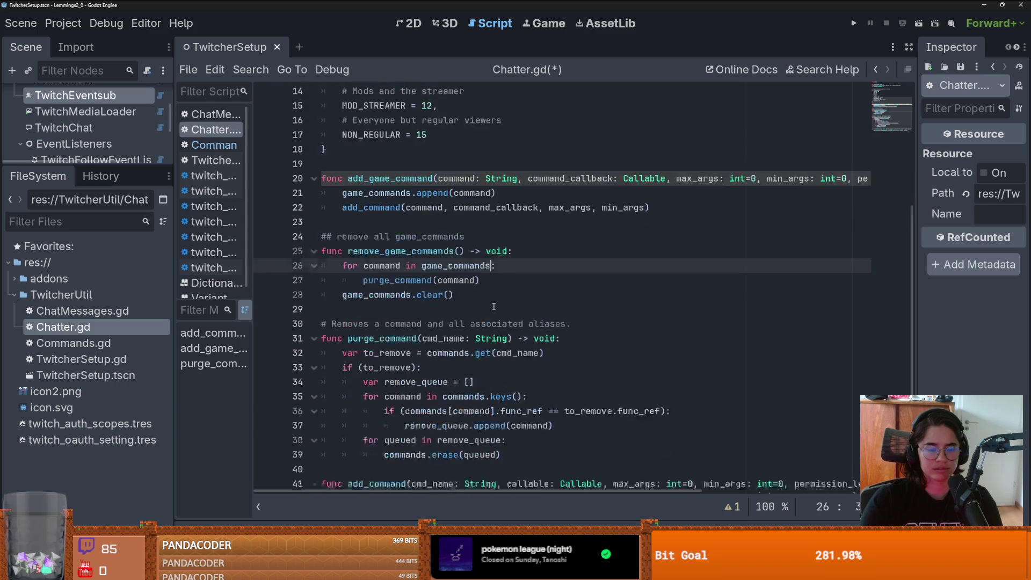
{"action": "left_click", "coordinate": [391, 303]}
Step: Review the add_game_command and add_command functions, then return to GIFT's autoload/gift.gd
{"action": "scroll", "coordinate": [390, 303], "scroll_direction": "up", "scroll_amount": 1}
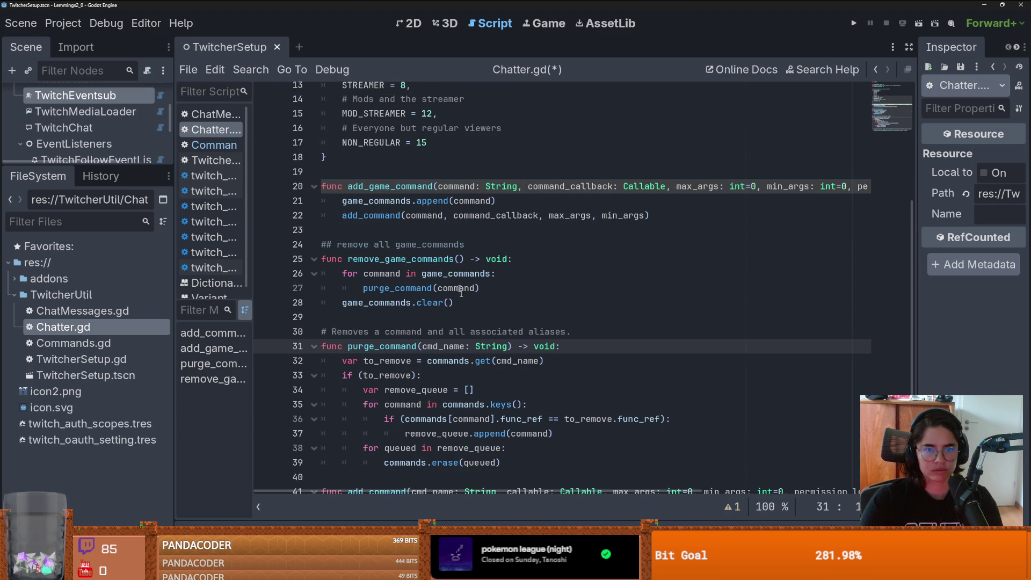
{"action": "double_click", "coordinate": [389, 186]}
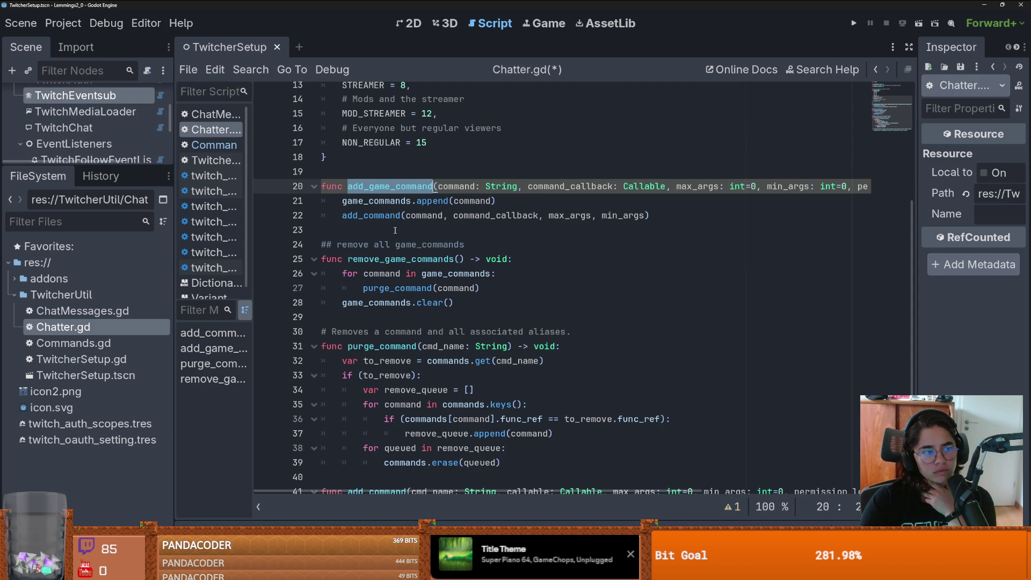
{"action": "left_click", "coordinate": [389, 236]}
{"action": "scroll", "coordinate": [390, 236], "scroll_direction": "down", "scroll_amount": 1}
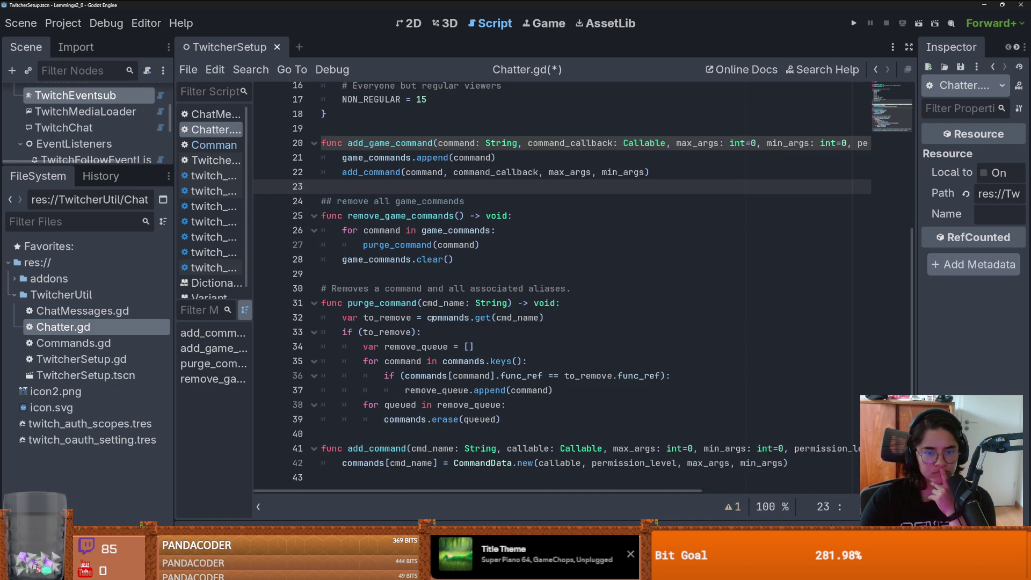
{"action": "double_click", "coordinate": [374, 462]}
{"action": "double_click", "coordinate": [375, 448]}
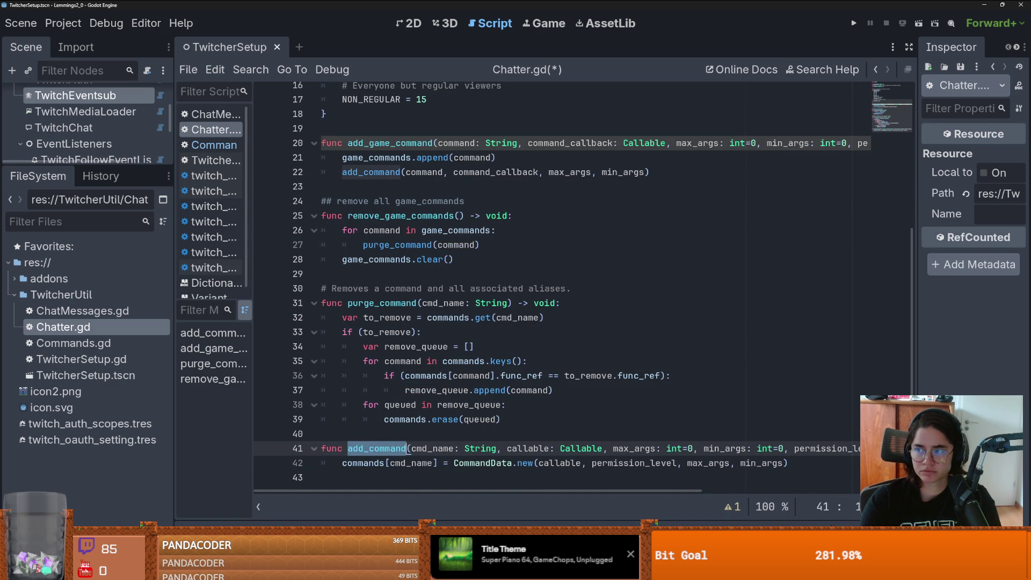
{"action": "key", "text": "alt+Tab"}
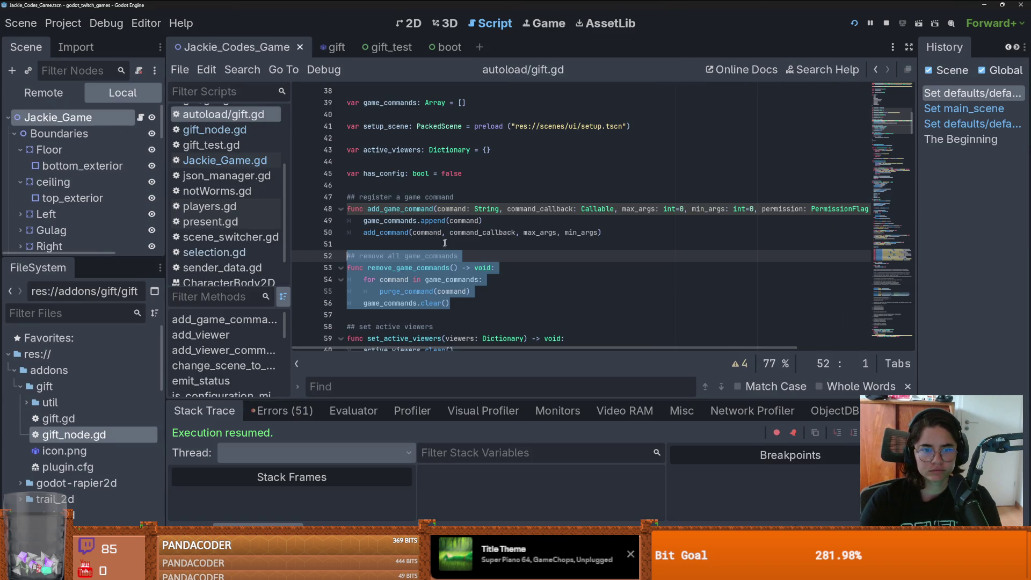
{"action": "left_click", "coordinate": [242, 69]}
{"action": "left_click", "coordinate": [258, 160]}
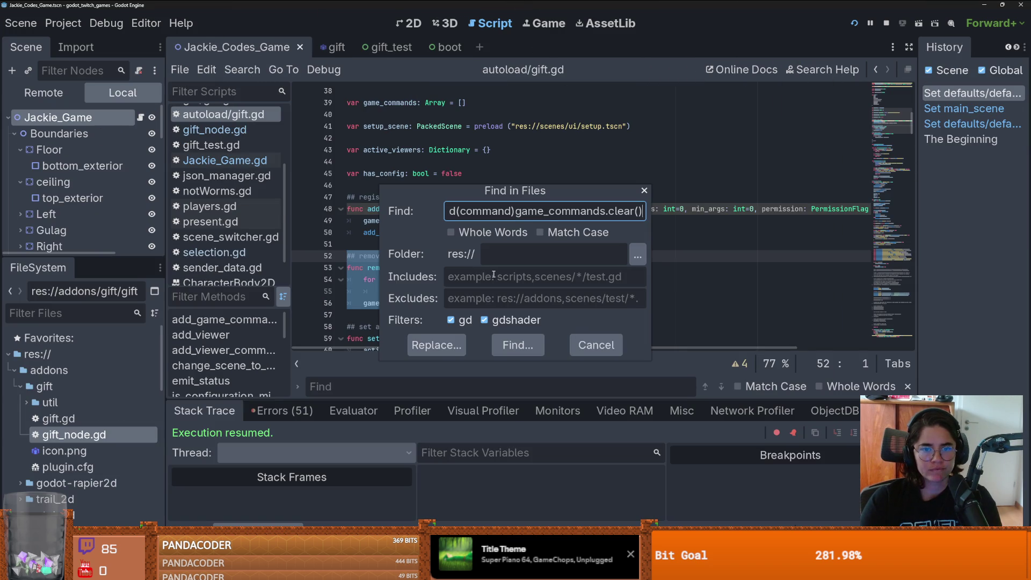
{"action": "key", "text": "ctrl+a"}
{"action": "type", "text": "add_command"}
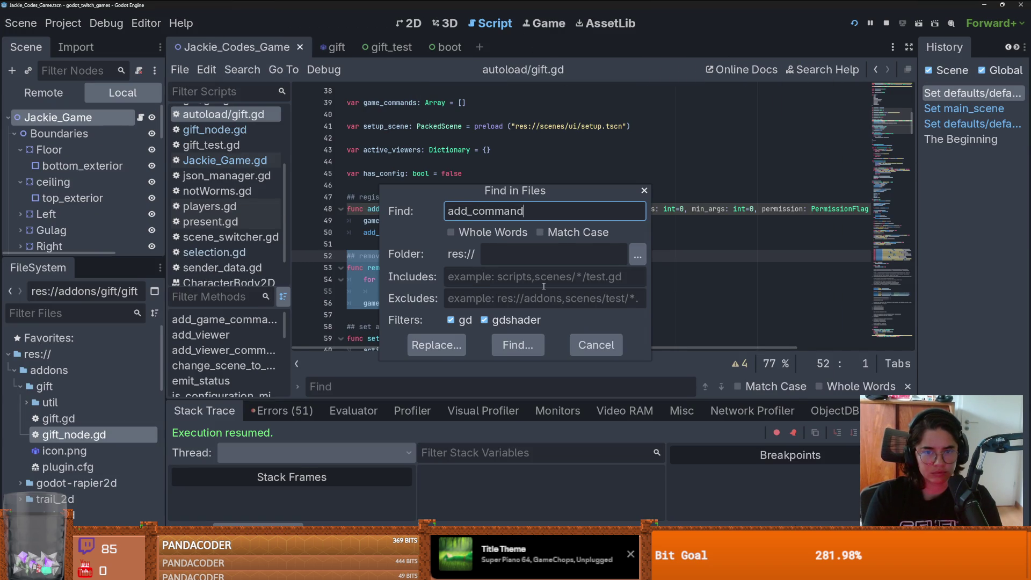
{"action": "key", "text": "Return"}
{"action": "scroll", "coordinate": [282, 484], "scroll_direction": "down", "scroll_amount": 2}
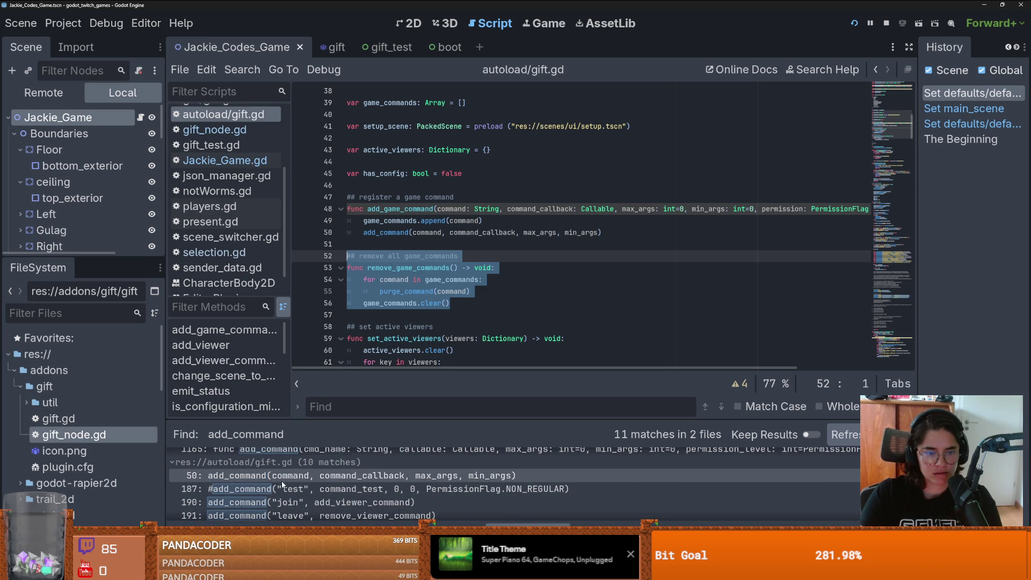
{"action": "scroll", "coordinate": [322, 483], "scroll_direction": "down", "scroll_amount": 1}
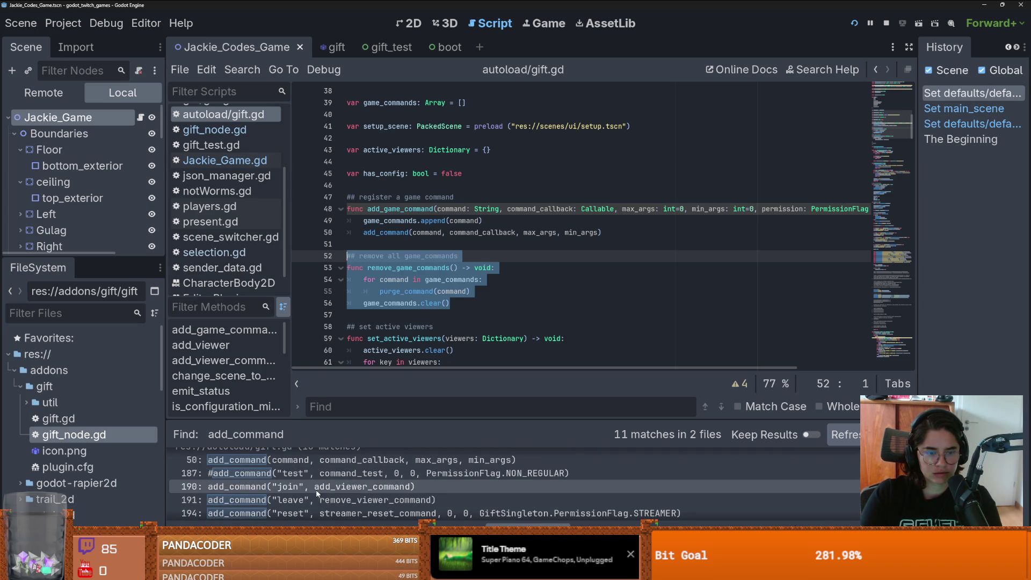
{"action": "left_click", "coordinate": [317, 490]}
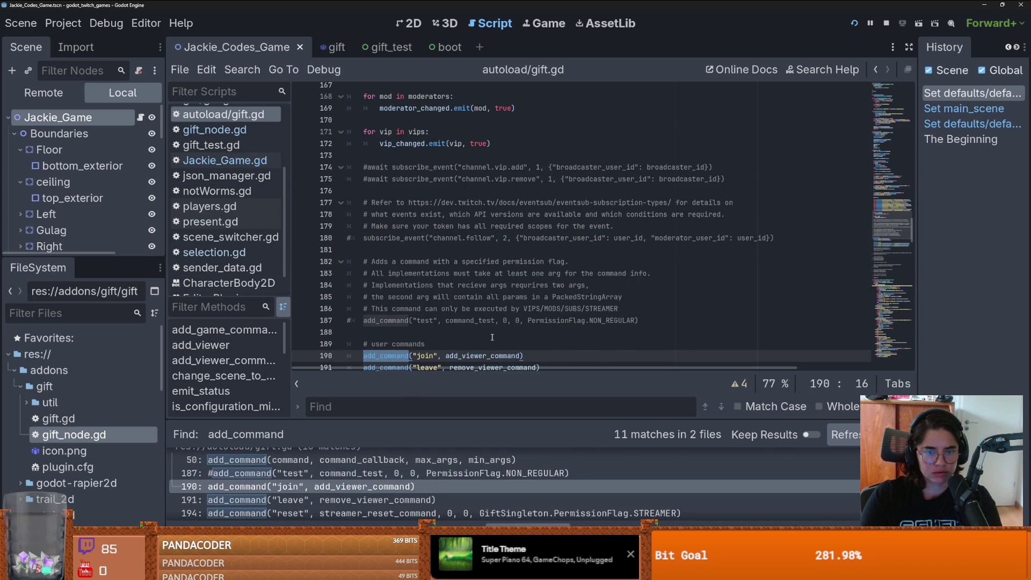
{"action": "scroll", "coordinate": [492, 337], "scroll_direction": "down", "scroll_amount": 4}
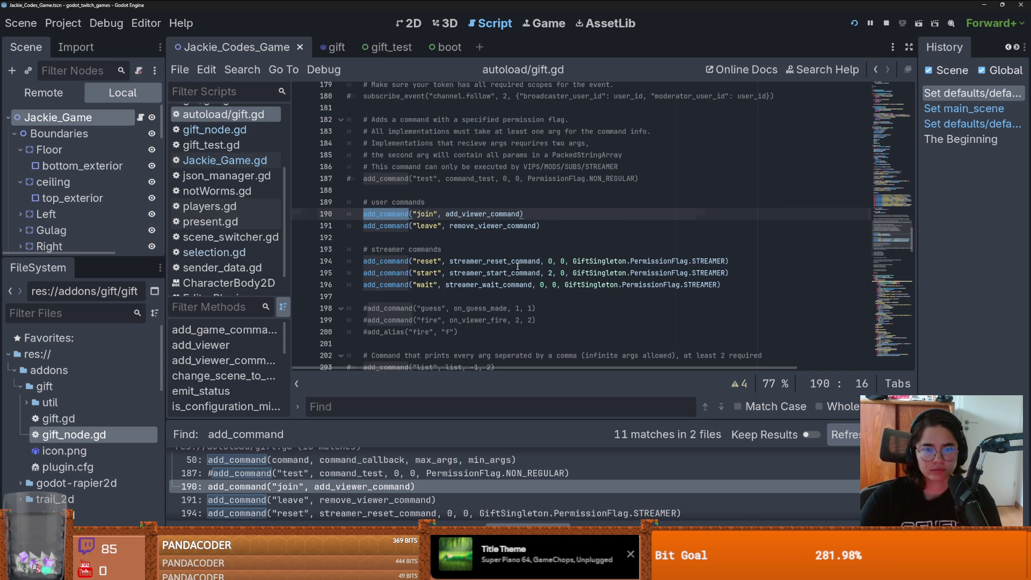
{"action": "scroll", "coordinate": [517, 266], "scroll_direction": "up", "scroll_amount": 5}
{"action": "scroll", "coordinate": [518, 266], "scroll_direction": "up", "scroll_amount": 6}
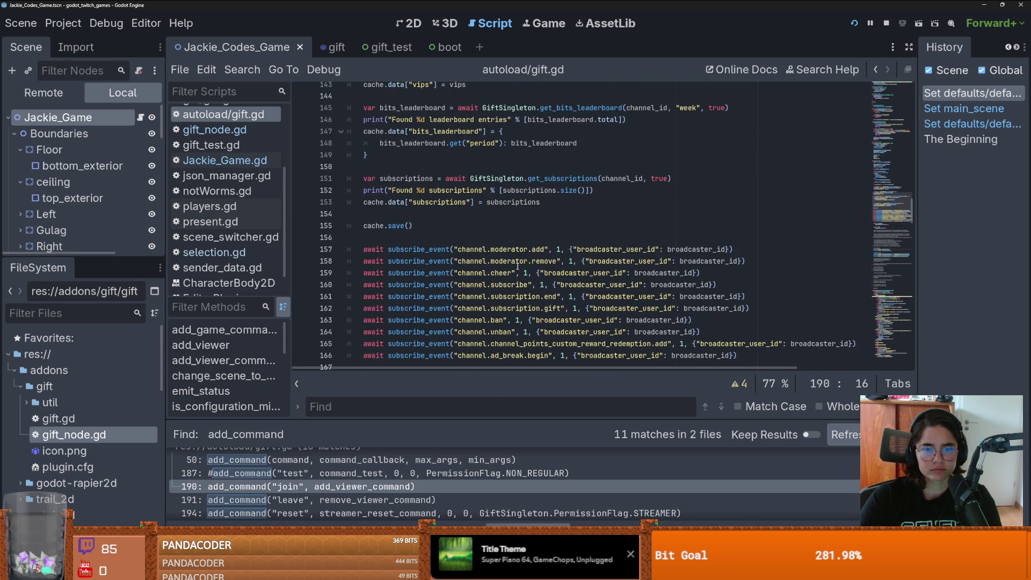
{"action": "scroll", "coordinate": [517, 266], "scroll_direction": "up", "scroll_amount": 1}
{"action": "scroll", "coordinate": [429, 290], "scroll_direction": "down", "scroll_amount": 17}
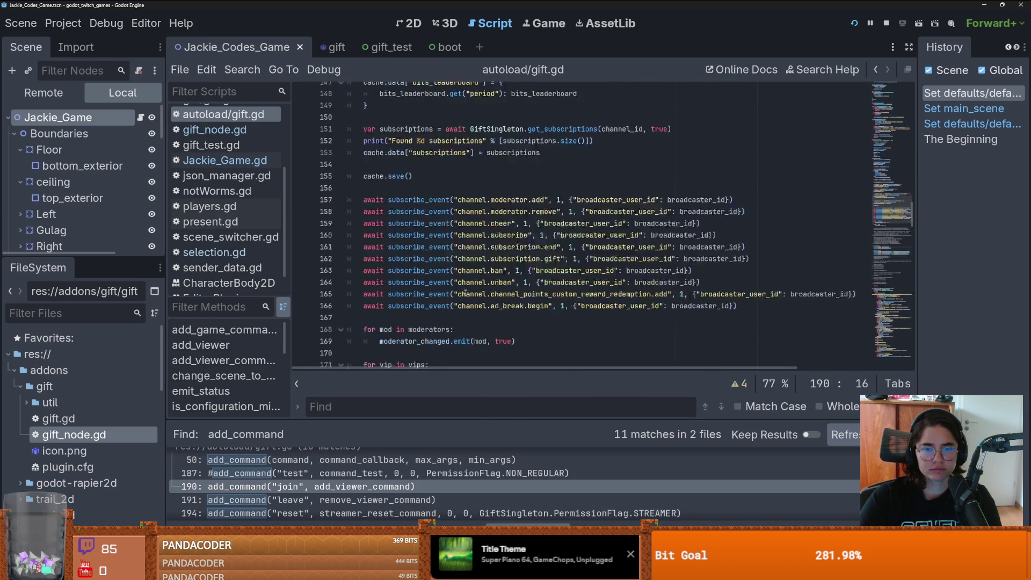
{"action": "scroll", "coordinate": [467, 293], "scroll_direction": "up", "scroll_amount": 10}
{"action": "scroll", "coordinate": [466, 293], "scroll_direction": "up", "scroll_amount": 20}
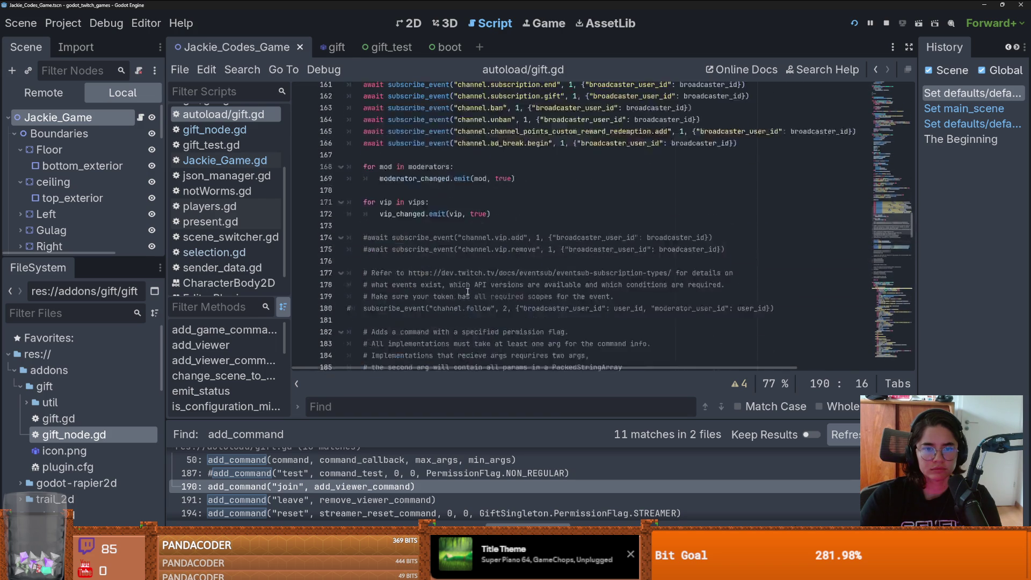
{"action": "scroll", "coordinate": [467, 290], "scroll_direction": "up", "scroll_amount": 5}
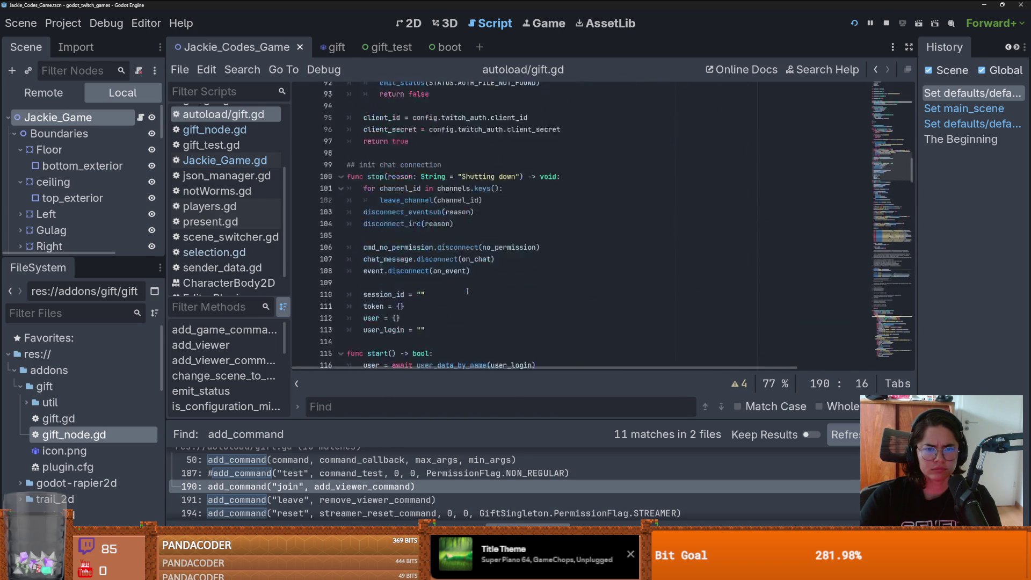
{"action": "double_click", "coordinate": [377, 242]}
{"action": "scroll", "coordinate": [474, 278], "scroll_direction": "down", "scroll_amount": 18}
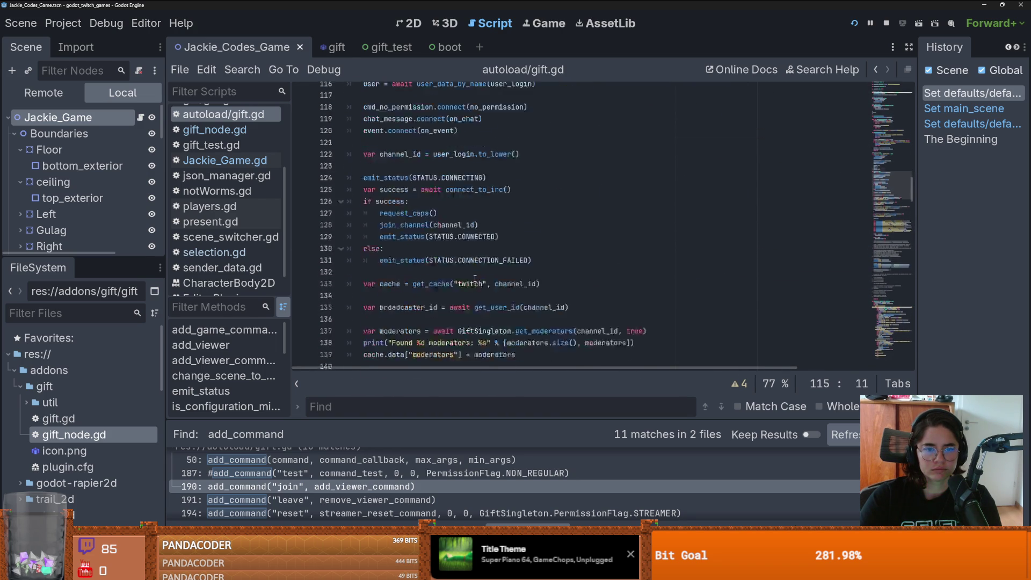
{"action": "scroll", "coordinate": [475, 279], "scroll_direction": "down", "scroll_amount": 9}
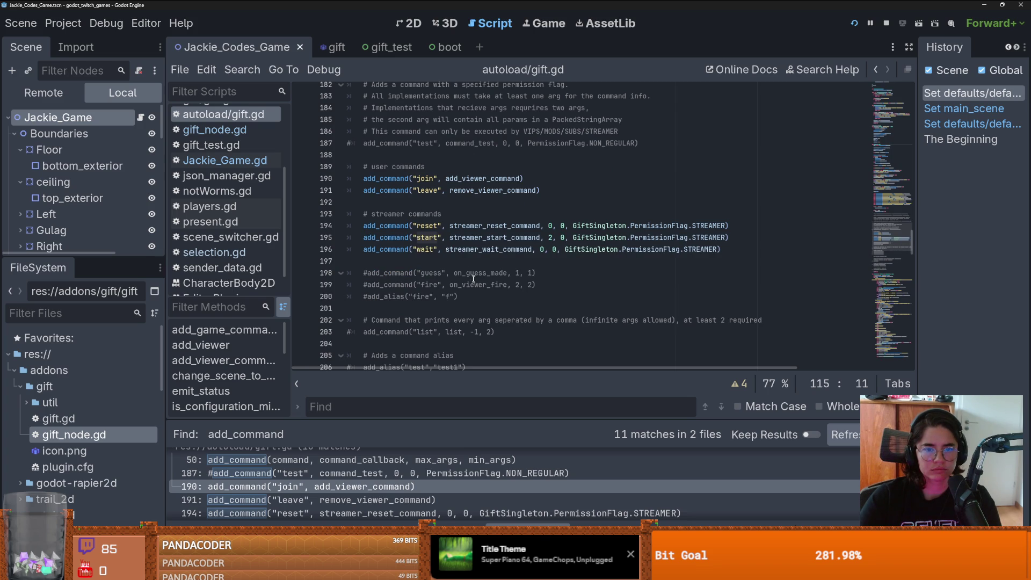
{"action": "double_click", "coordinate": [466, 225]}
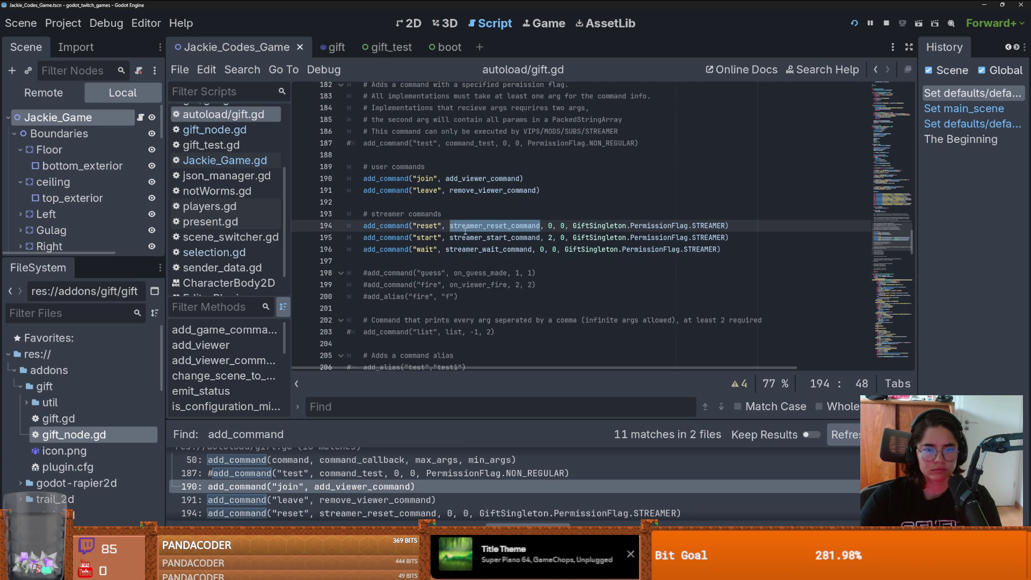
{"action": "left_click", "coordinate": [461, 248]}
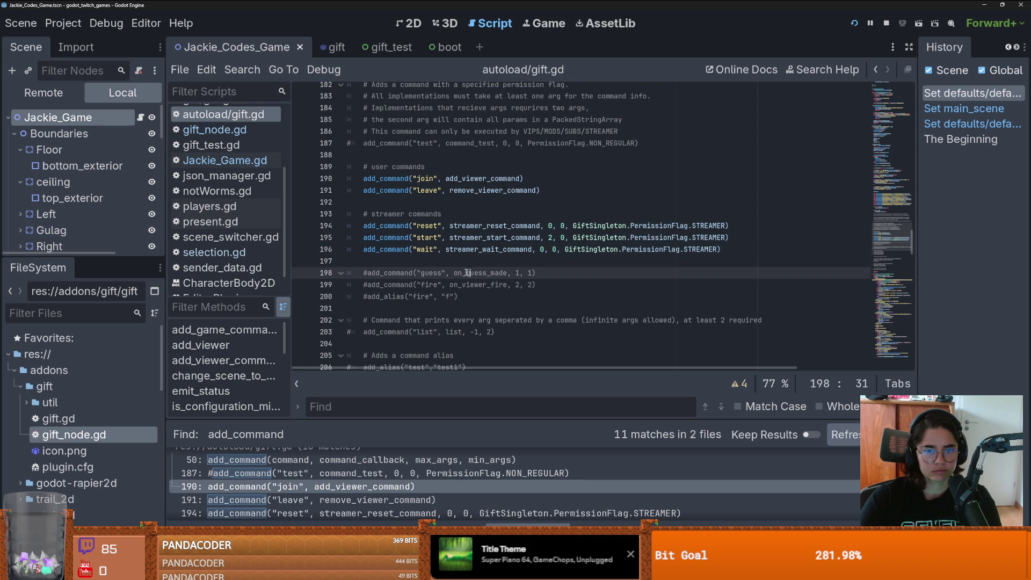
{"action": "double_click", "coordinate": [426, 225]}
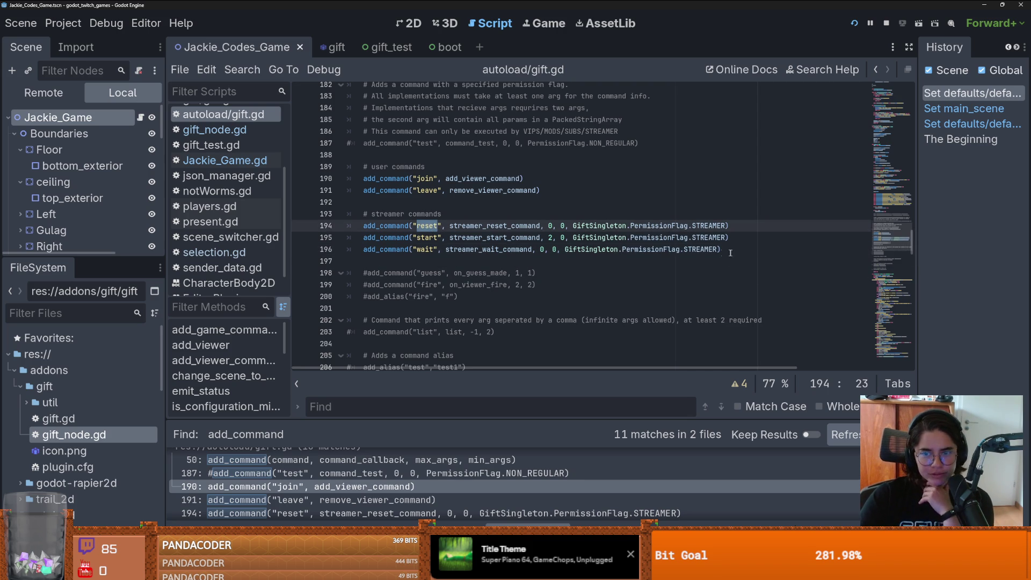
Step: Review gift.gd's streamer commands block, then save Lemmings2_0's Chatter.gd
{"action": "left_click_drag", "start_coordinate": [659, 249], "coordinate": [361, 219]}
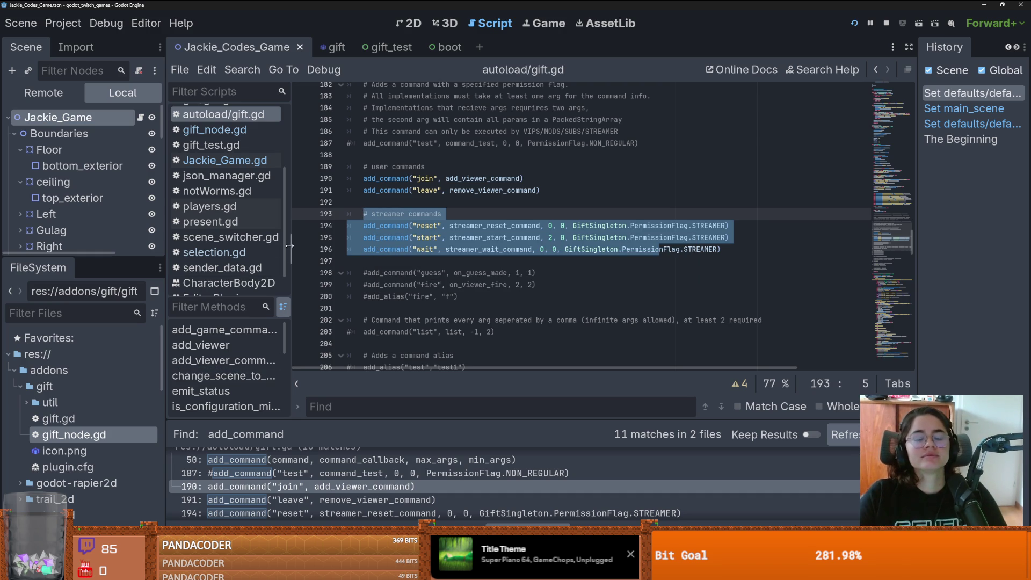
{"action": "left_click", "coordinate": [550, 236]}
{"action": "scroll", "coordinate": [537, 252], "scroll_direction": "up", "scroll_amount": 7}
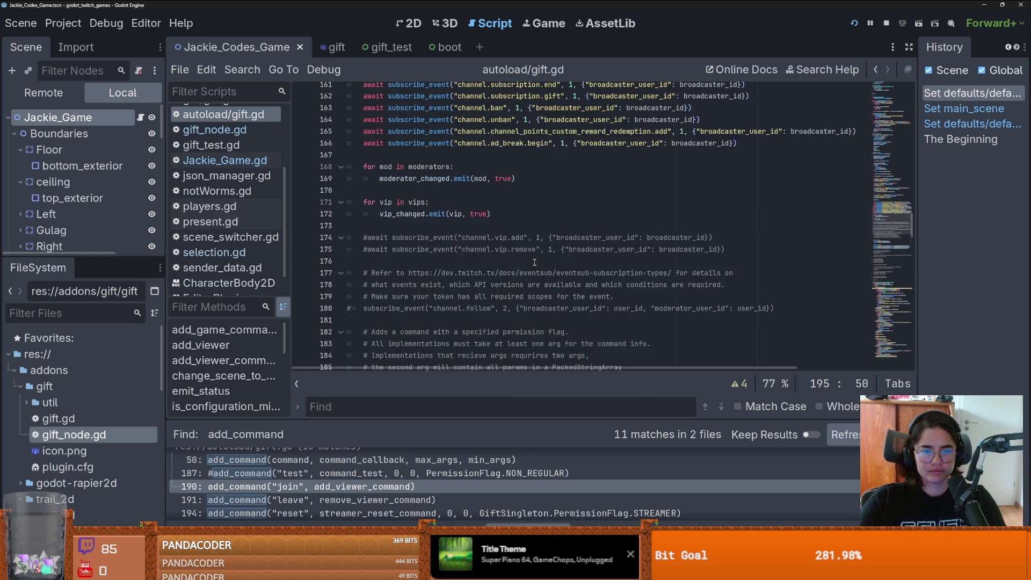
{"action": "scroll", "coordinate": [534, 262], "scroll_direction": "up", "scroll_amount": 2}
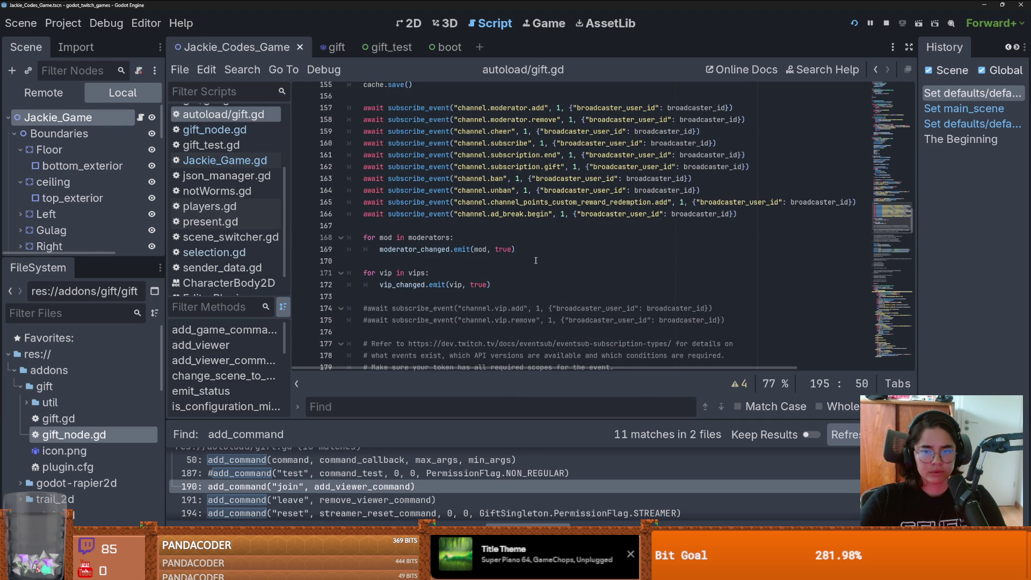
{"action": "scroll", "coordinate": [536, 261], "scroll_direction": "down", "scroll_amount": 9}
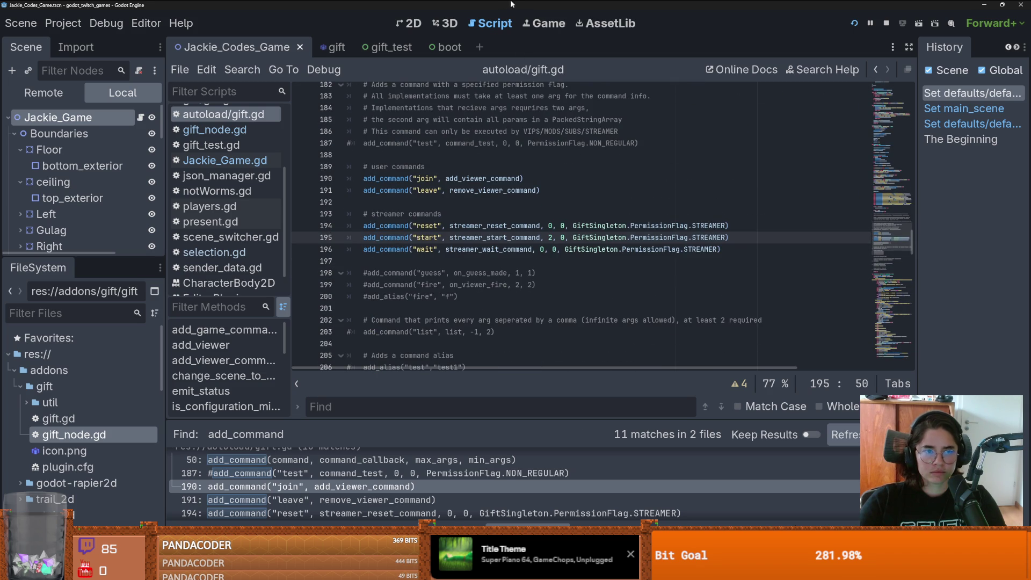
{"action": "key", "text": "alt+Tab"}
{"action": "key", "text": "ctrl+s"}
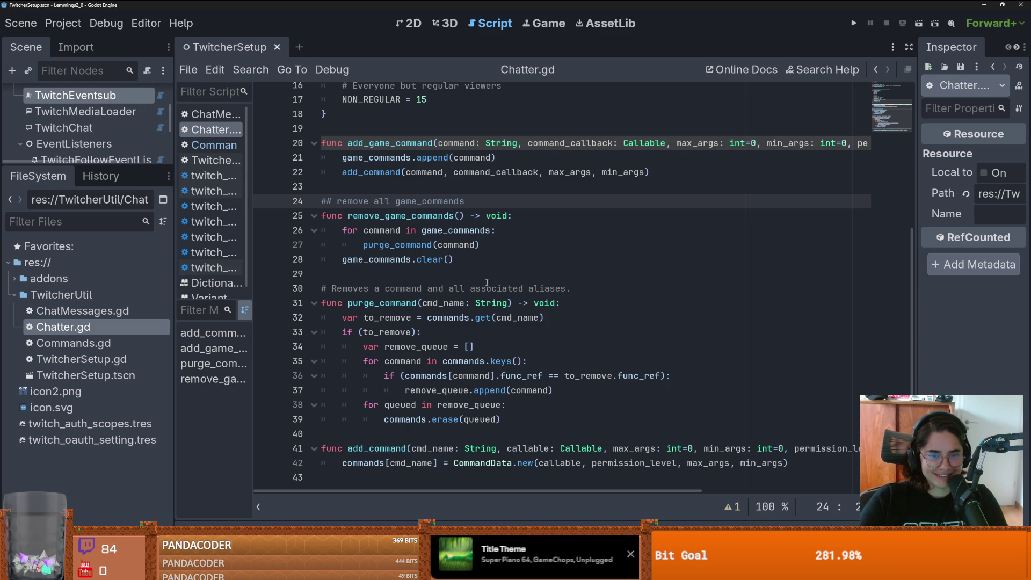
Step: Highlight add_game_command in Chatter.gd to review its definition
{"action": "double_click", "coordinate": [389, 143]}
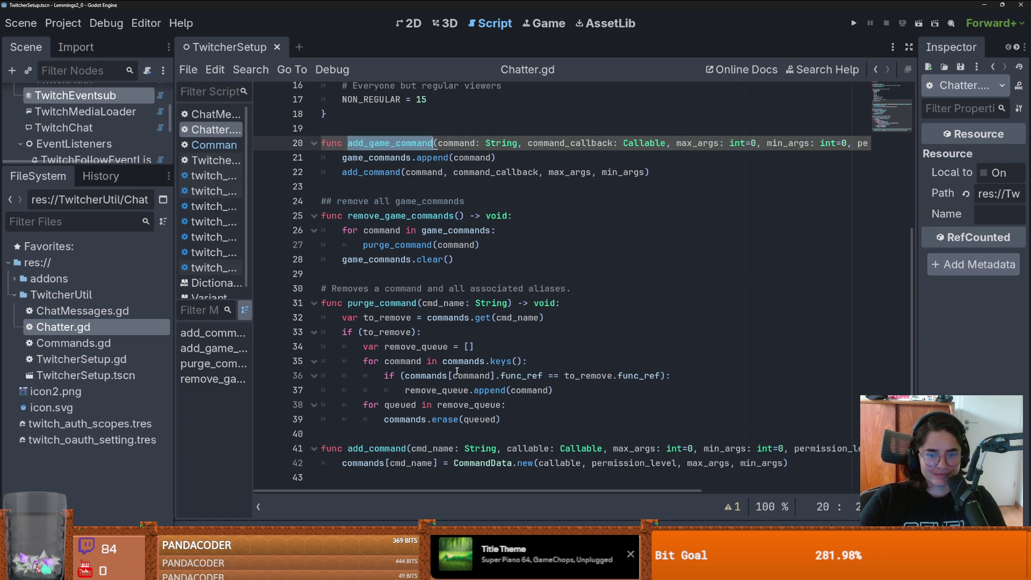
{"action": "mouse_move", "coordinate": [459, 369]}
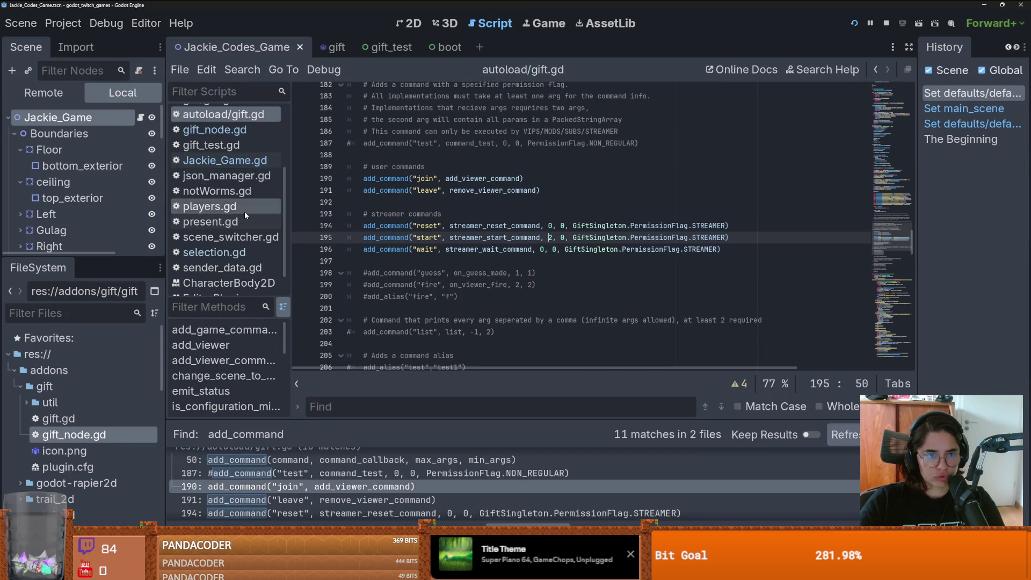
Step: Select game_commands on line 39 and start a Find in Files search for it across res://
{"action": "scroll", "coordinate": [244, 211], "scroll_direction": "up", "scroll_amount": 2}
{"action": "scroll", "coordinate": [449, 254], "scroll_direction": "up", "scroll_amount": 10}
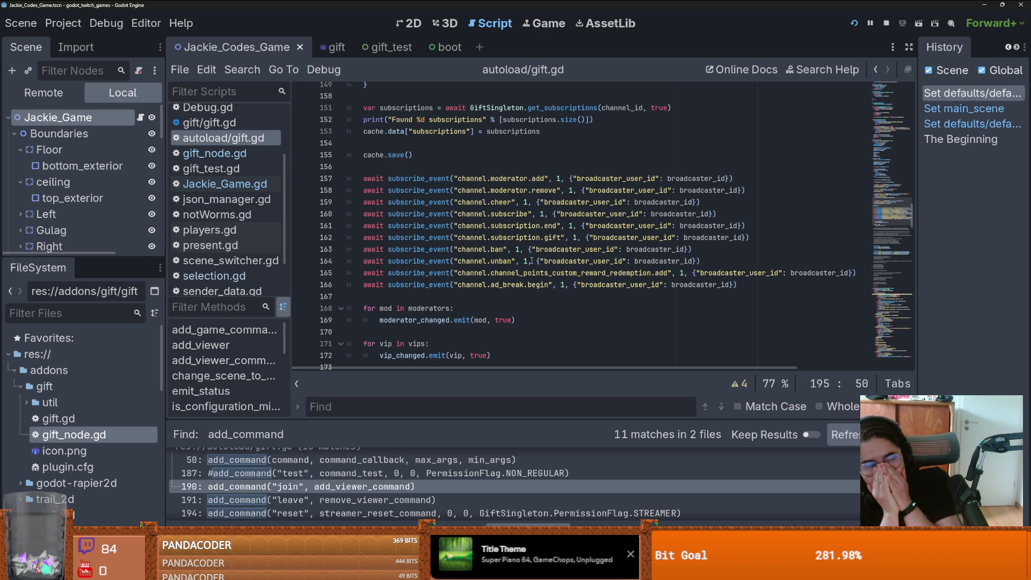
{"action": "scroll", "coordinate": [531, 261], "scroll_direction": "up", "scroll_amount": 12}
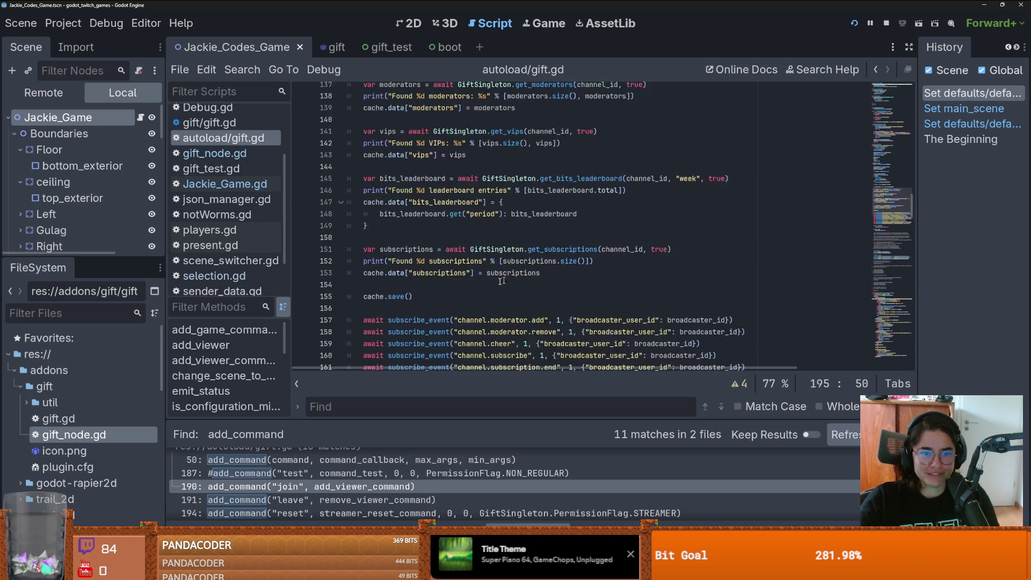
{"action": "scroll", "coordinate": [434, 272], "scroll_direction": "up", "scroll_amount": 20}
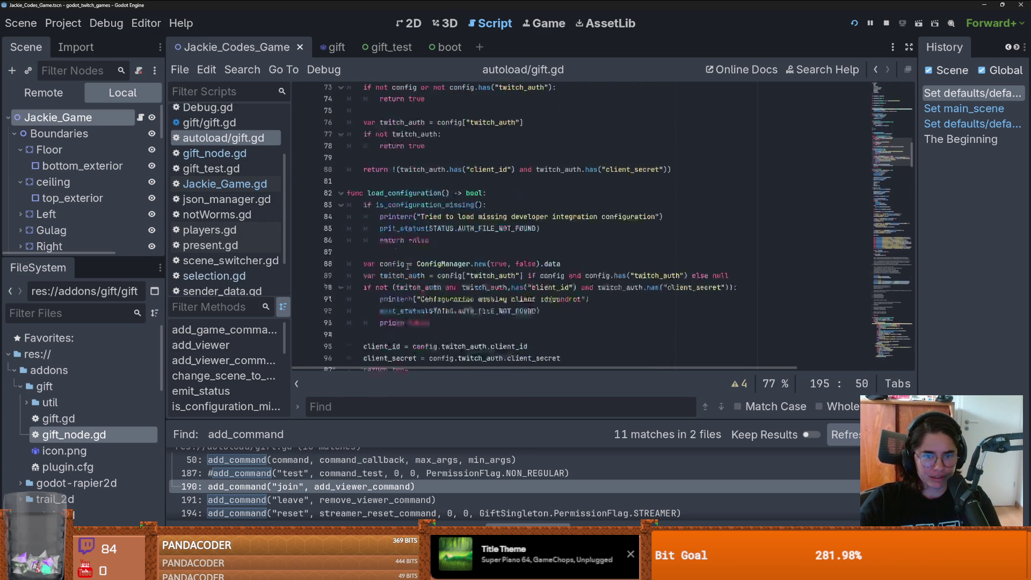
{"action": "scroll", "coordinate": [408, 264], "scroll_direction": "up", "scroll_amount": 5}
{"action": "double_click", "coordinate": [390, 237]}
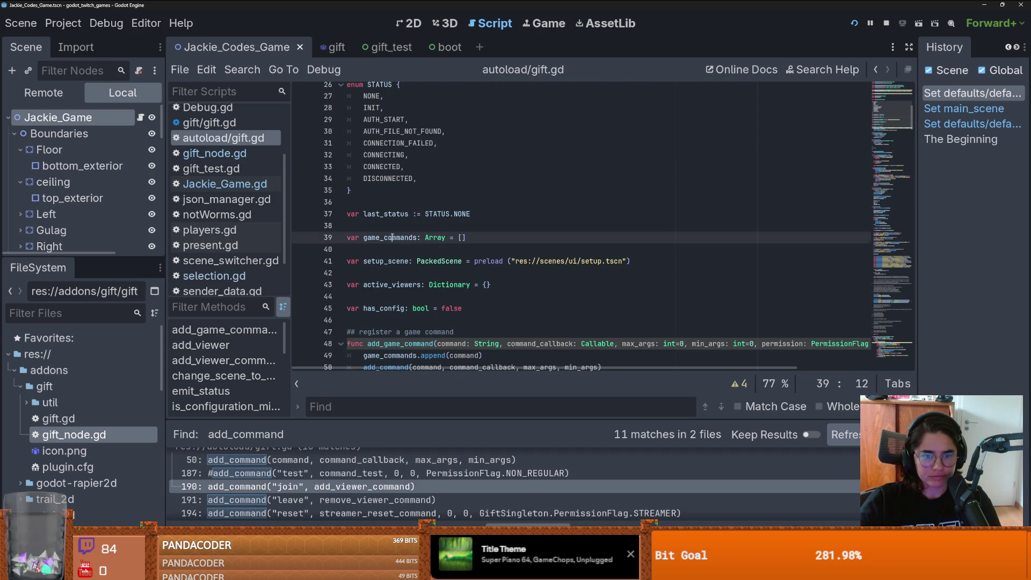
{"action": "left_click", "coordinate": [243, 69]}
{"action": "left_click", "coordinate": [278, 159]}
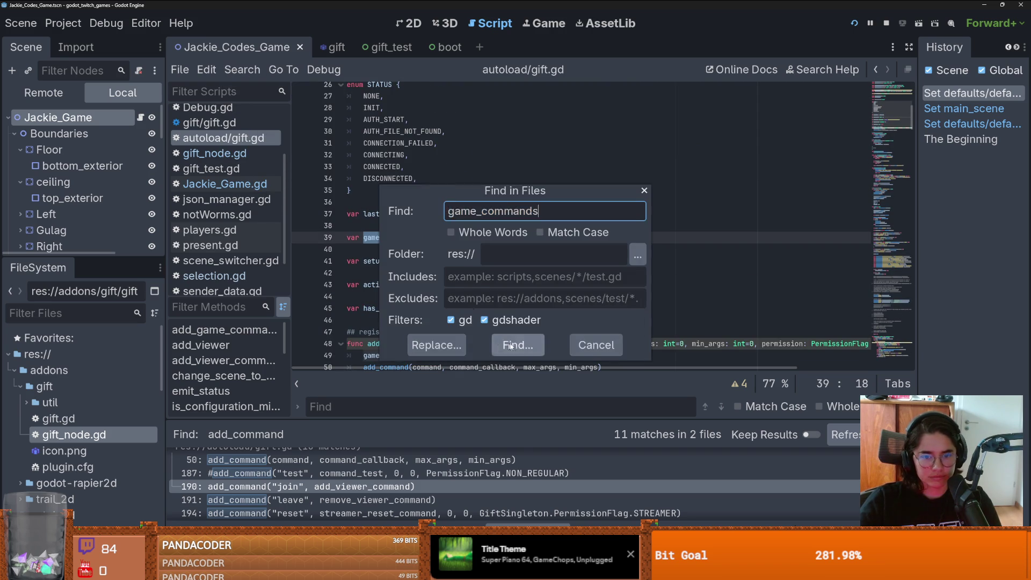
Step: Run the project-wide game_commands search and jump to the line 54 remove_game_commands loop in gift.gd
{"action": "left_click", "coordinate": [516, 345]}
{"action": "left_click_drag", "start_coordinate": [479, 421], "coordinate": [479, 218]}
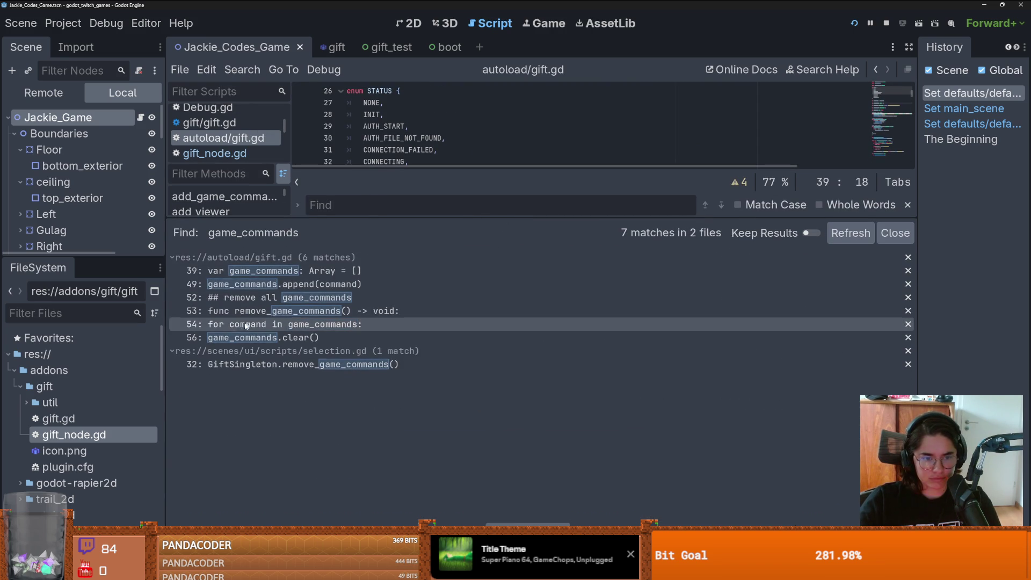
{"action": "left_click", "coordinate": [320, 324]}
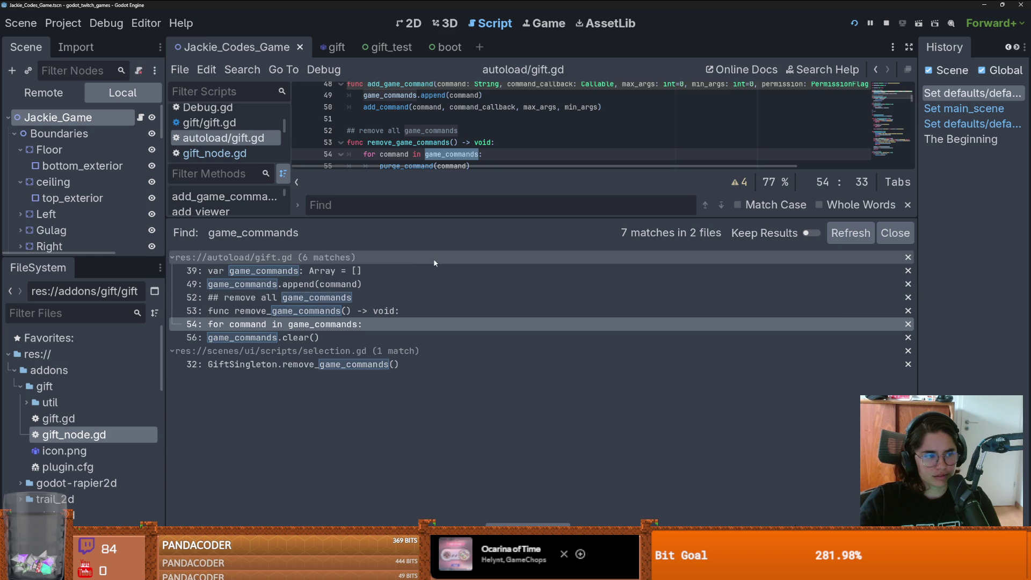
{"action": "left_click_drag", "start_coordinate": [541, 217], "coordinate": [541, 358]}
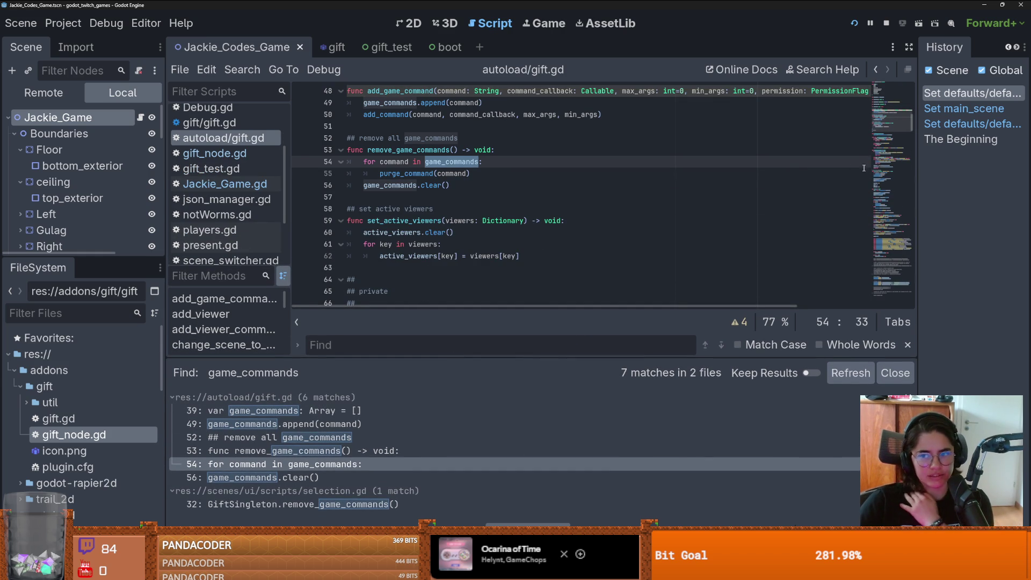
{"action": "left_click_drag", "start_coordinate": [914, 111], "coordinate": [912, 81]}
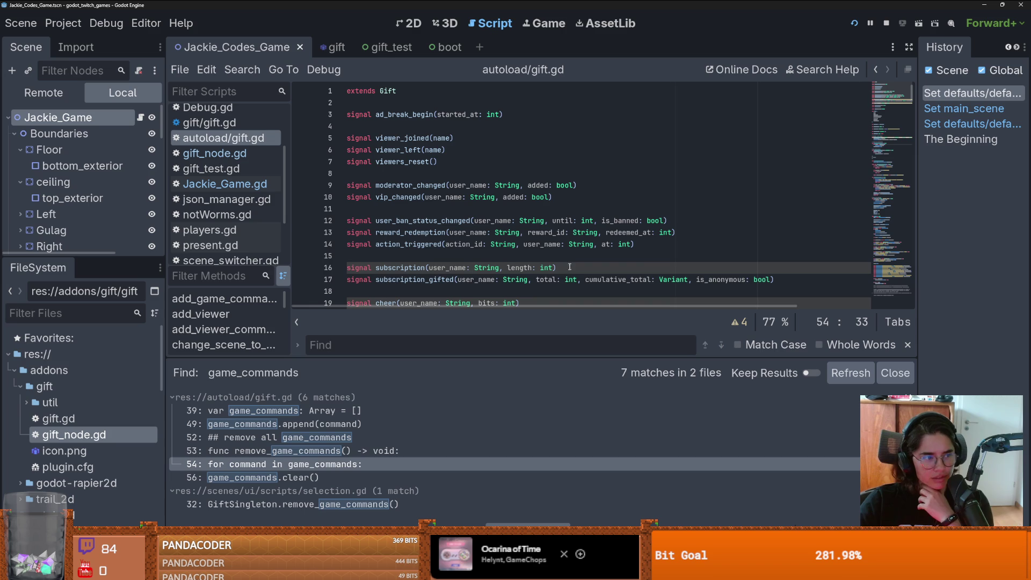
{"action": "scroll", "coordinate": [542, 250], "scroll_direction": "down", "scroll_amount": 1}
{"action": "scroll", "coordinate": [542, 250], "scroll_direction": "up", "scroll_amount": 1}
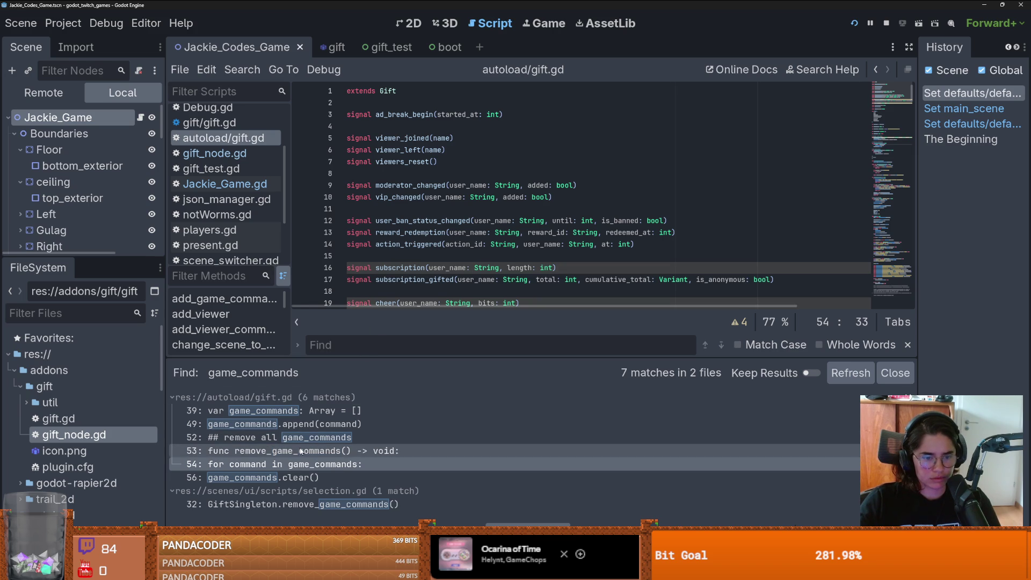
{"action": "left_click", "coordinate": [340, 466]}
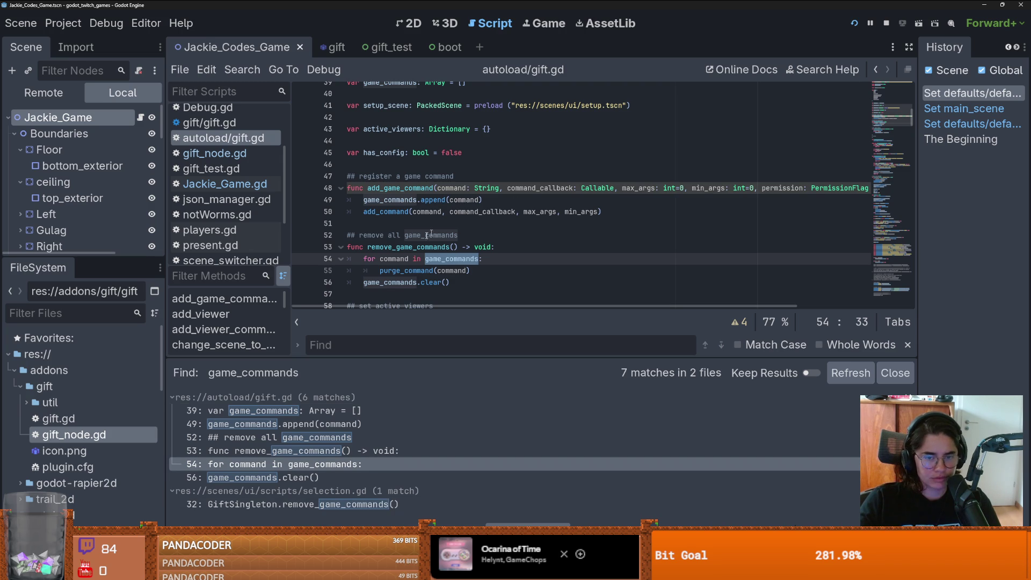
{"action": "scroll", "coordinate": [399, 220], "scroll_direction": "up", "scroll_amount": 4}
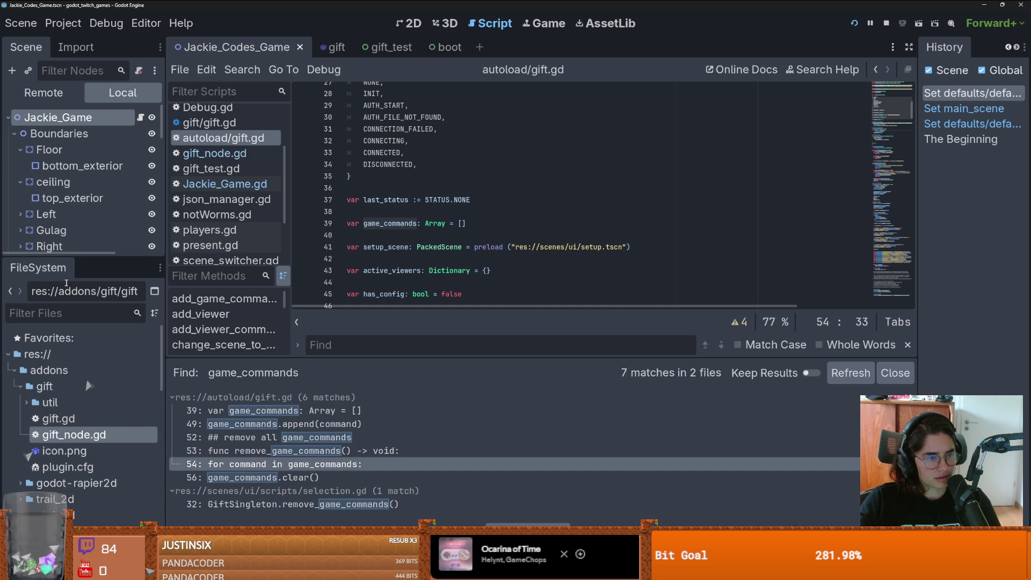
Step: Enlarge the scene tree, collapse the Floor and ceiling nodes, and save the scene
{"action": "left_click_drag", "start_coordinate": [82, 259], "coordinate": [82, 370]}
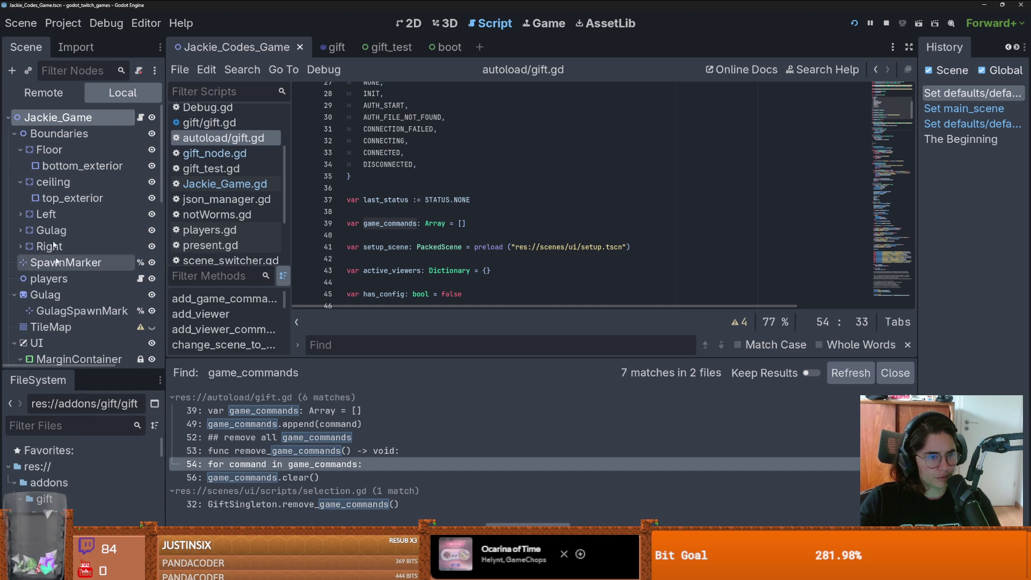
{"action": "left_click", "coordinate": [20, 150]}
{"action": "left_click", "coordinate": [21, 166]}
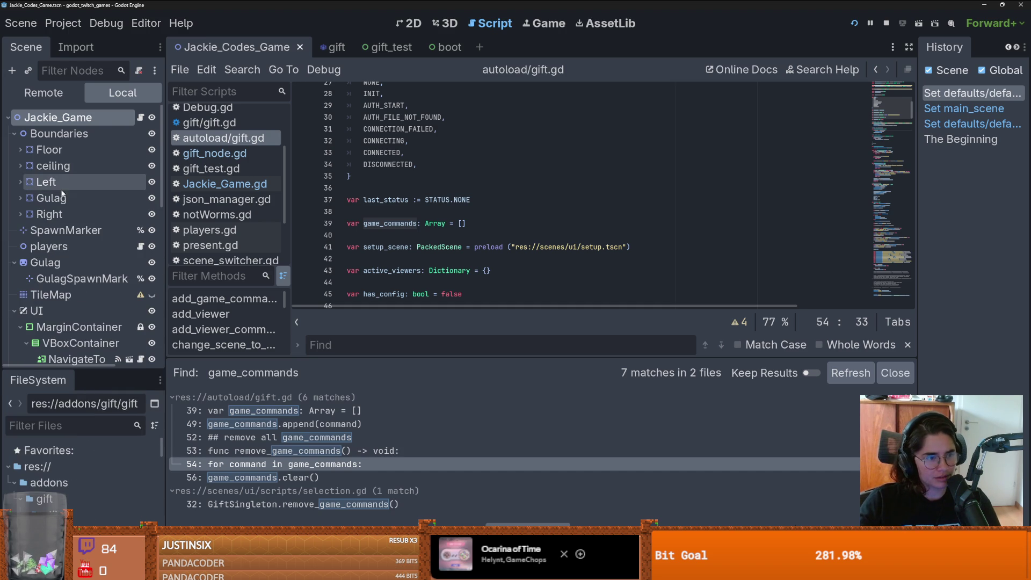
{"action": "left_click", "coordinate": [387, 223]}
{"action": "key", "text": "ctrl+s"}
{"action": "scroll", "coordinate": [386, 221], "scroll_direction": "up", "scroll_amount": 5}
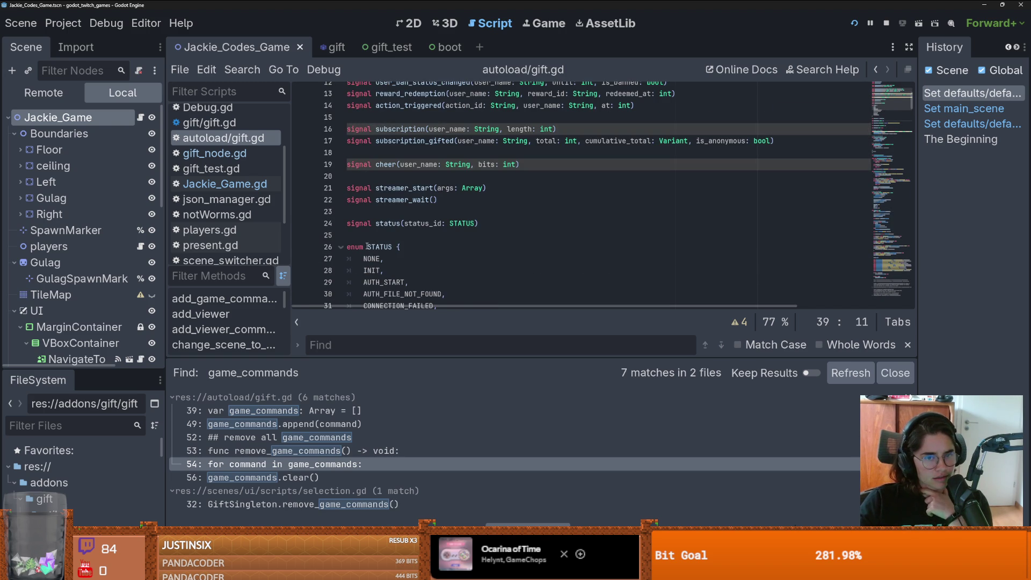
{"action": "scroll", "coordinate": [367, 247], "scroll_direction": "up", "scroll_amount": 4}
{"action": "left_click", "coordinate": [413, 136]}
{"action": "key", "text": "ctrl+s"}
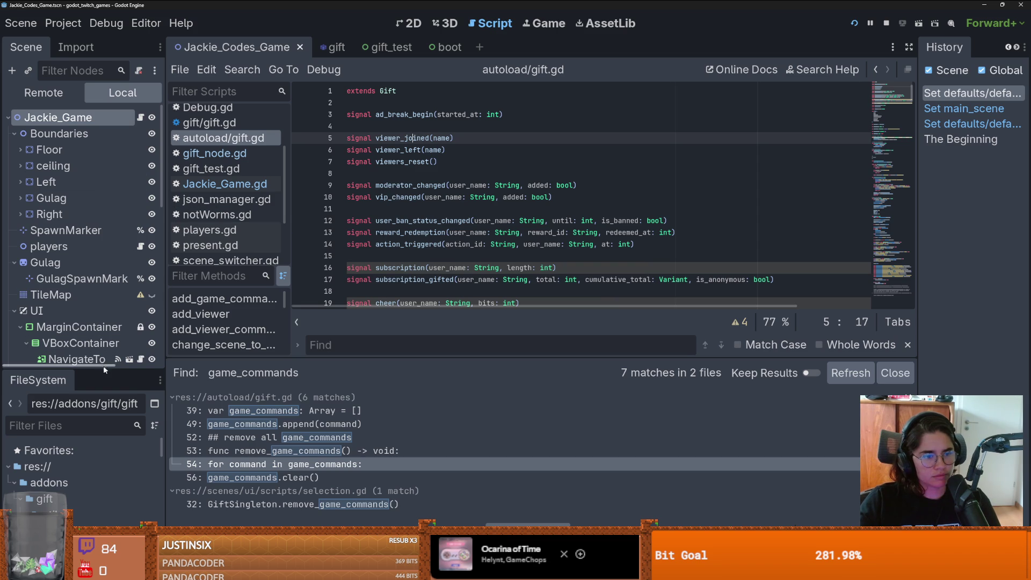
Step: Collapse the Gulag, UI and tree nodes, save, and show the res:// file tree from the top
{"action": "left_click_drag", "start_coordinate": [104, 369], "coordinate": [105, 437]}
{"action": "left_click", "coordinate": [14, 262]}
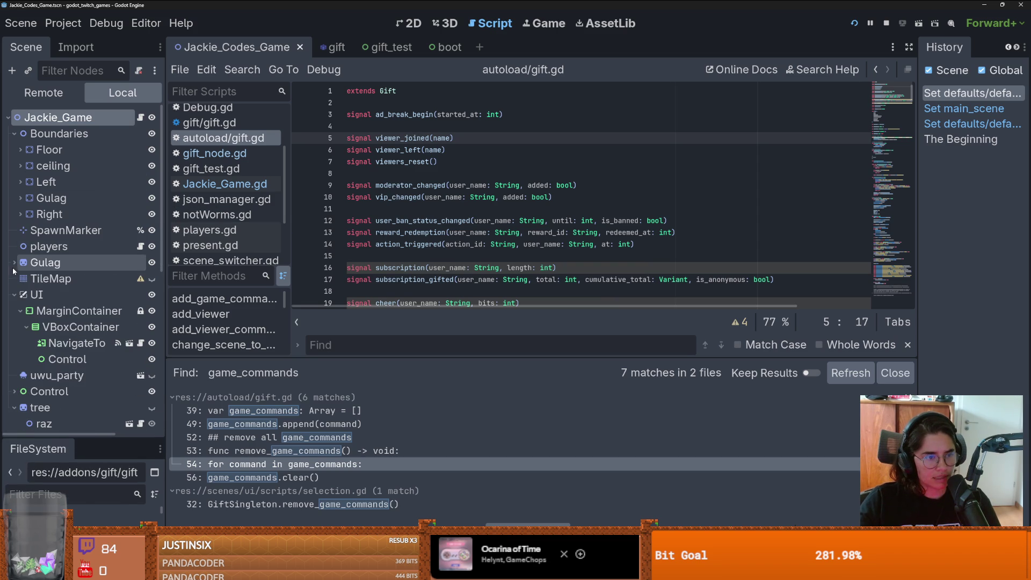
{"action": "left_click", "coordinate": [14, 295]}
{"action": "key", "text": "ctrl+s"}
{"action": "left_click", "coordinate": [12, 344]}
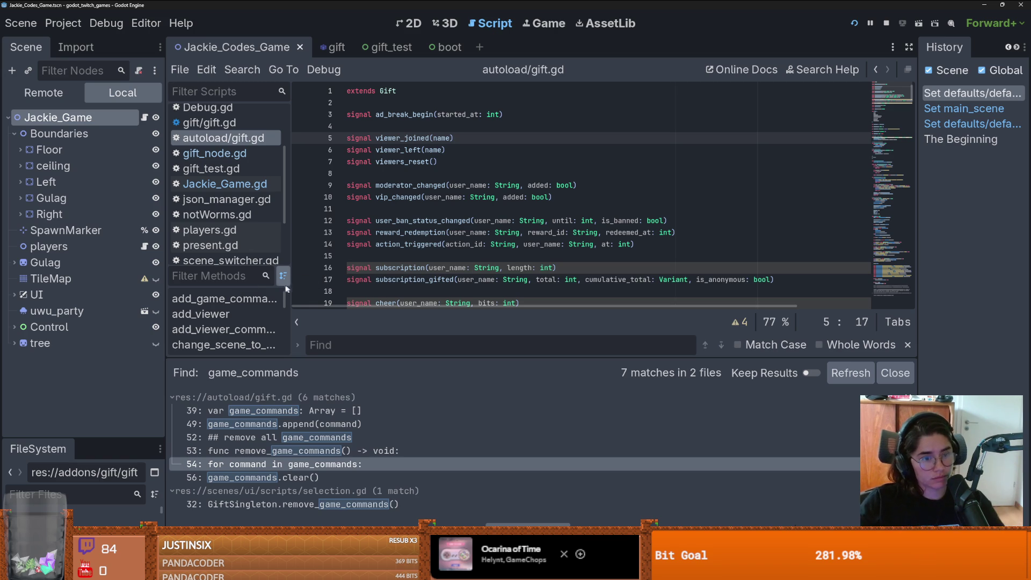
{"action": "left_click", "coordinate": [51, 445]}
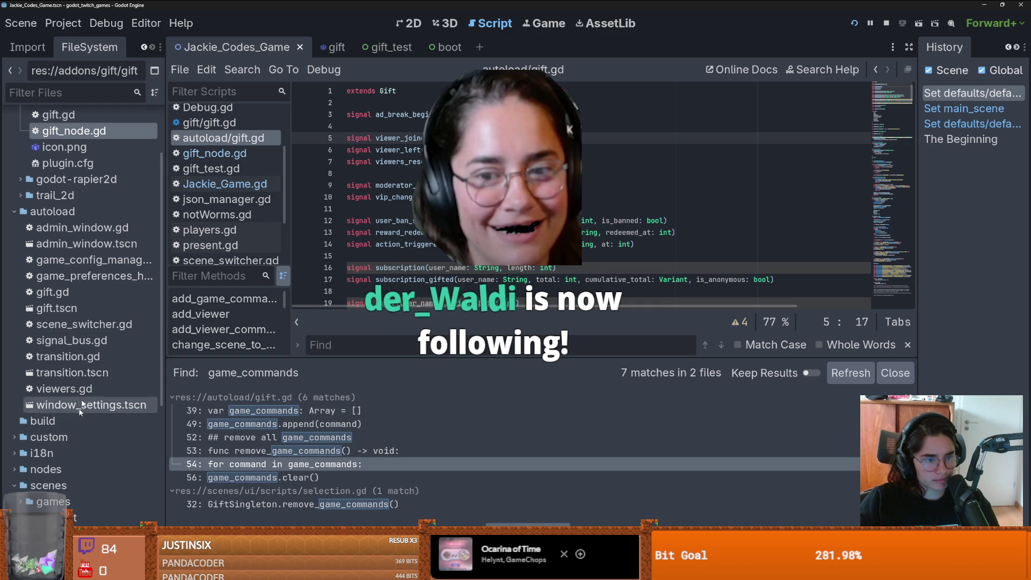
{"action": "scroll", "coordinate": [92, 247], "scroll_direction": "up", "scroll_amount": 3}
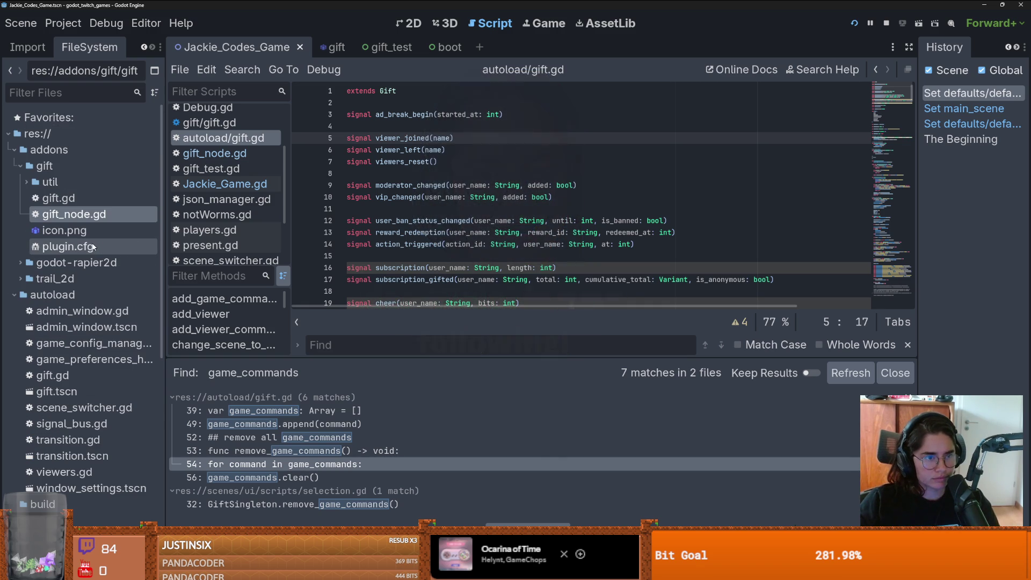
Step: Collapse the gift addon folder, resize the Find results panel, then switch to the browser
{"action": "left_click", "coordinate": [21, 165]}
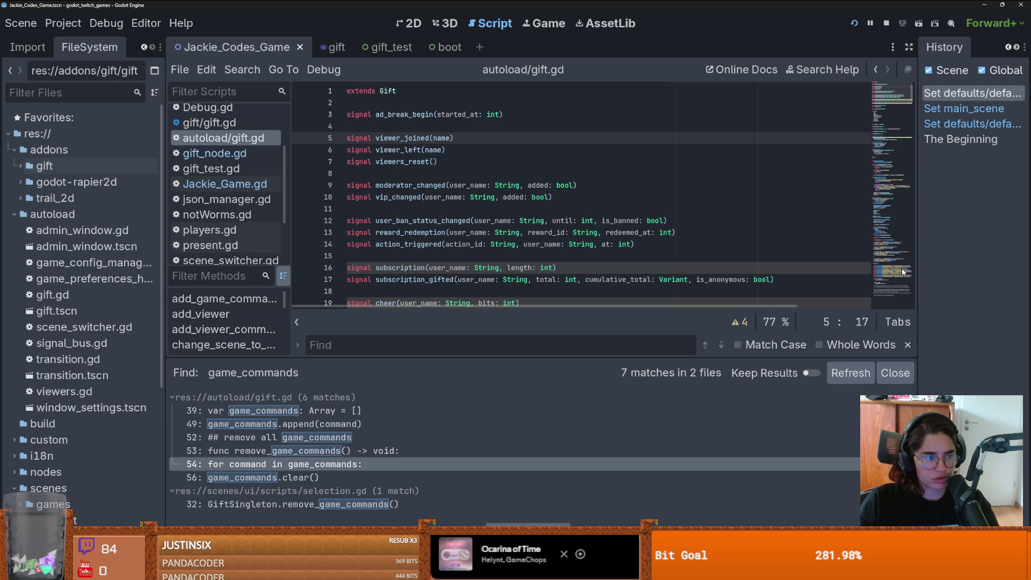
{"action": "mouse_move", "coordinate": [630, 361]}
{"action": "left_mouse_down"}
{"action": "mouse_move", "coordinate": [632, 430]}
{"action": "mouse_move", "coordinate": [634, 334]}
{"action": "left_mouse_up"}
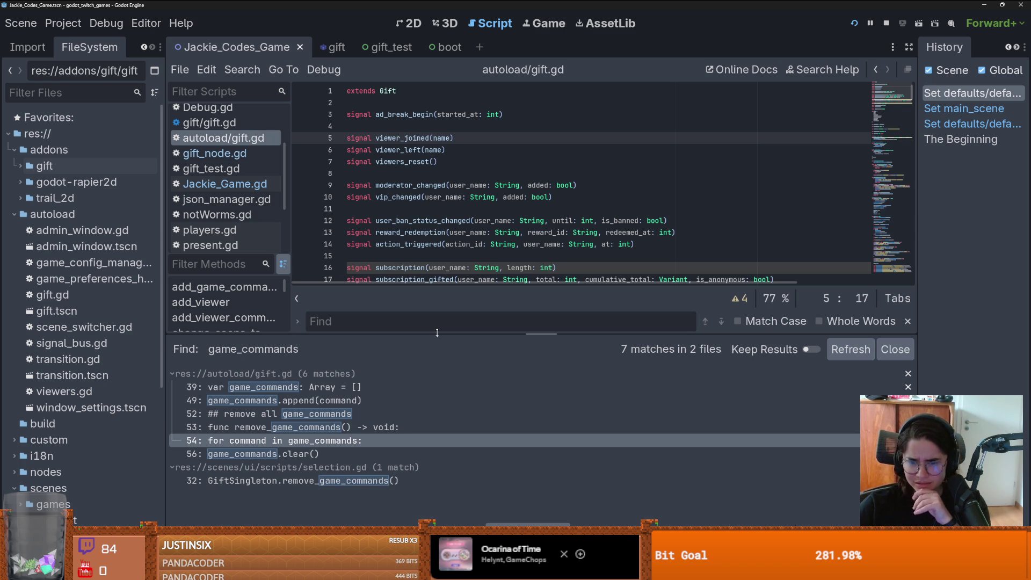
{"action": "left_click_drag", "start_coordinate": [433, 333], "coordinate": [429, 342]}
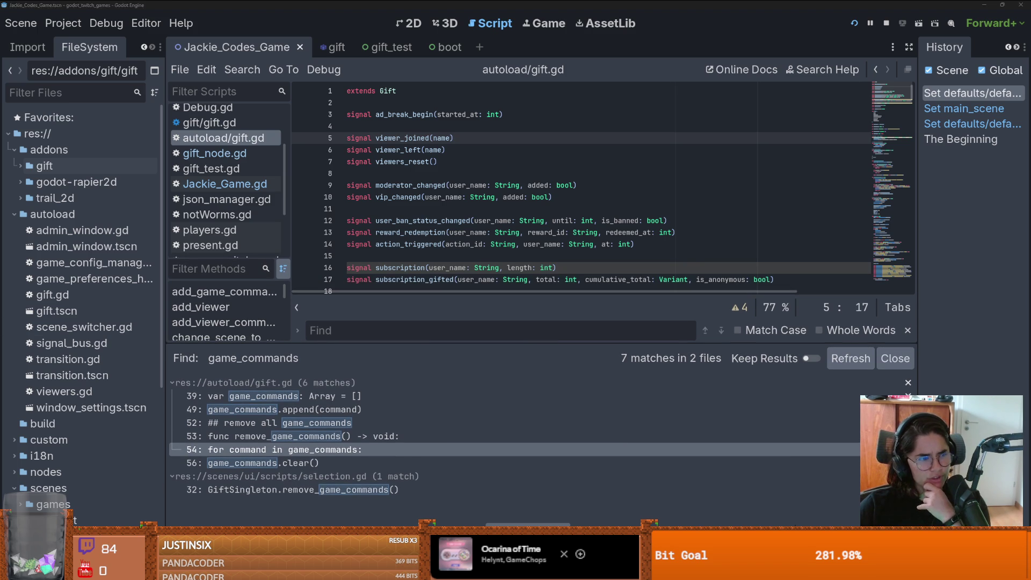
{"action": "key", "text": "alt+Tab"}
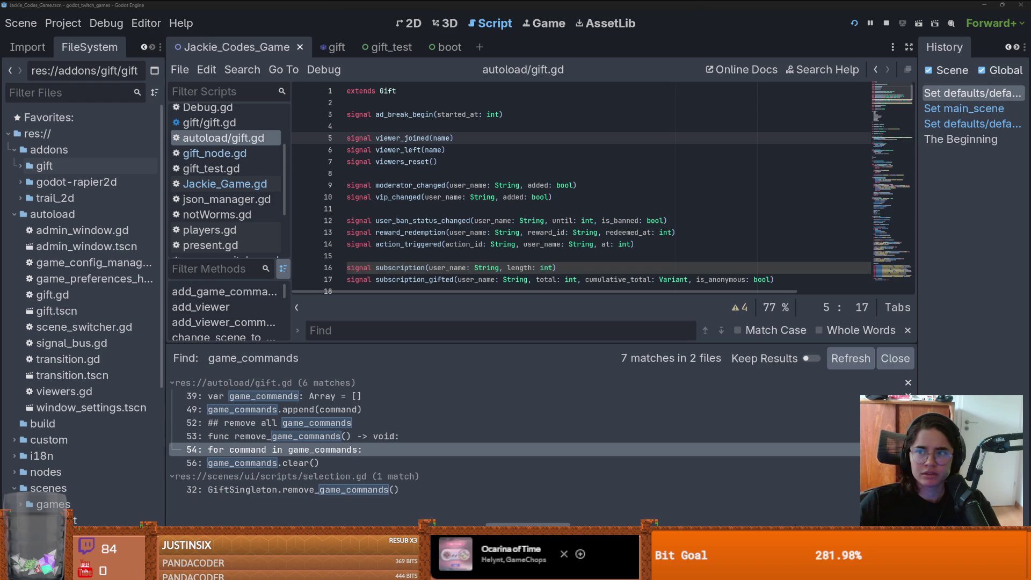
{"action": "key", "text": "alt+Tab"}
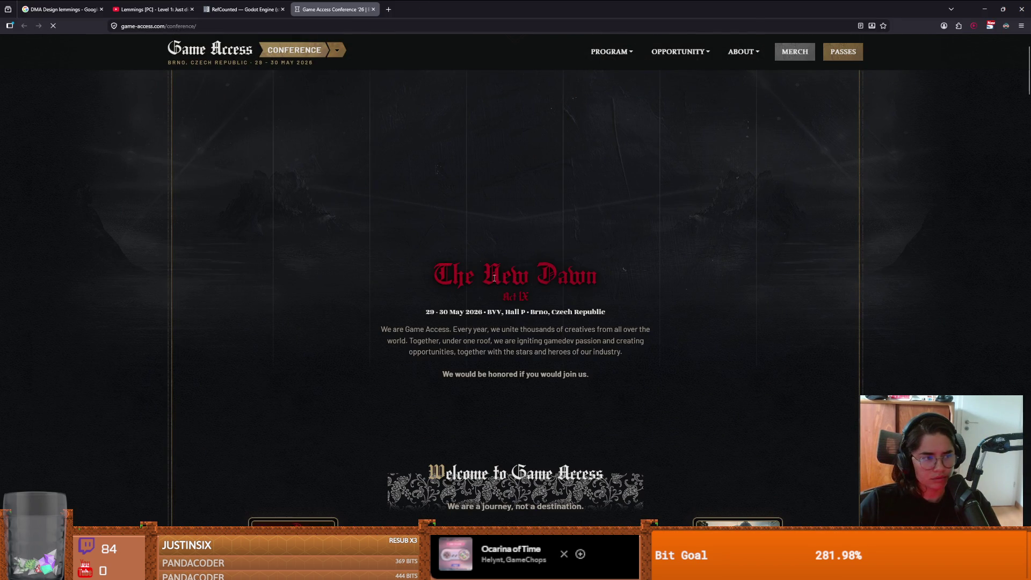
Step: Scroll through the Game Access 'The New Dawn' conference page and back up to the top
{"action": "scroll", "coordinate": [406, 296], "scroll_direction": "down", "scroll_amount": 1}
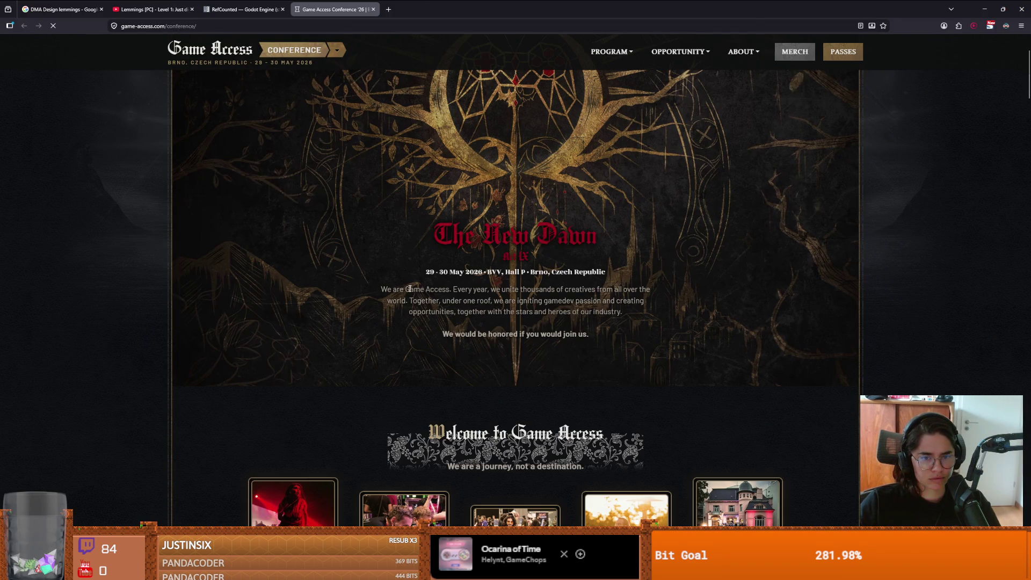
{"action": "scroll", "coordinate": [406, 292], "scroll_direction": "up", "scroll_amount": 1}
{"action": "left_click_drag", "start_coordinate": [431, 275], "coordinate": [601, 280]}
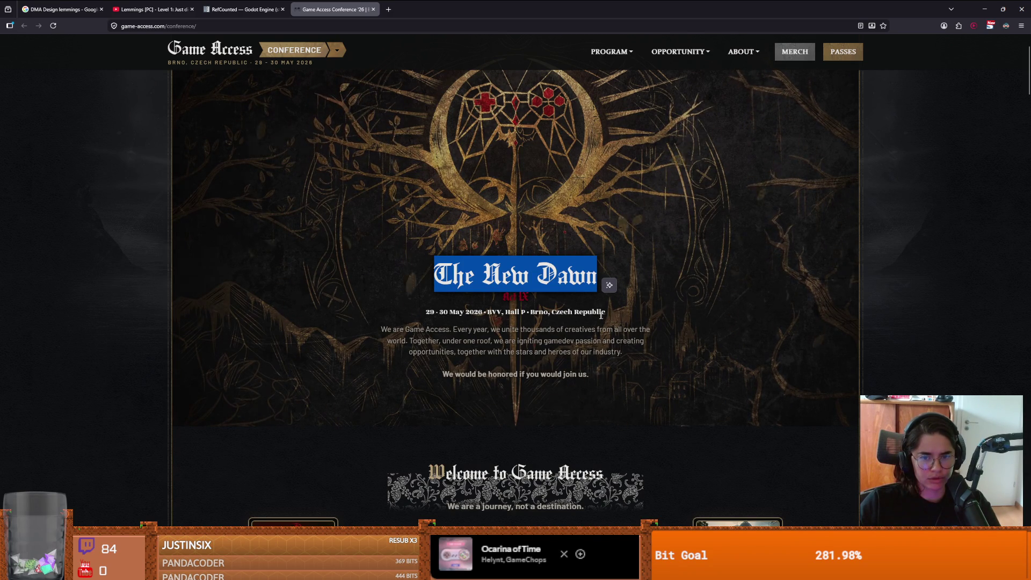
{"action": "scroll", "coordinate": [408, 331], "scroll_direction": "up", "scroll_amount": 2}
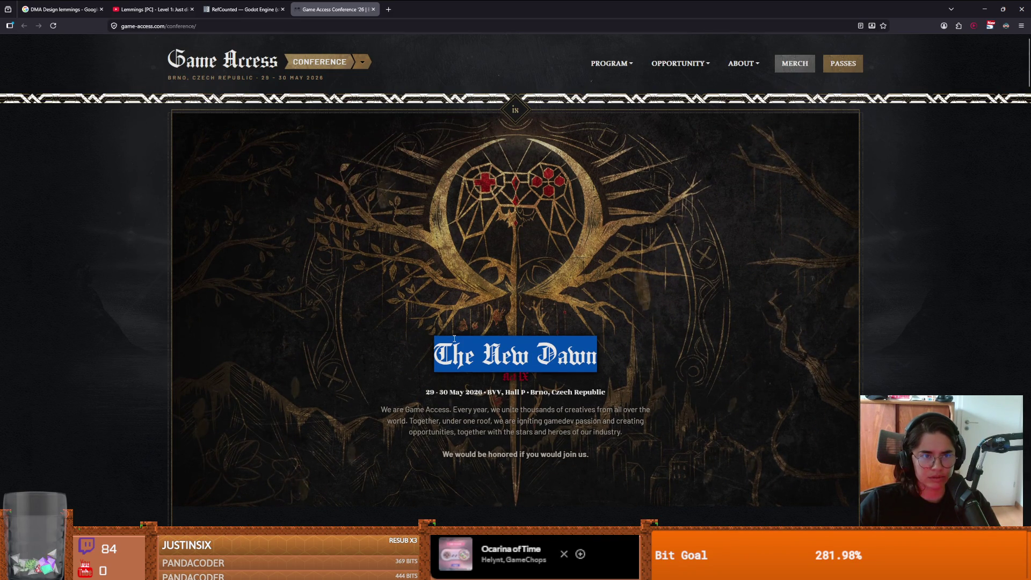
{"action": "scroll", "coordinate": [452, 339], "scroll_direction": "down", "scroll_amount": 1}
{"action": "left_click", "coordinate": [463, 360]}
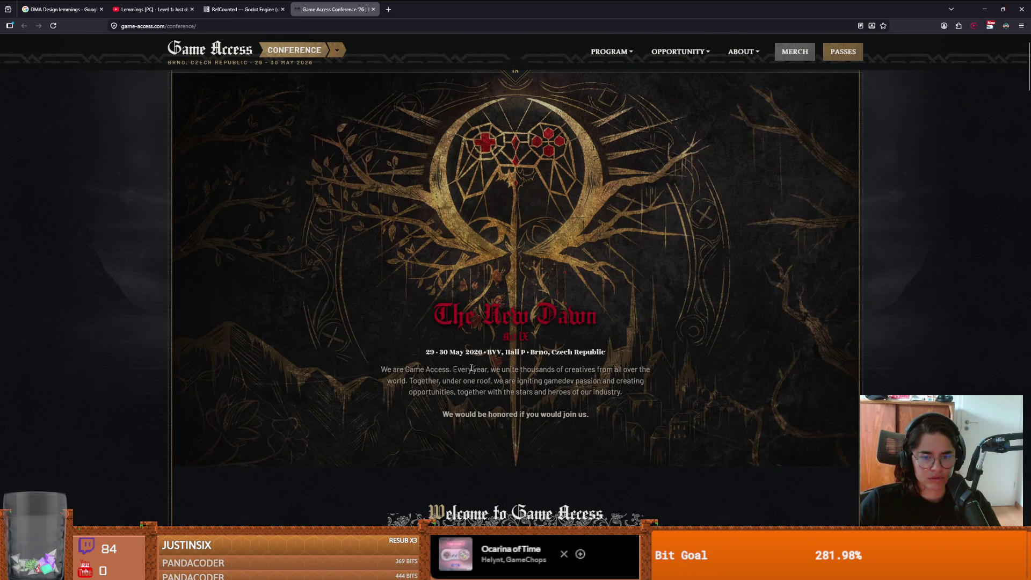
{"action": "scroll", "coordinate": [462, 387], "scroll_direction": "down", "scroll_amount": 6}
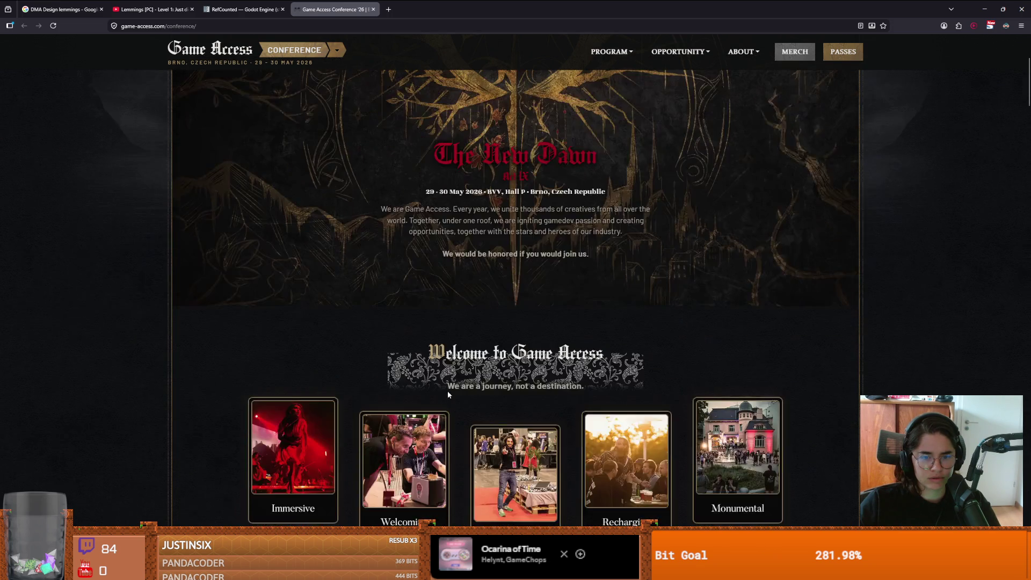
{"action": "scroll", "coordinate": [368, 372], "scroll_direction": "down", "scroll_amount": 7}
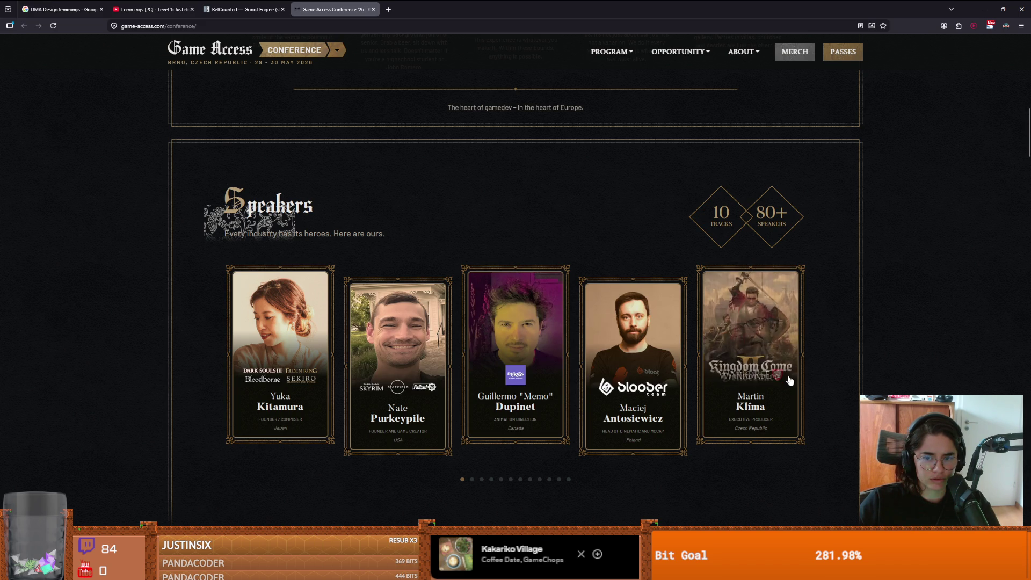
{"action": "scroll", "coordinate": [856, 400], "scroll_direction": "down", "scroll_amount": 3}
{"action": "scroll", "coordinate": [625, 311], "scroll_direction": "up", "scroll_amount": 5}
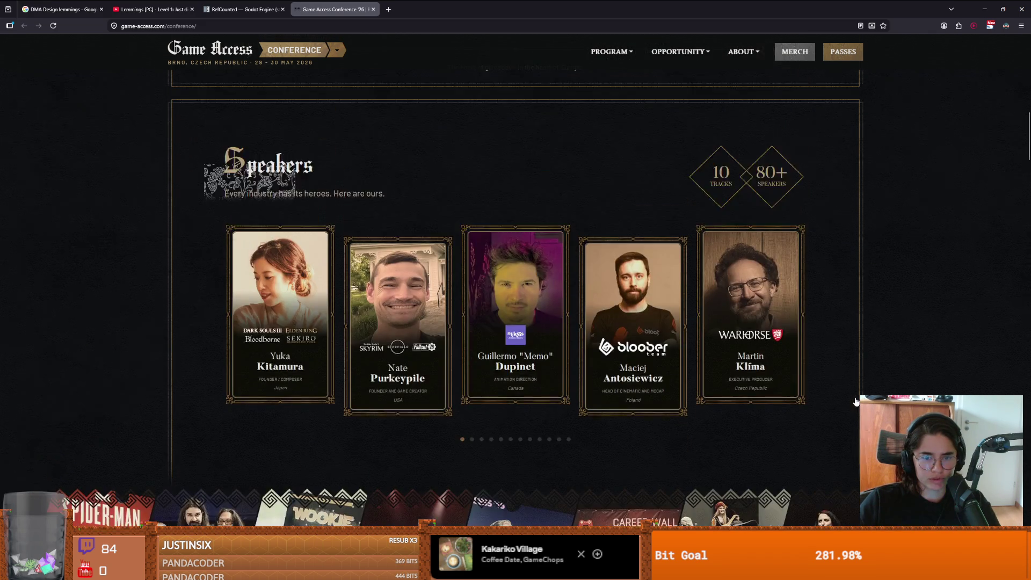
{"action": "scroll", "coordinate": [483, 301], "scroll_direction": "up", "scroll_amount": 10}
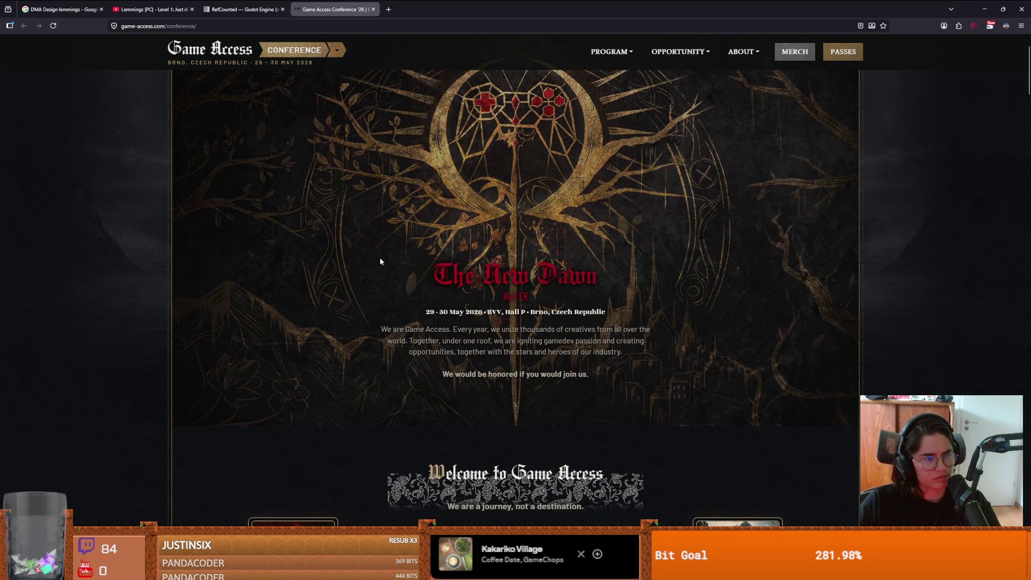
{"action": "scroll", "coordinate": [324, 310], "scroll_direction": "up", "scroll_amount": 2}
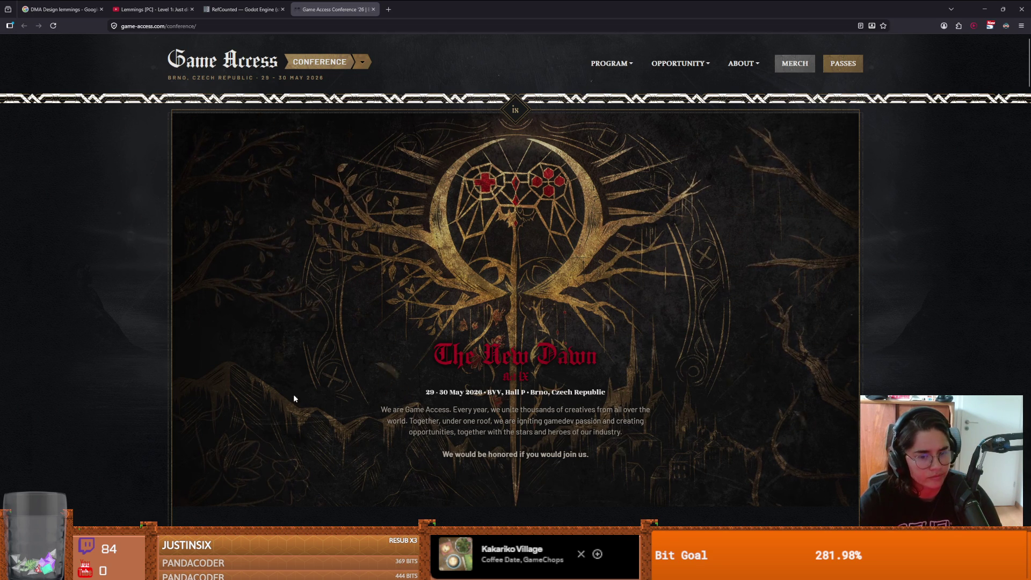
{"action": "mouse_move", "coordinate": [354, 411]}
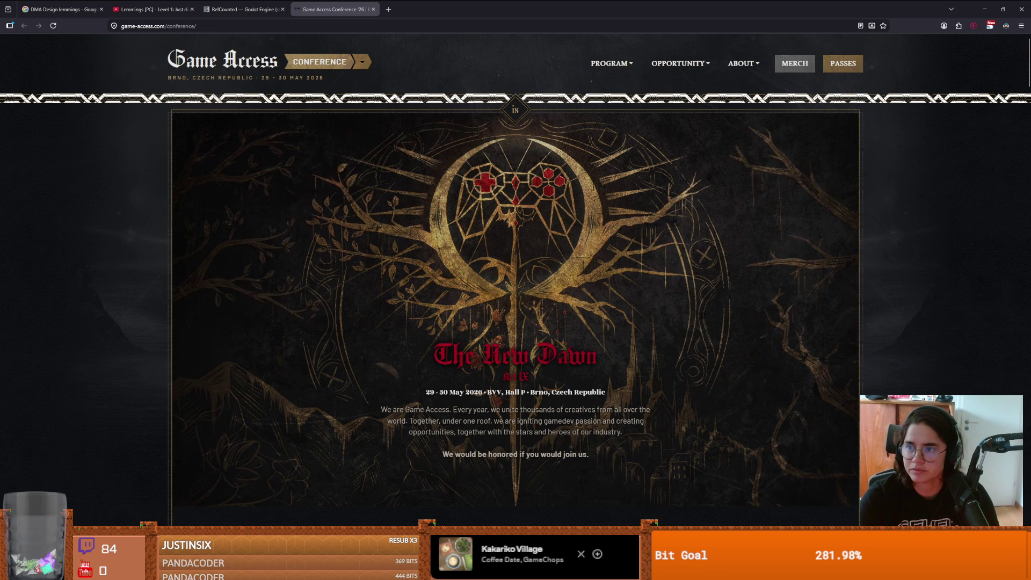
Step: Enlarge the Sprite-0002 canvas in Aseprite through Canvas Size
{"action": "key", "text": "alt+Tab"}
{"action": "key", "text": "ctrl+alt+c"}
{"action": "left_click_drag", "start_coordinate": [550, 244], "coordinate": [681, 348]}
{"action": "key", "text": "Return"}
{"action": "scroll", "coordinate": [621, 340], "scroll_direction": "up", "scroll_amount": 3}
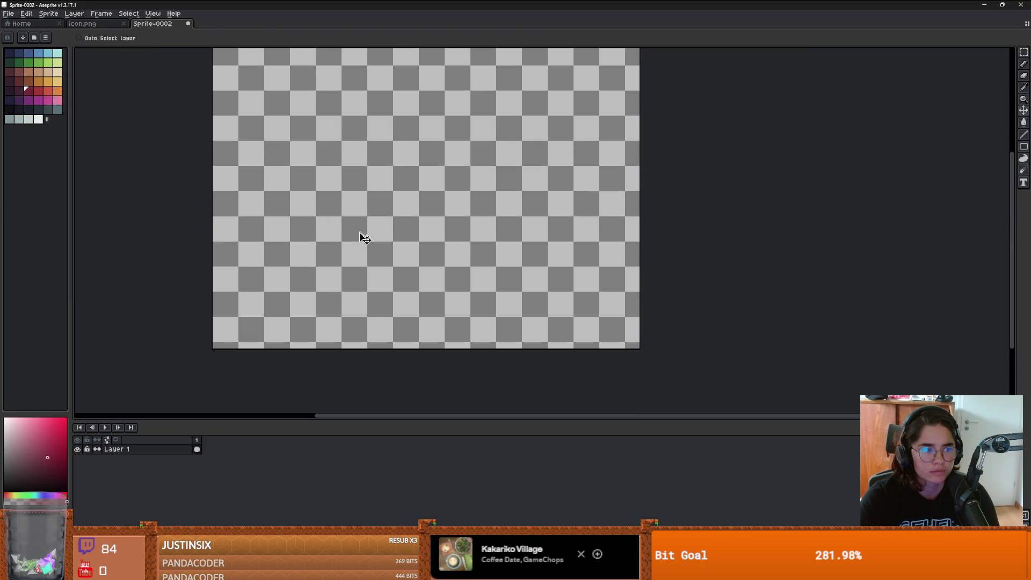
{"action": "scroll", "coordinate": [364, 235], "scroll_direction": "up", "scroll_amount": 1}
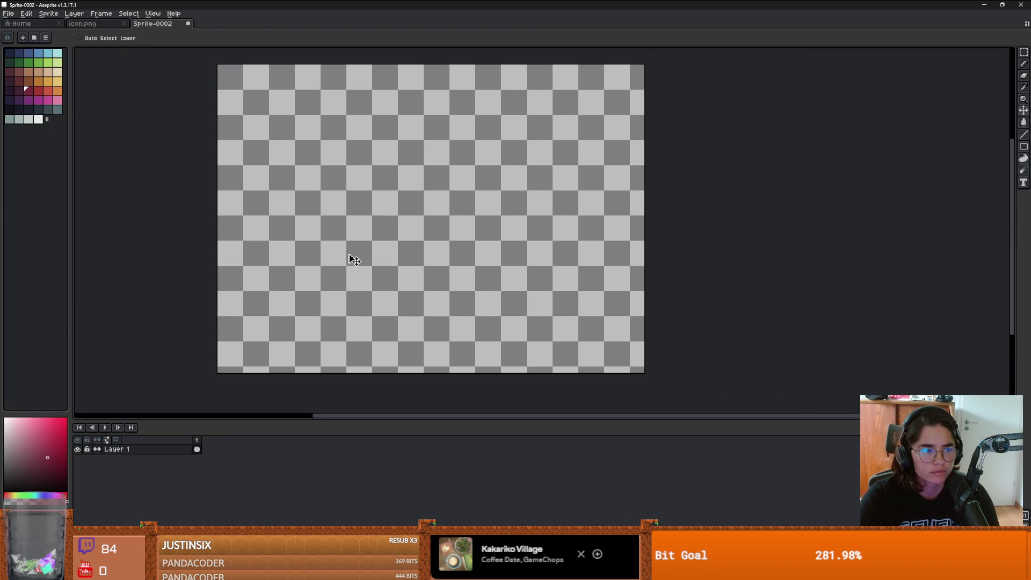
Step: Draw a navy rectangle on the canvas's right side and a green rectangle beside it
{"action": "left_click", "coordinate": [21, 53]}
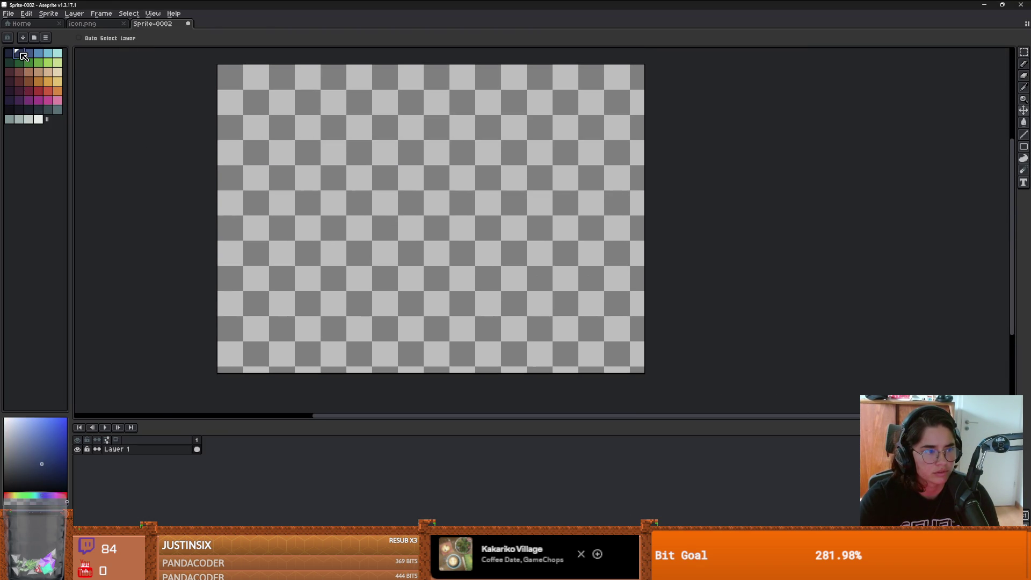
{"action": "left_click", "coordinate": [1024, 146]}
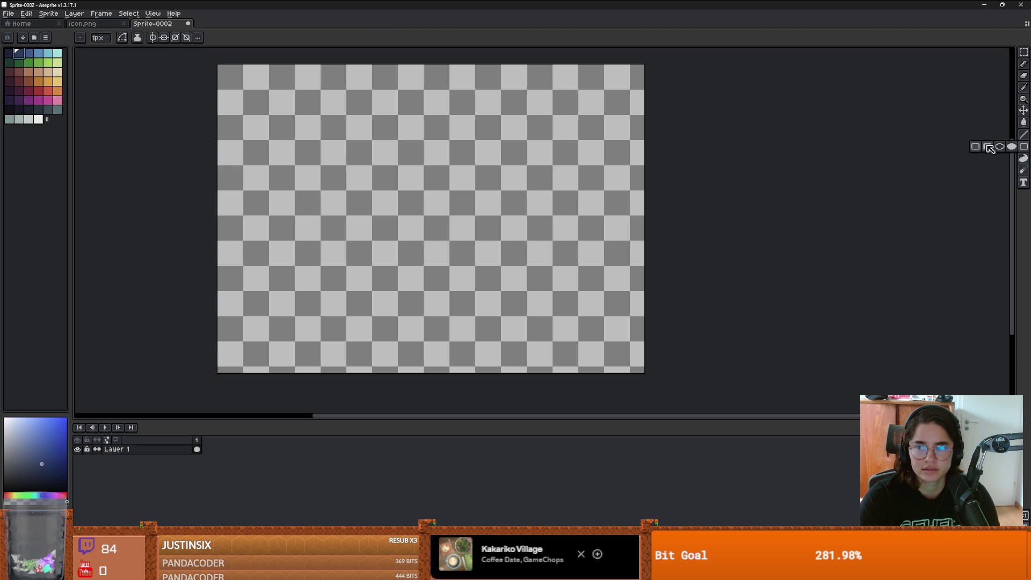
{"action": "mouse_move", "coordinate": [366, 86]}
{"action": "left_mouse_down"}
{"action": "mouse_move", "coordinate": [557, 326]}
{"action": "mouse_move", "coordinate": [626, 321]}
{"action": "left_mouse_up"}
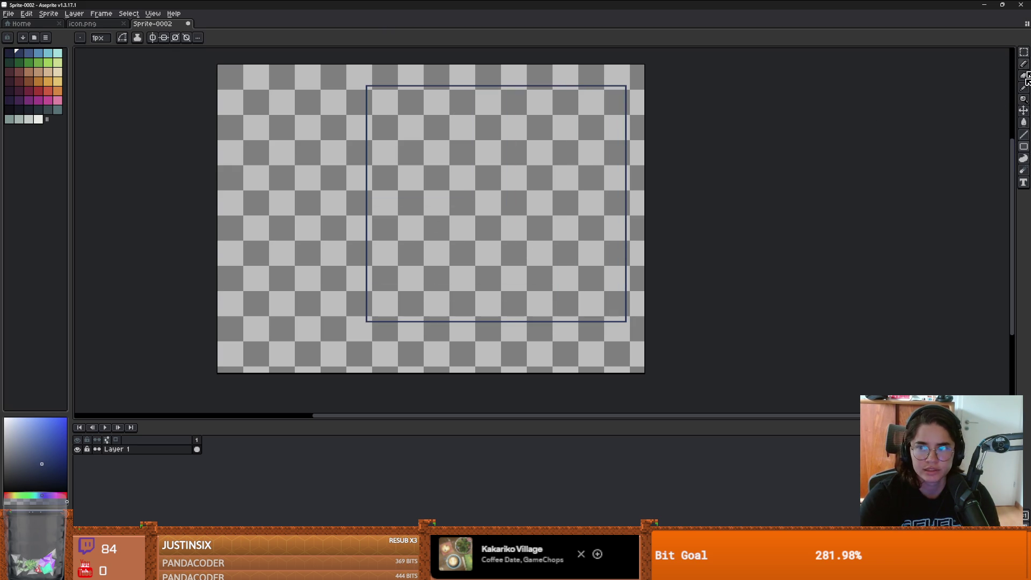
{"action": "left_click", "coordinate": [48, 55]}
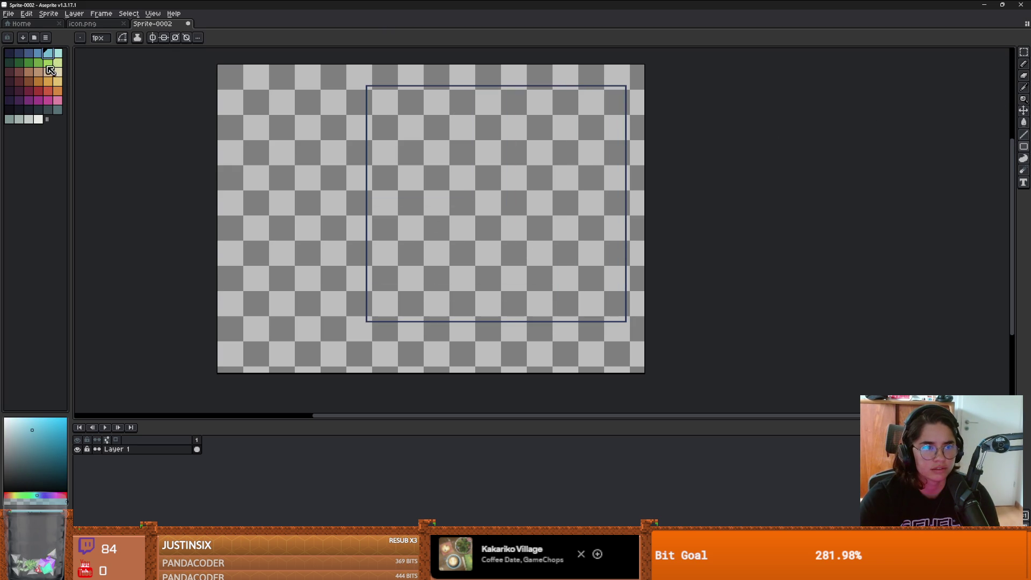
{"action": "left_click", "coordinate": [48, 63]}
{"action": "mouse_move", "coordinate": [235, 83]}
{"action": "left_mouse_down"}
{"action": "mouse_move", "coordinate": [350, 265]}
{"action": "mouse_move", "coordinate": [364, 325]}
{"action": "left_mouse_up"}
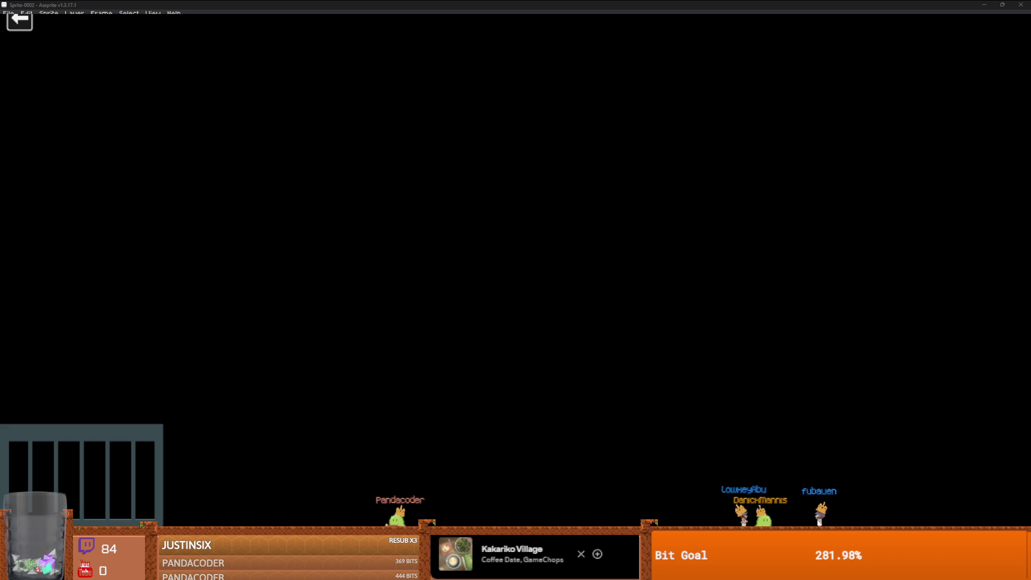
Step: Return to the game launcher and start the Cannon minigame
{"action": "left_click", "coordinate": [19, 20]}
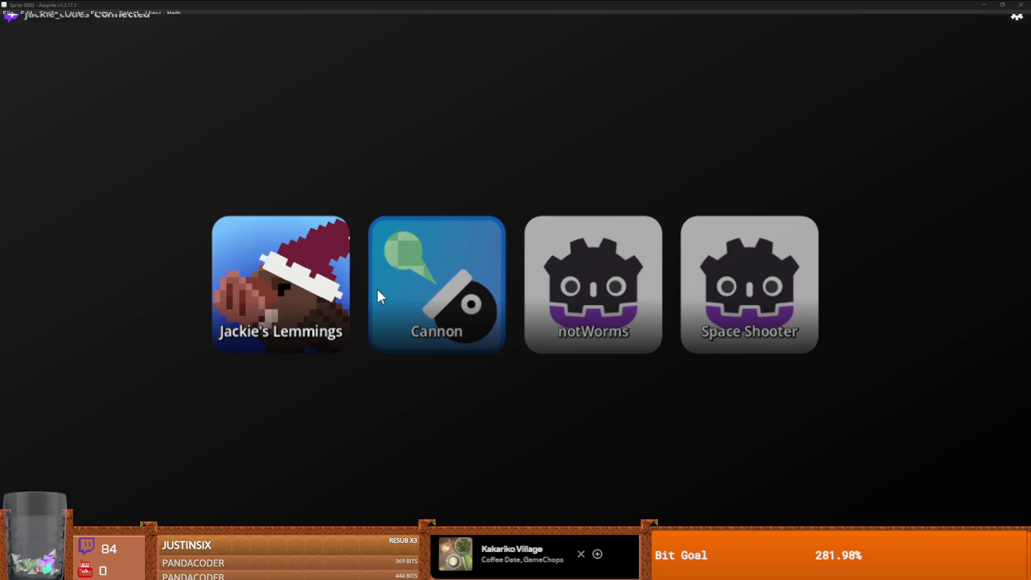
{"action": "left_click", "coordinate": [402, 285]}
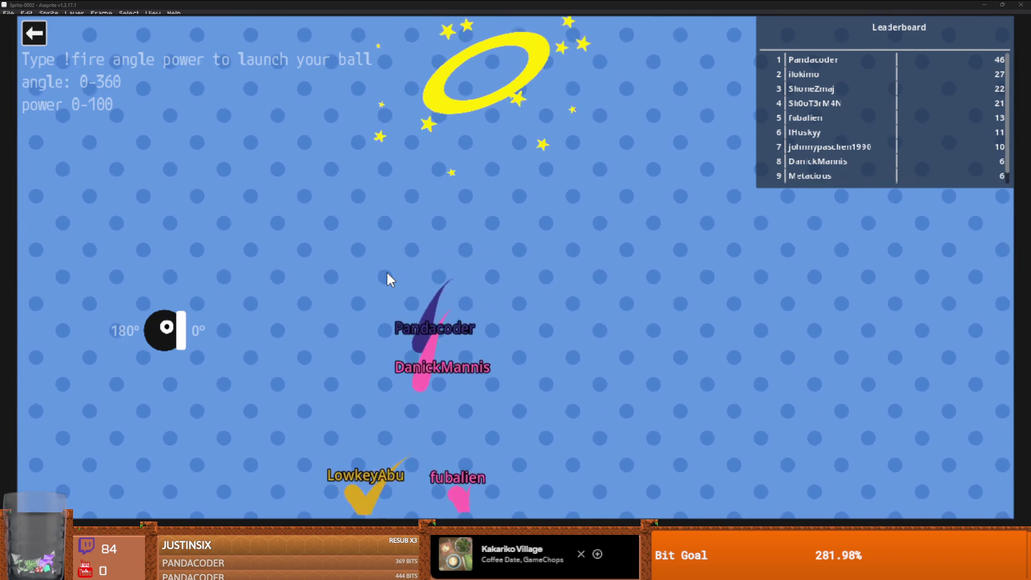
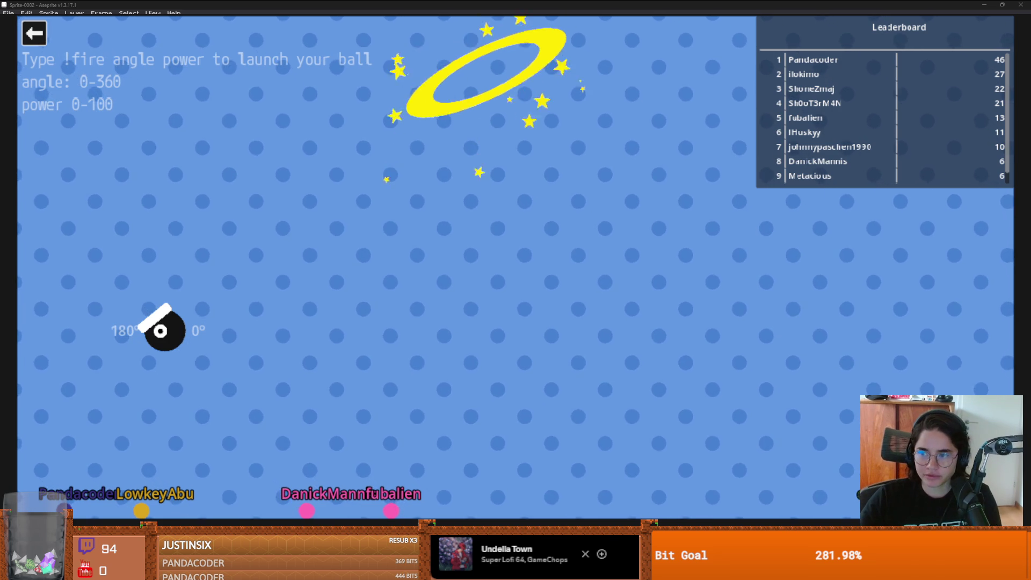
Step: Leave the Cannon game for the menu, start the Lemmings scene, then close the fullscreen game overlay
{"action": "key", "text": "Escape"}
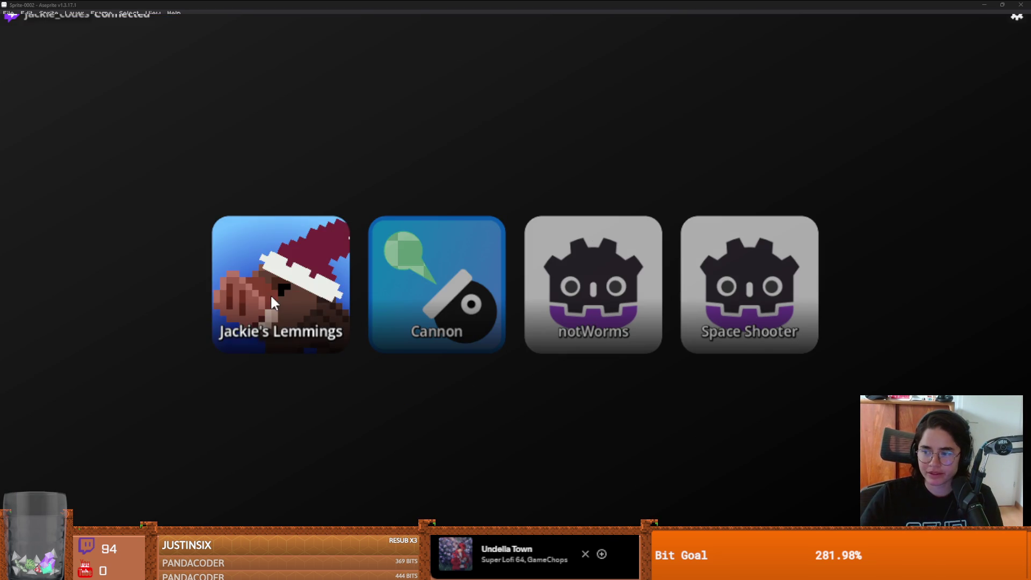
{"action": "key", "text": "Return"}
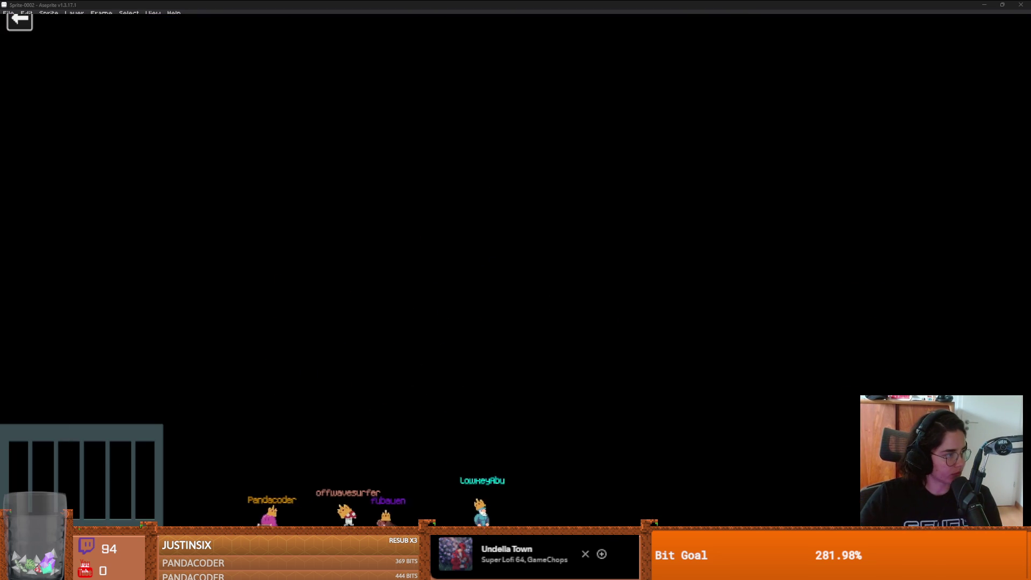
{"action": "key", "text": "Escape"}
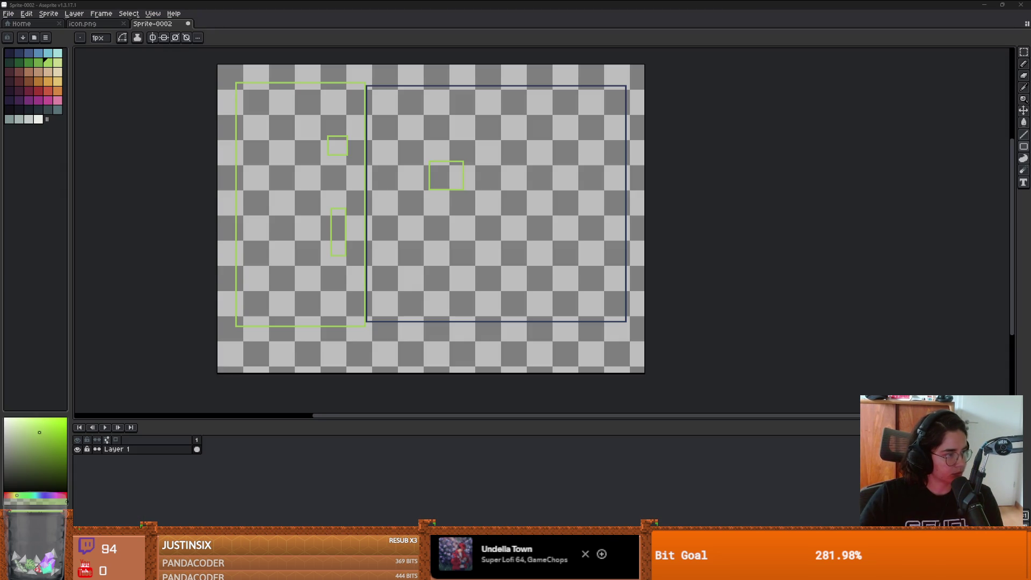
Step: Close Sprite-0002 in Aseprite without saving, then switch from the browser to the Godot editor
{"action": "mouse_move", "coordinate": [467, 4]}
{"action": "left_mouse_down"}
{"action": "mouse_move", "coordinate": [472, 46]}
{"action": "mouse_move", "coordinate": [399, 111]}
{"action": "left_mouse_up"}
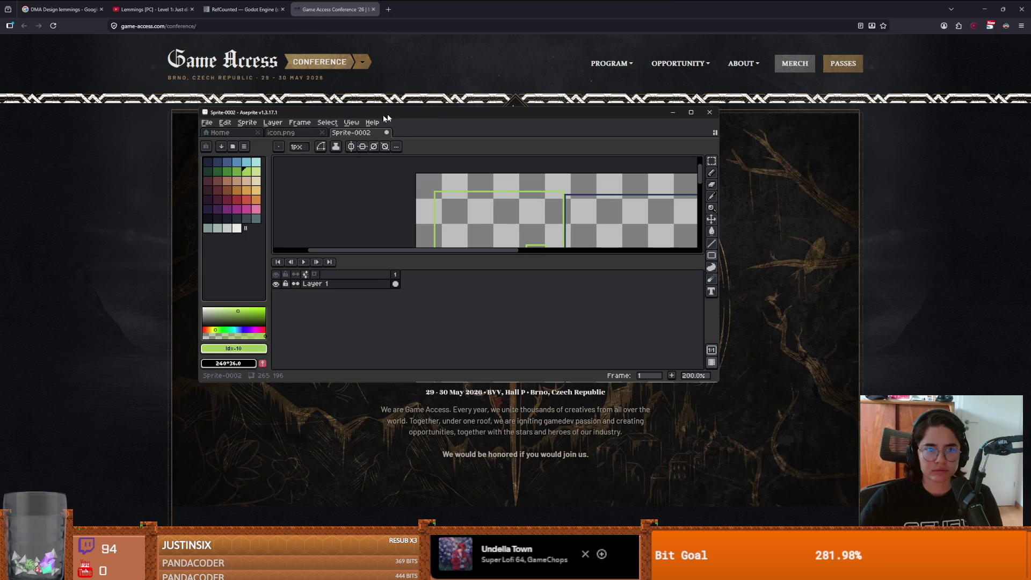
{"action": "left_click", "coordinate": [387, 132]}
{"action": "left_click", "coordinate": [464, 273]}
{"action": "left_click", "coordinate": [120, 251]}
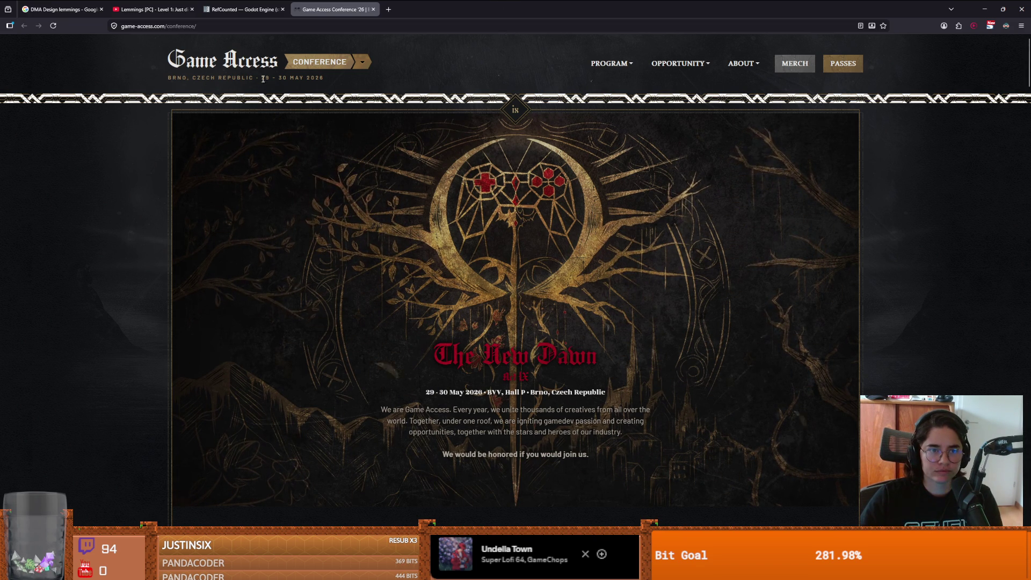
{"action": "key", "text": "alt+Tab"}
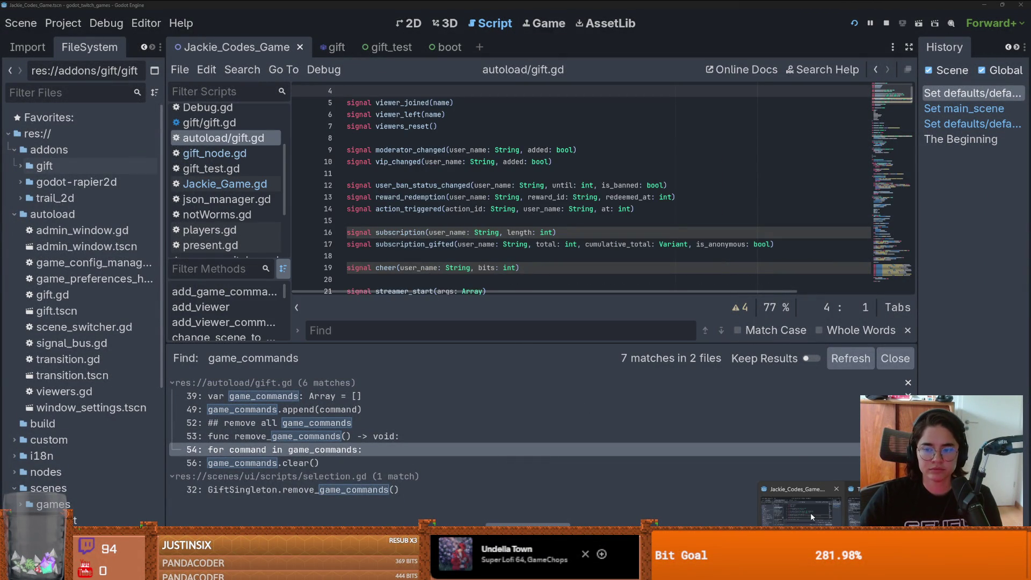
Step: Save Chatter.gd in the Lemmings2_0 project with Ctrl+S
{"action": "key", "text": "alt+Tab"}
{"action": "left_click", "coordinate": [427, 245]}
{"action": "key", "text": "ctrl+s"}
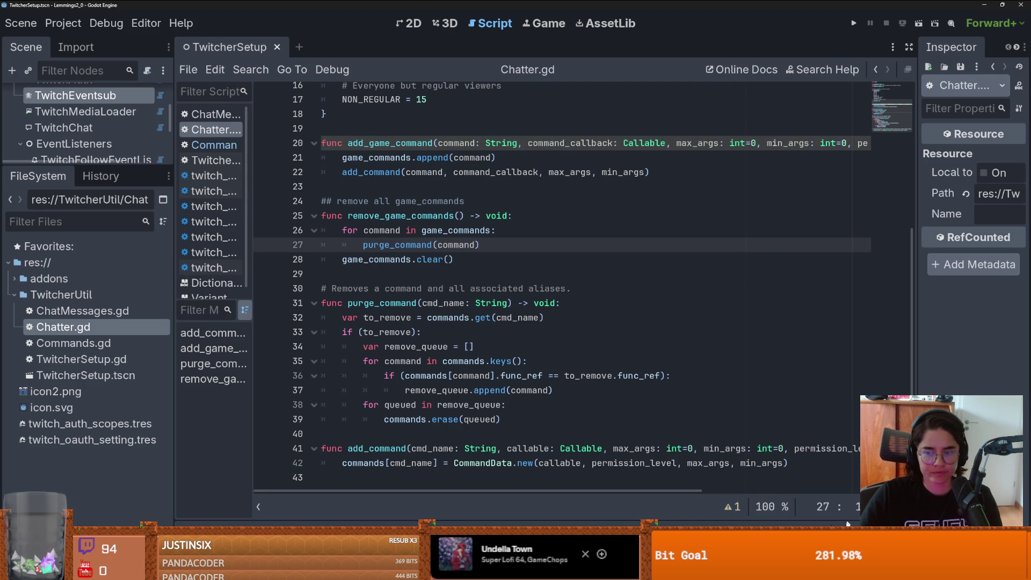
Step: Back in the twitch games project, open Jackie_Game.gd and highlight add_game_command's uses
{"action": "key", "text": "alt+Tab"}
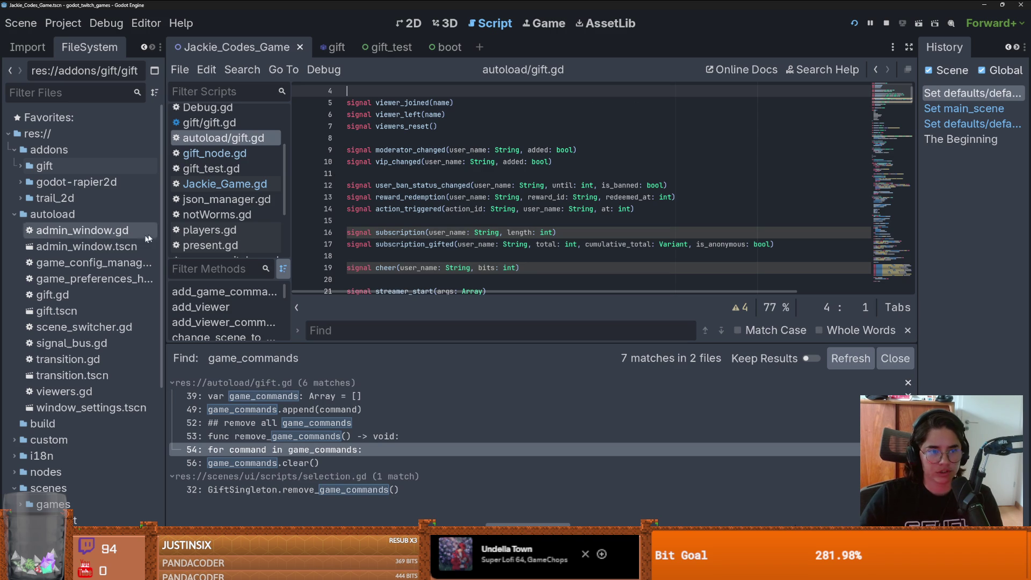
{"action": "left_click", "coordinate": [216, 185]}
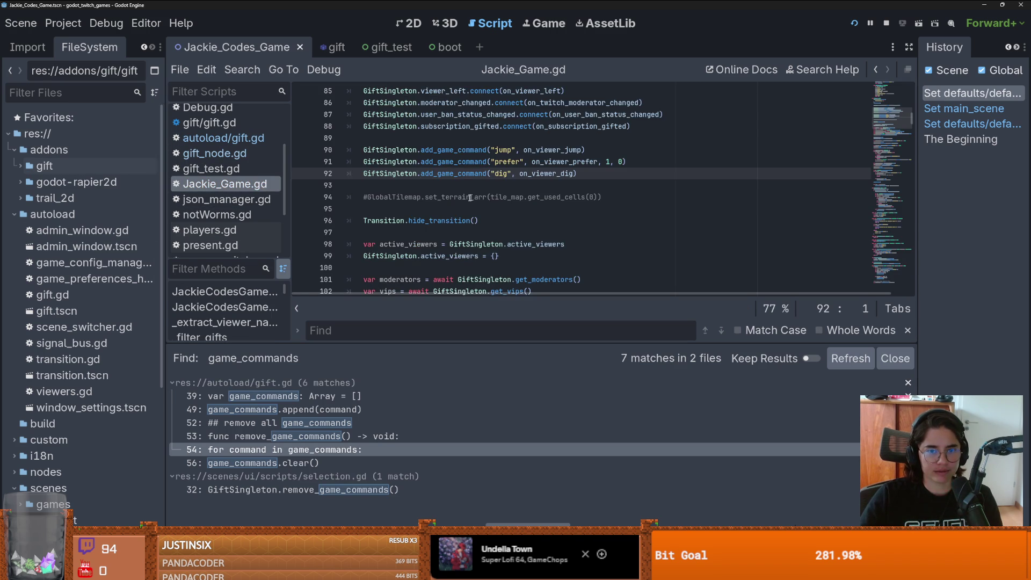
{"action": "double_click", "coordinate": [460, 221]}
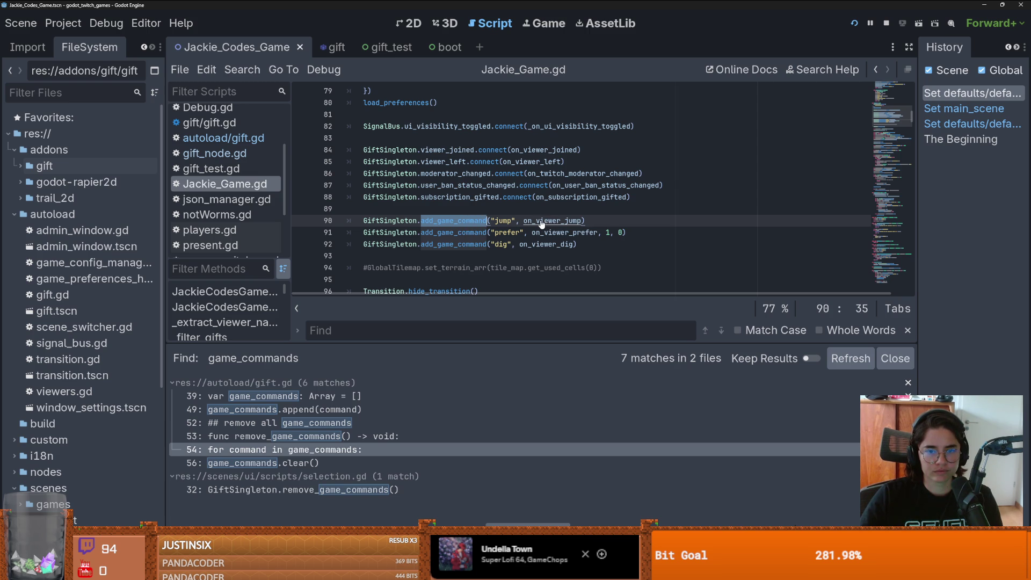
Step: Enlarge the code area over the Find results and scroll Jackie_Game.gd down to on_viewer_joined
{"action": "scroll", "coordinate": [547, 223], "scroll_direction": "down", "scroll_amount": 2}
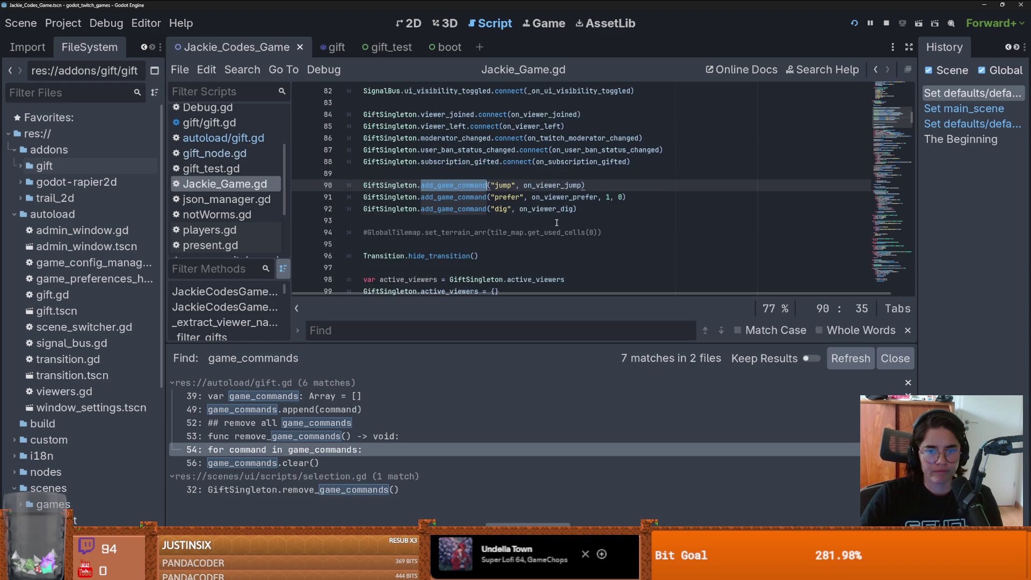
{"action": "mouse_move", "coordinate": [541, 343]}
{"action": "left_mouse_down"}
{"action": "mouse_move", "coordinate": [523, 387]}
{"action": "mouse_move", "coordinate": [513, 515]}
{"action": "left_mouse_up"}
{"action": "scroll", "coordinate": [465, 256], "scroll_direction": "down", "scroll_amount": 17}
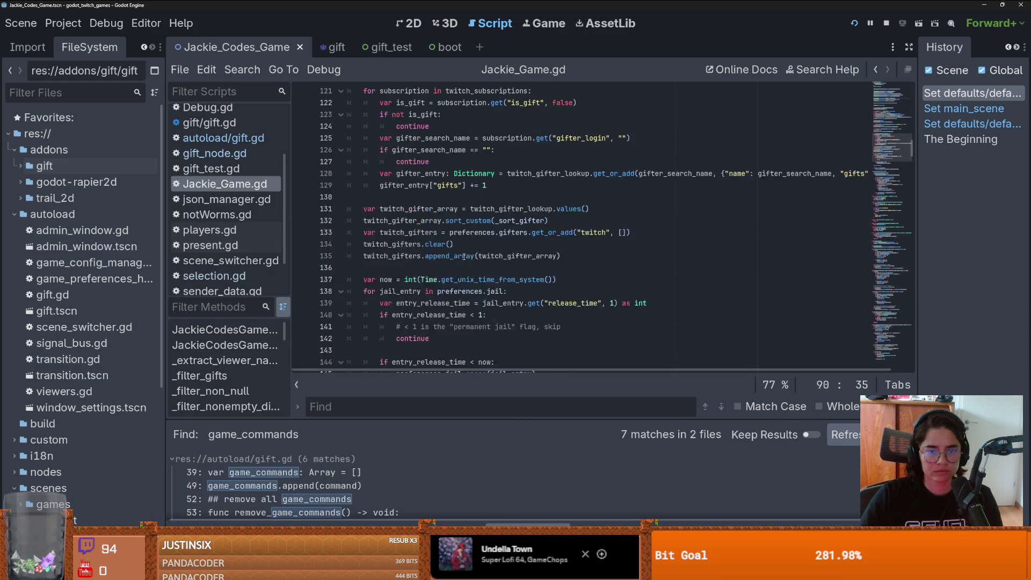
{"action": "scroll", "coordinate": [464, 257], "scroll_direction": "down", "scroll_amount": 5}
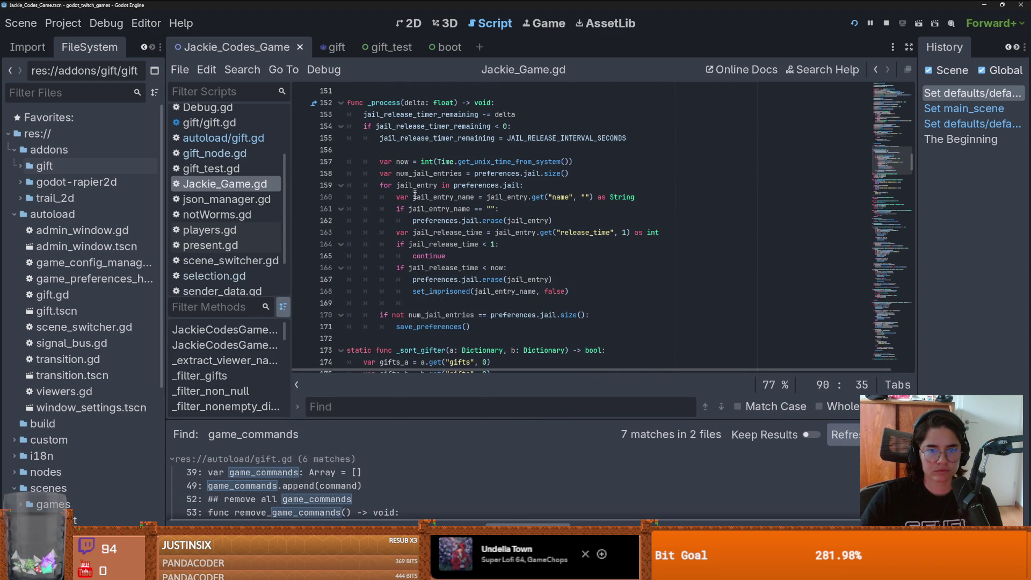
{"action": "scroll", "coordinate": [425, 226], "scroll_direction": "down", "scroll_amount": 4}
{"action": "scroll", "coordinate": [437, 225], "scroll_direction": "down", "scroll_amount": 3}
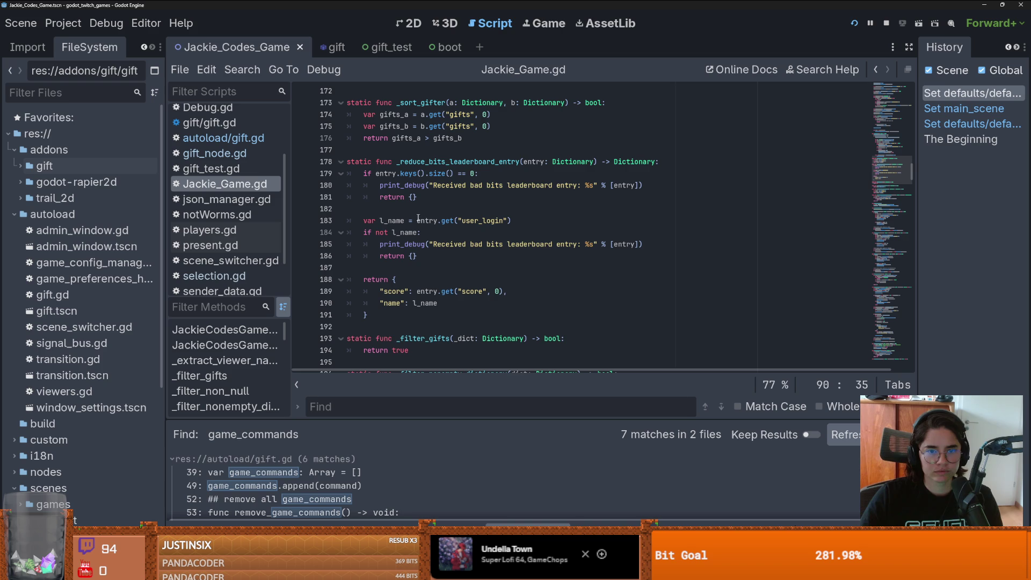
{"action": "scroll", "coordinate": [424, 219], "scroll_direction": "down", "scroll_amount": 5}
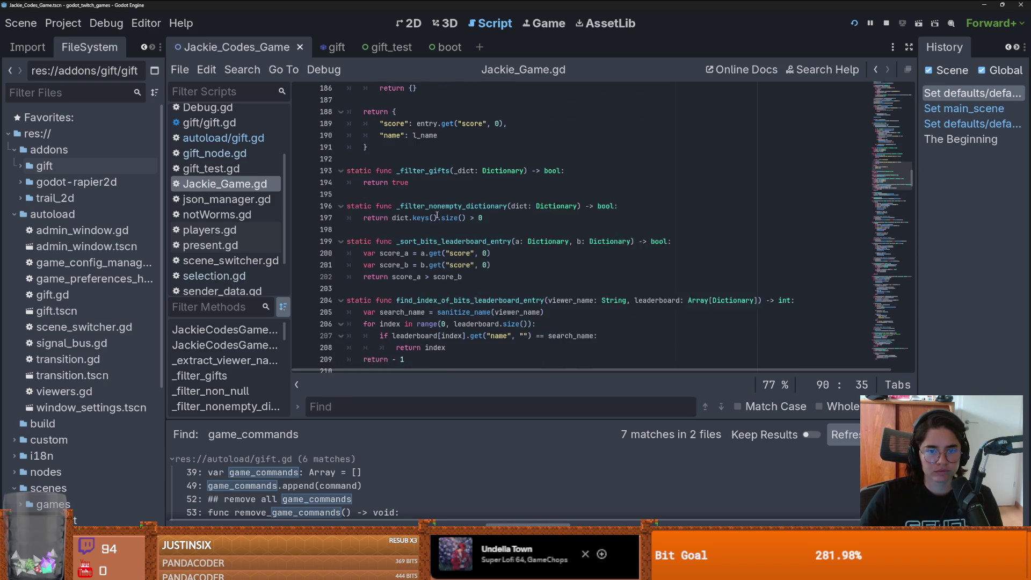
{"action": "scroll", "coordinate": [424, 217], "scroll_direction": "down", "scroll_amount": 3}
{"action": "scroll", "coordinate": [424, 222], "scroll_direction": "down", "scroll_amount": 2}
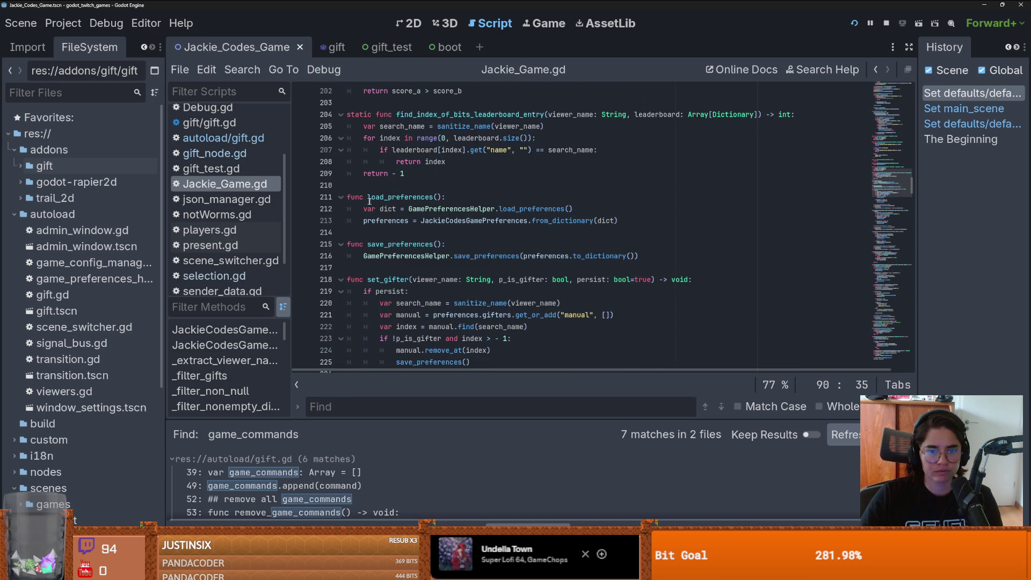
{"action": "scroll", "coordinate": [424, 220], "scroll_direction": "down", "scroll_amount": 2}
{"action": "scroll", "coordinate": [397, 208], "scroll_direction": "down", "scroll_amount": 10}
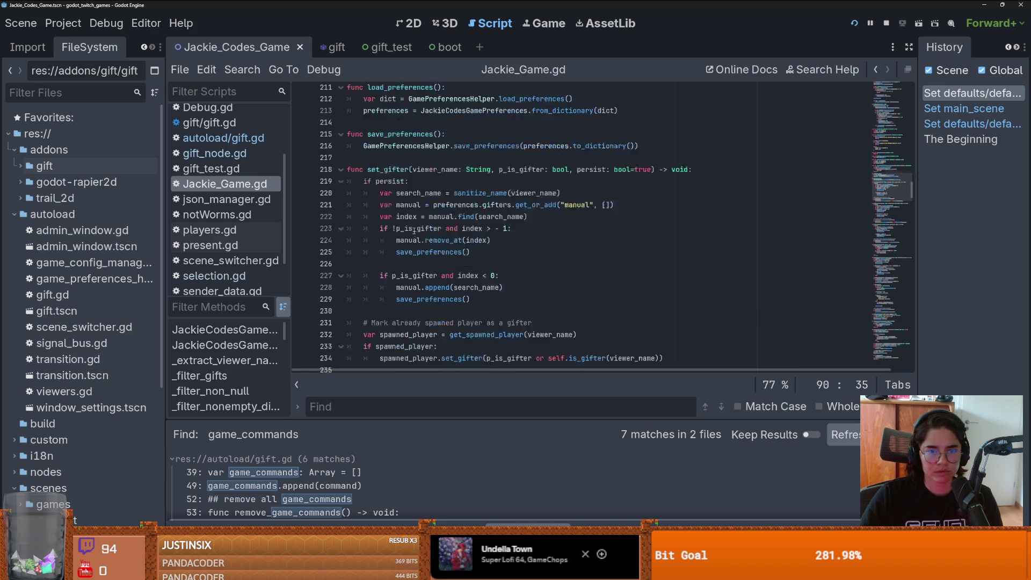
{"action": "scroll", "coordinate": [413, 225], "scroll_direction": "down", "scroll_amount": 8}
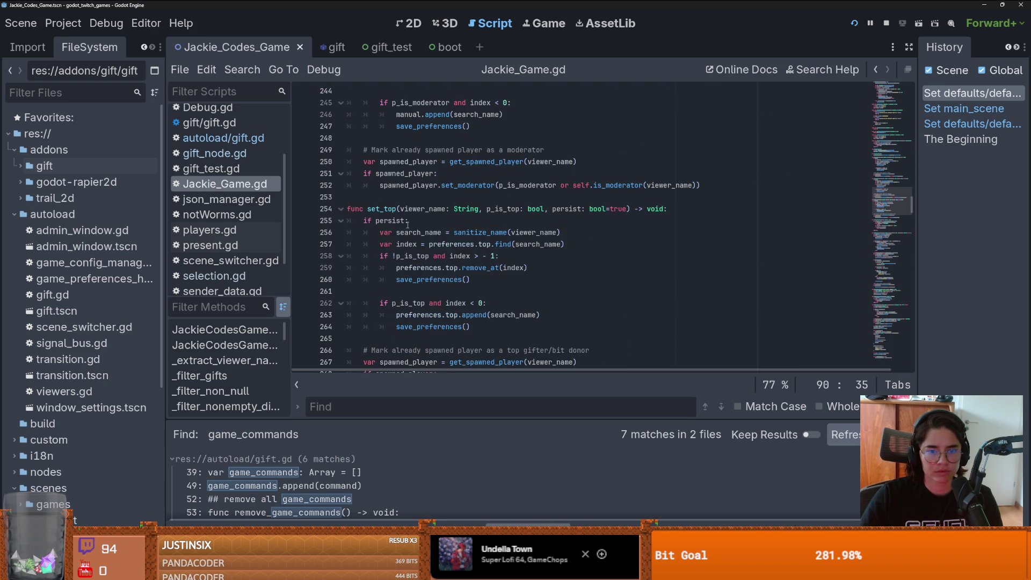
{"action": "scroll", "coordinate": [426, 226], "scroll_direction": "down", "scroll_amount": 15}
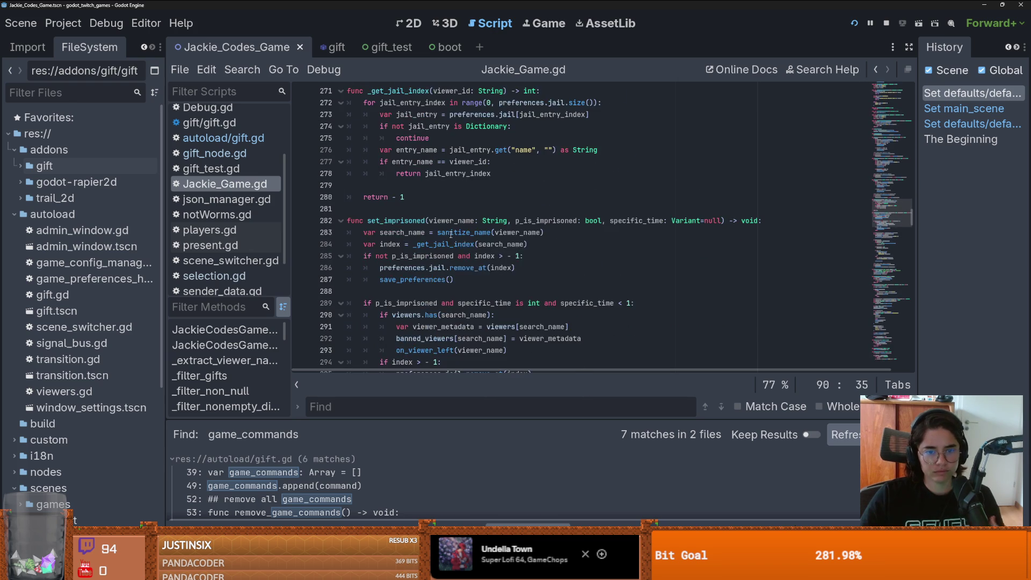
{"action": "scroll", "coordinate": [450, 229], "scroll_direction": "down", "scroll_amount": 4}
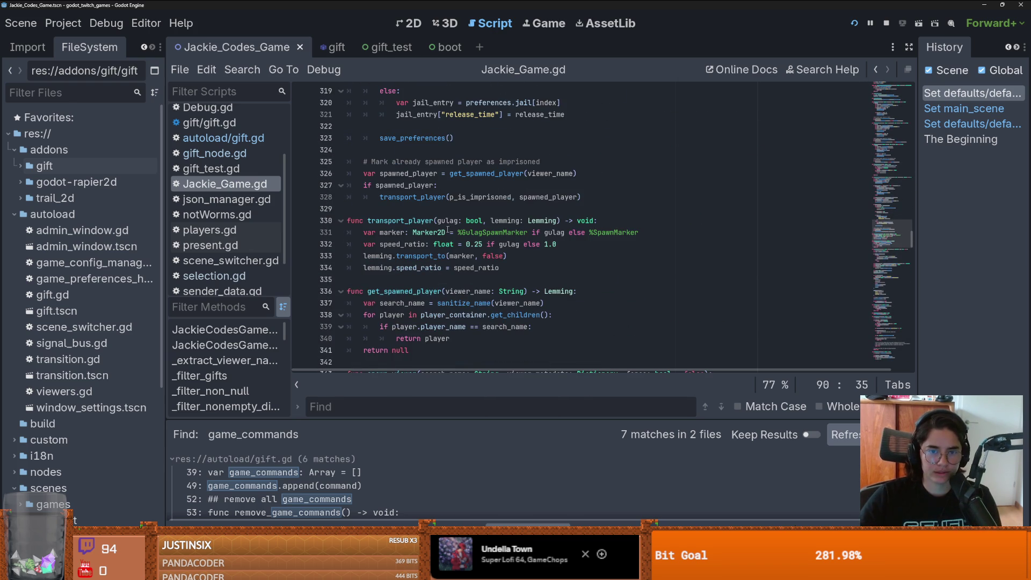
{"action": "scroll", "coordinate": [434, 269], "scroll_direction": "down", "scroll_amount": 8}
{"action": "scroll", "coordinate": [434, 284], "scroll_direction": "down", "scroll_amount": 13}
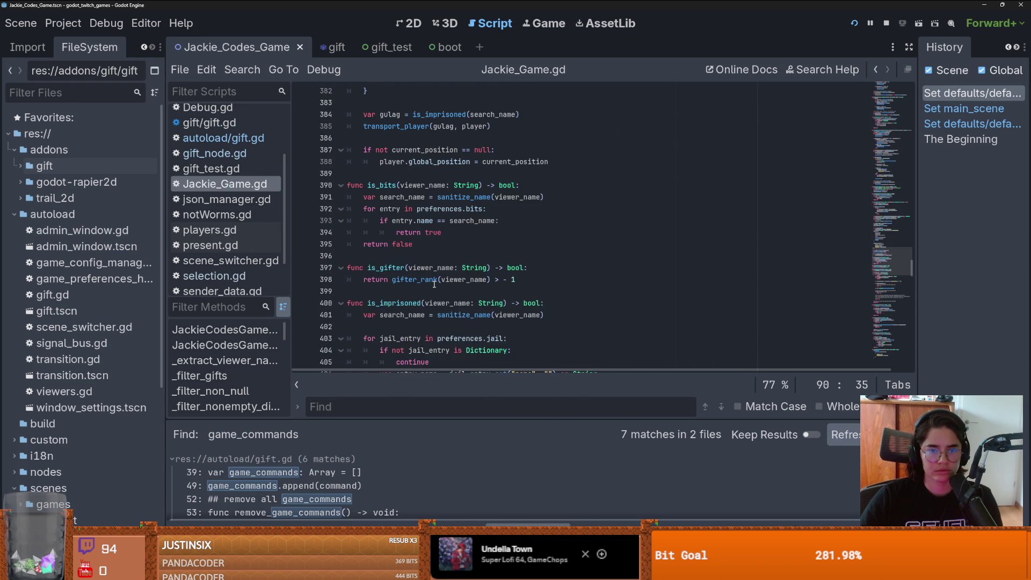
{"action": "scroll", "coordinate": [434, 284], "scroll_direction": "down", "scroll_amount": 14}
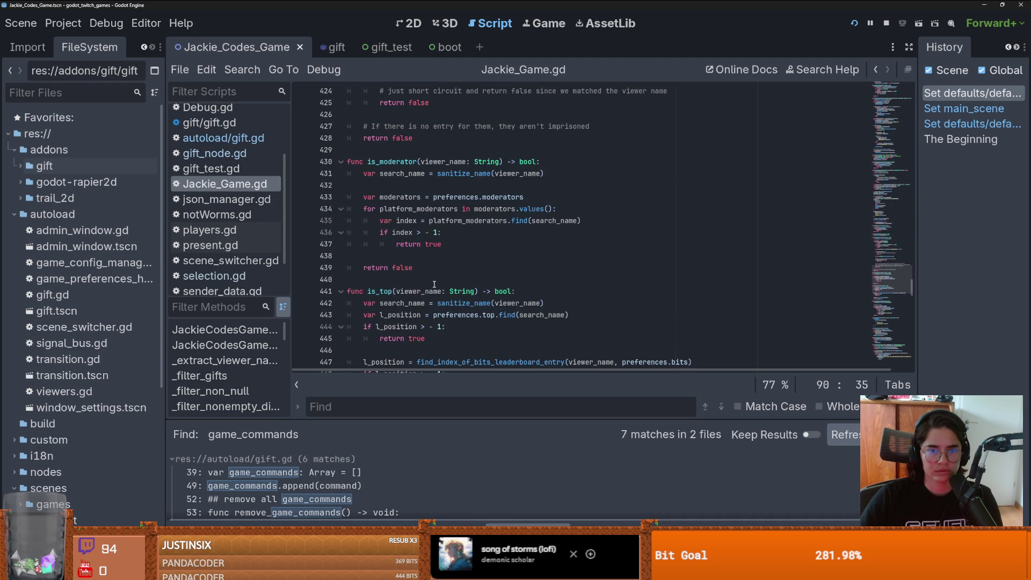
{"action": "scroll", "coordinate": [434, 284], "scroll_direction": "down", "scroll_amount": 14}
{"action": "scroll", "coordinate": [418, 149], "scroll_direction": "up", "scroll_amount": 1}
{"action": "double_click", "coordinate": [416, 150]}
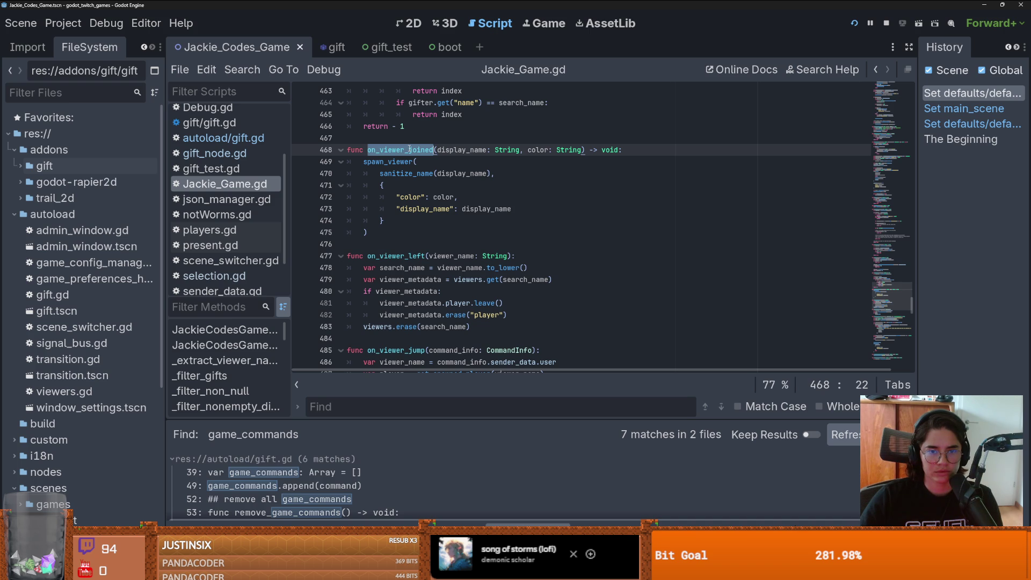
Step: Add a breakpoint at line 469 and inspect the calling frame at gift.gd line 327
{"action": "left_click", "coordinate": [300, 162]}
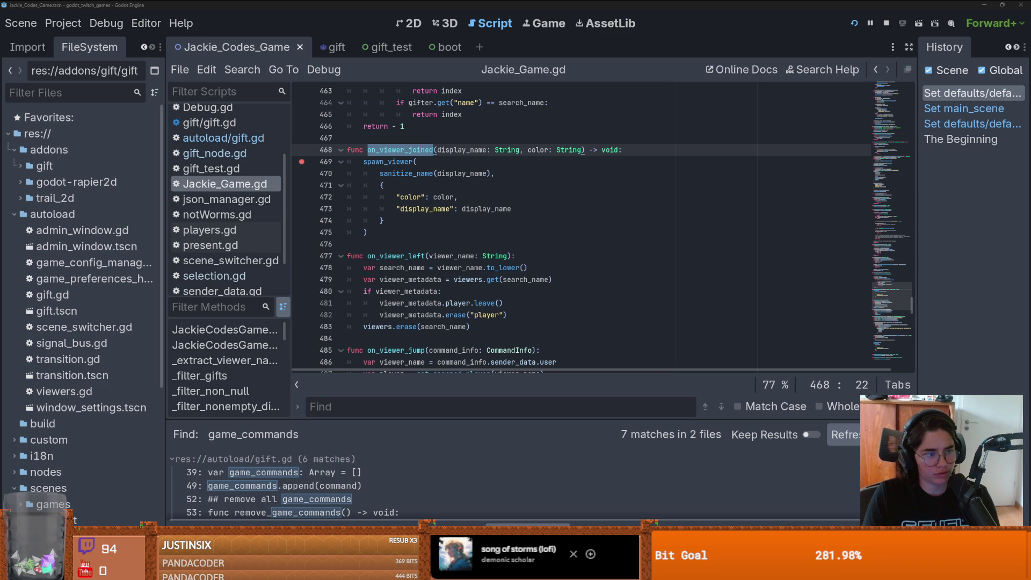
{"action": "left_click", "coordinate": [349, 508]}
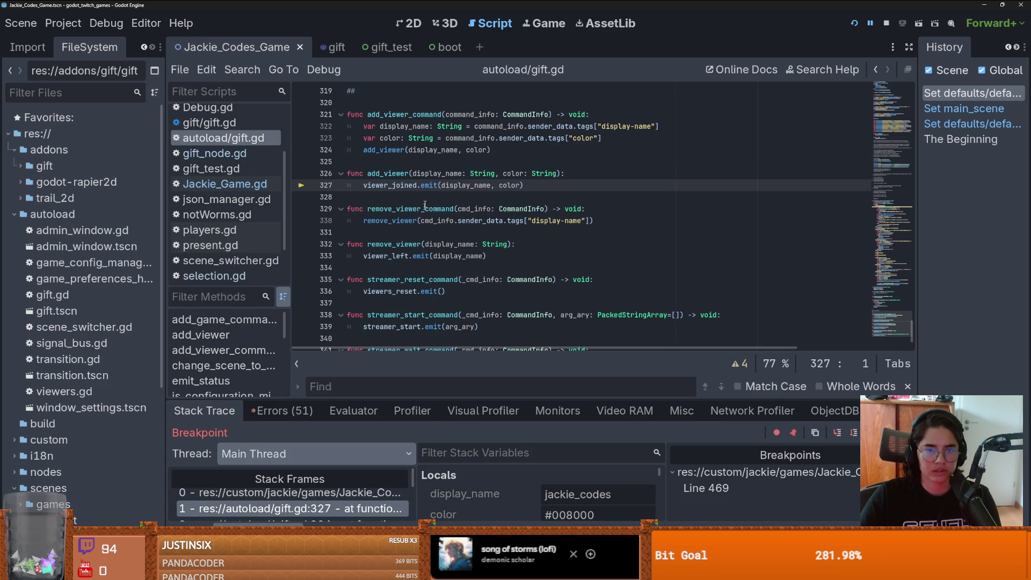
{"action": "scroll", "coordinate": [332, 498], "scroll_direction": "down", "scroll_amount": 1}
{"action": "left_click", "coordinate": [321, 513]}
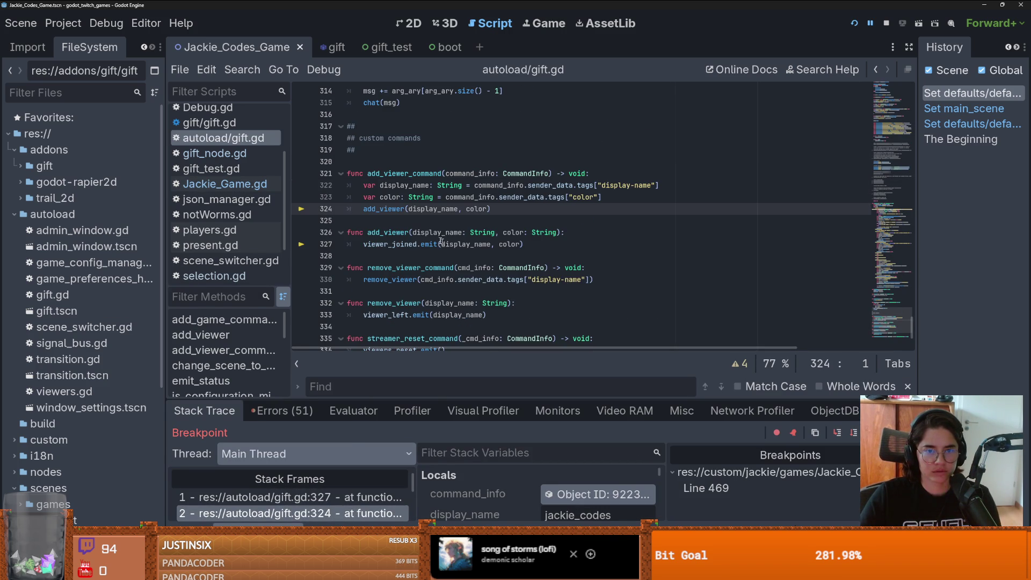
{"action": "scroll", "coordinate": [328, 510], "scroll_direction": "down", "scroll_amount": 1}
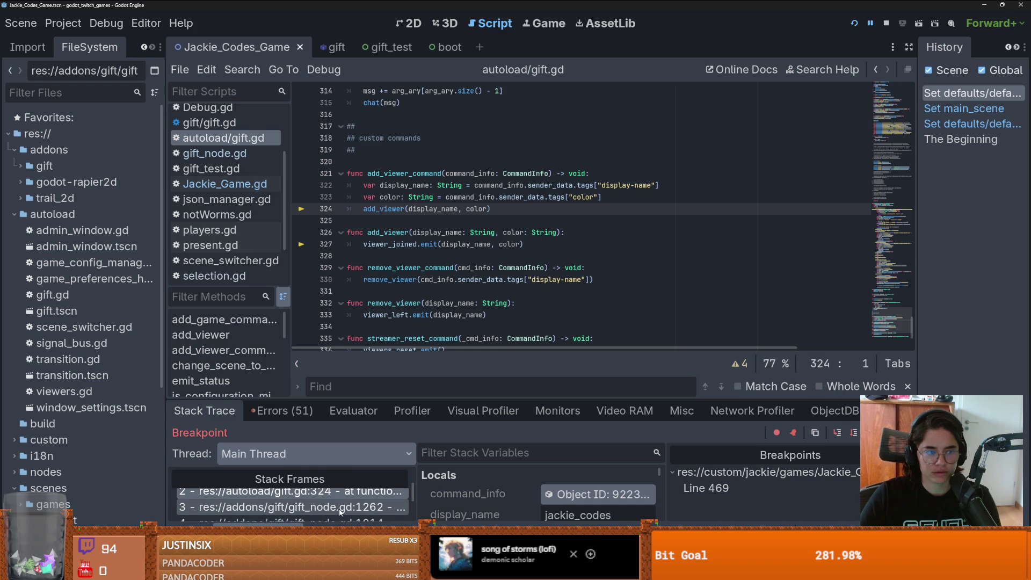
{"action": "left_click", "coordinate": [340, 507]}
{"action": "scroll", "coordinate": [468, 241], "scroll_direction": "up", "scroll_amount": 3}
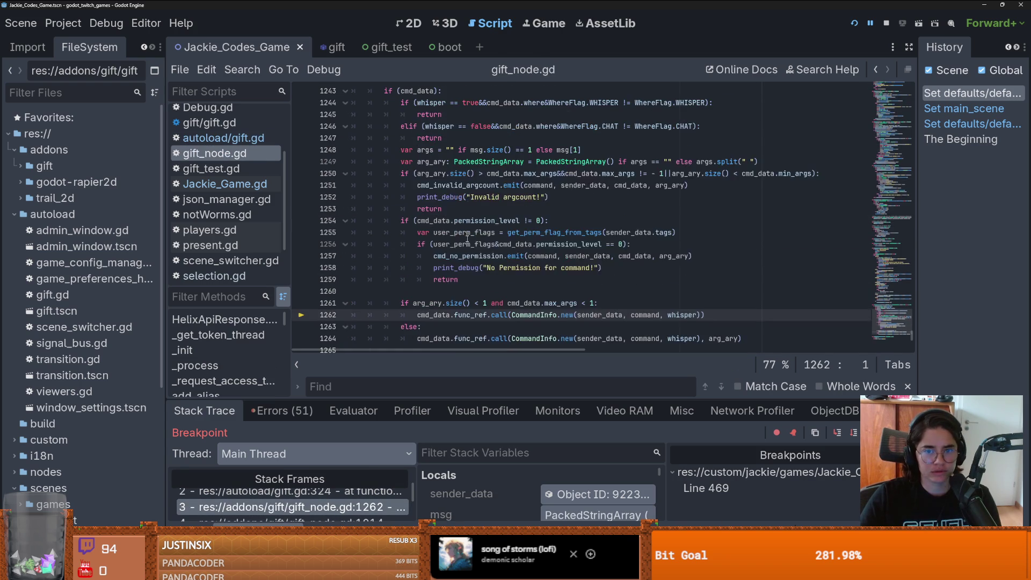
{"action": "scroll", "coordinate": [469, 242], "scroll_direction": "up", "scroll_amount": 3}
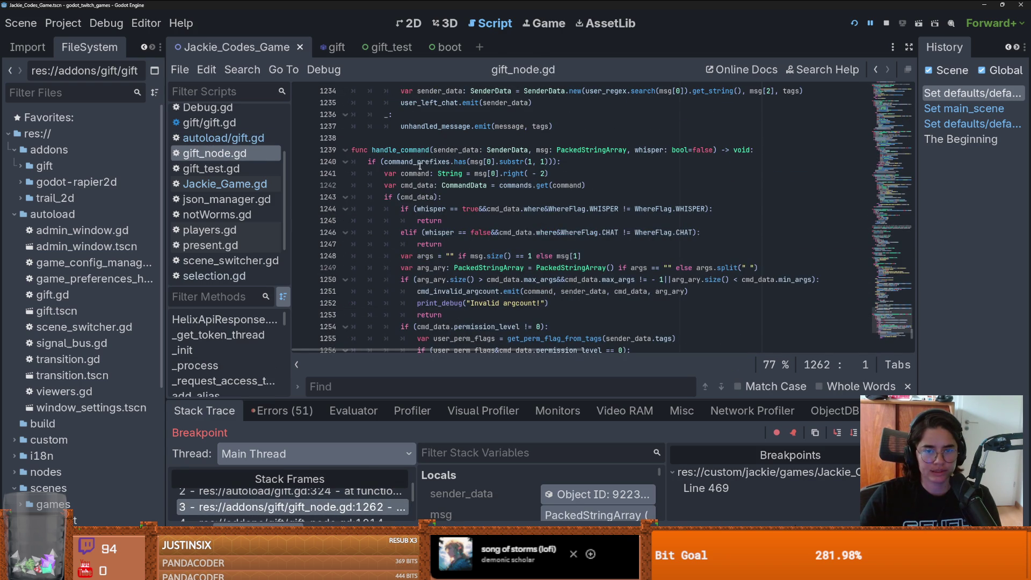
{"action": "scroll", "coordinate": [434, 217], "scroll_direction": "down", "scroll_amount": 5}
{"action": "scroll", "coordinate": [349, 511], "scroll_direction": "down", "scroll_amount": 1}
{"action": "left_click", "coordinate": [349, 509]}
{"action": "scroll", "coordinate": [456, 241], "scroll_direction": "up", "scroll_amount": 1}
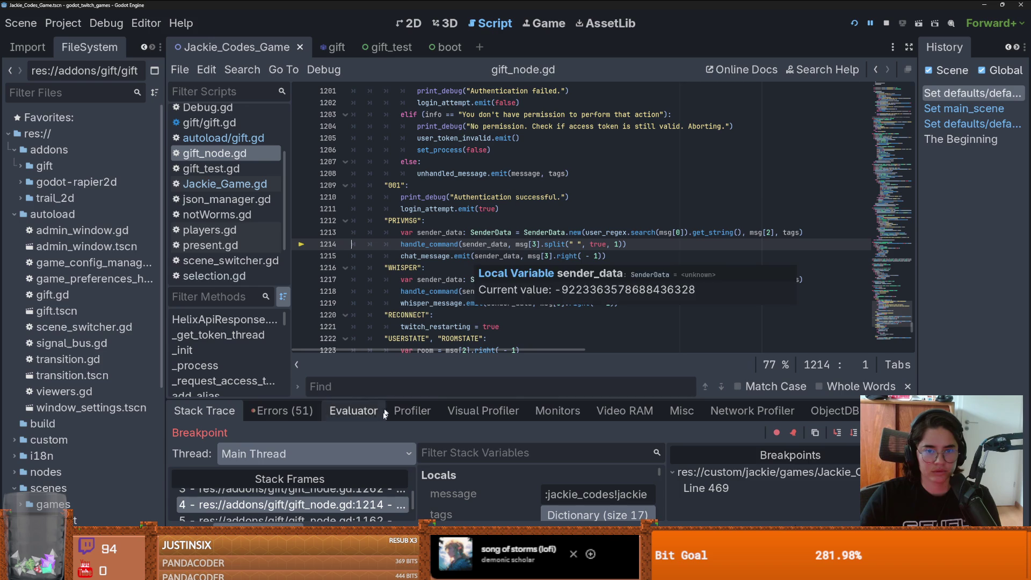
{"action": "scroll", "coordinate": [349, 483], "scroll_direction": "down", "scroll_amount": 1}
{"action": "left_click", "coordinate": [349, 494]}
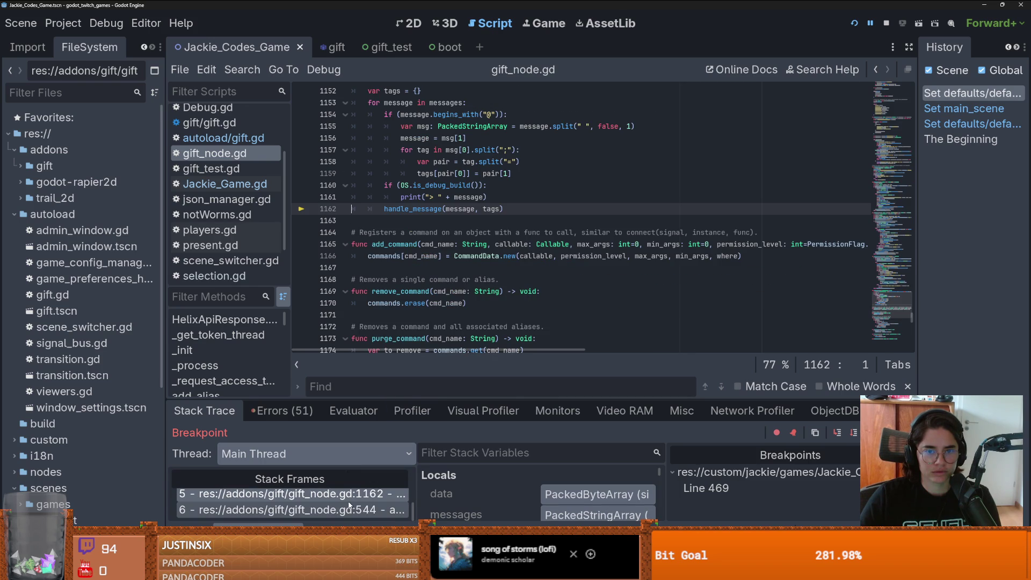
{"action": "left_click", "coordinate": [345, 510]}
{"action": "scroll", "coordinate": [453, 224], "scroll_direction": "up", "scroll_amount": 2}
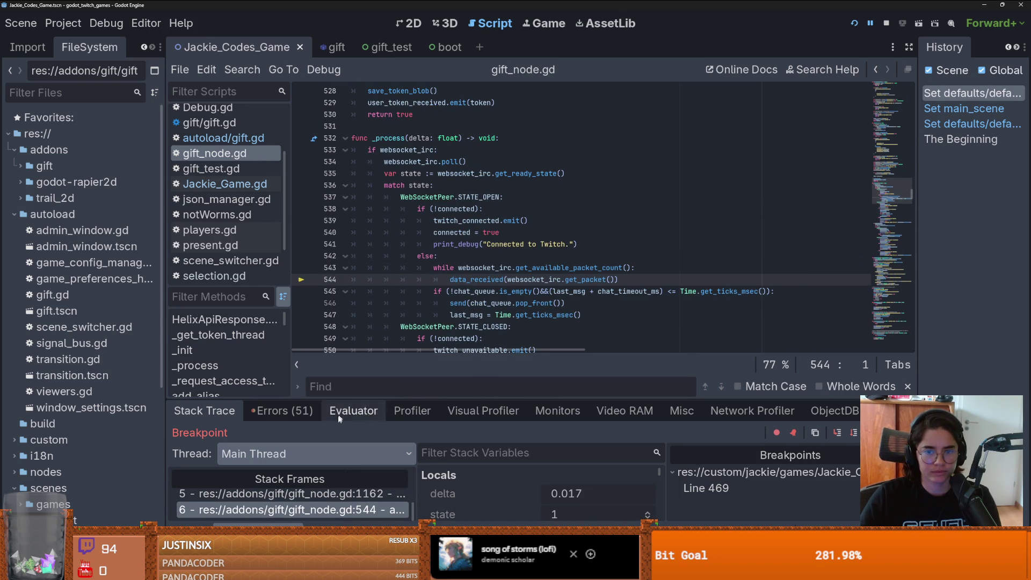
{"action": "left_click", "coordinate": [334, 501]}
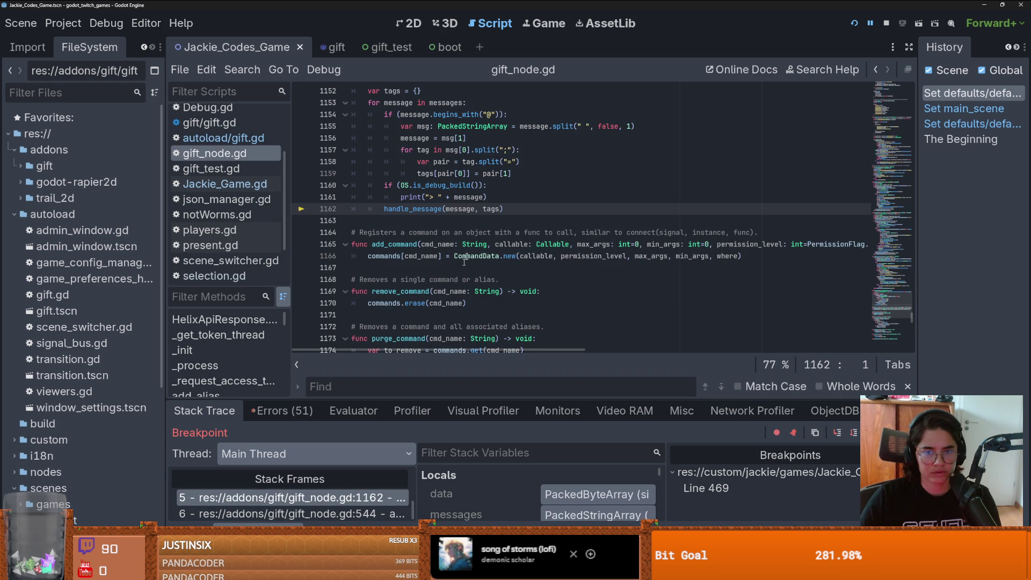
{"action": "scroll", "coordinate": [457, 276], "scroll_direction": "up", "scroll_amount": 2}
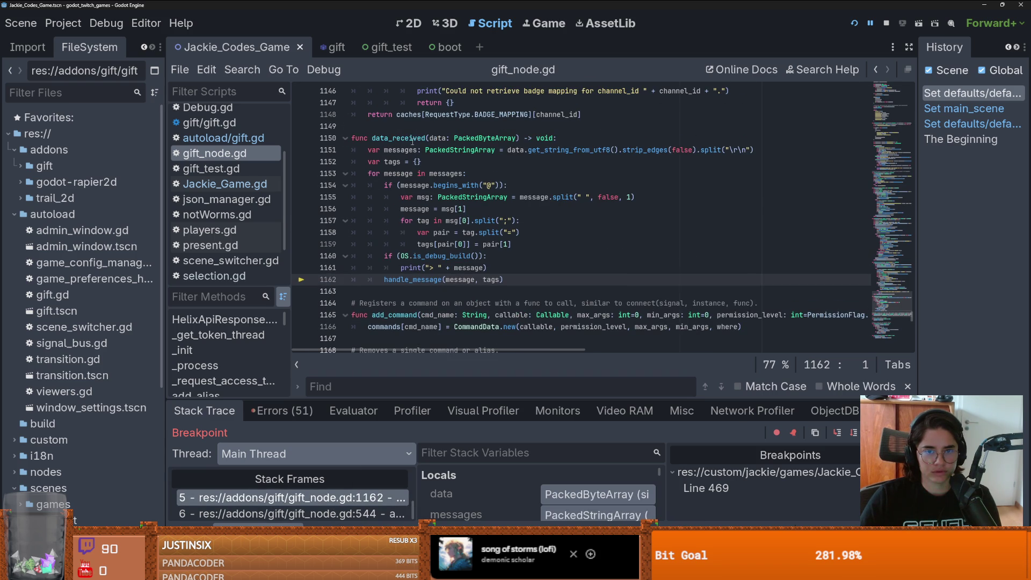
{"action": "scroll", "coordinate": [352, 499], "scroll_direction": "up", "scroll_amount": 1}
{"action": "left_click", "coordinate": [351, 494]}
{"action": "scroll", "coordinate": [422, 263], "scroll_direction": "up", "scroll_amount": 6}
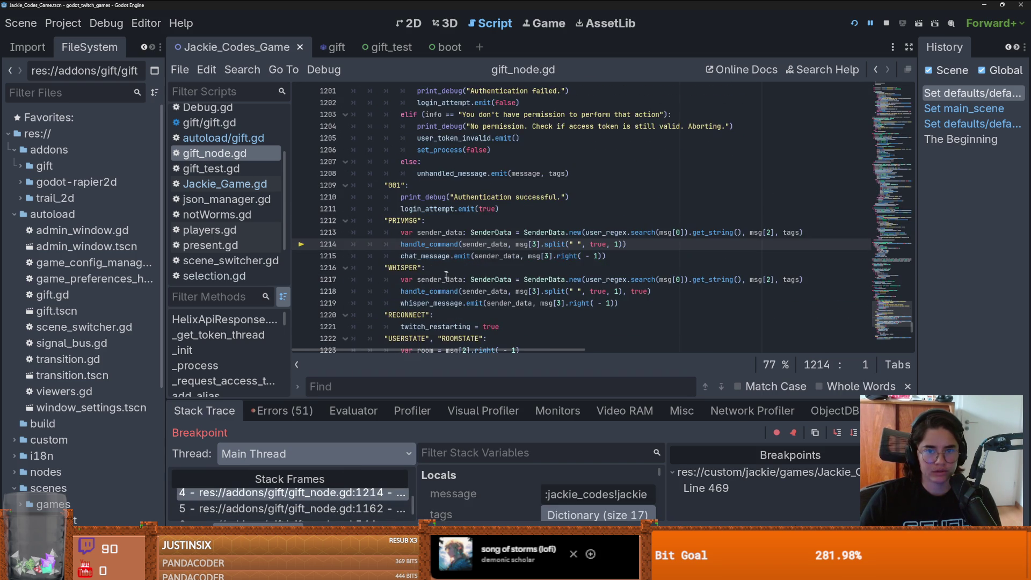
{"action": "scroll", "coordinate": [422, 263], "scroll_direction": "down", "scroll_amount": 2}
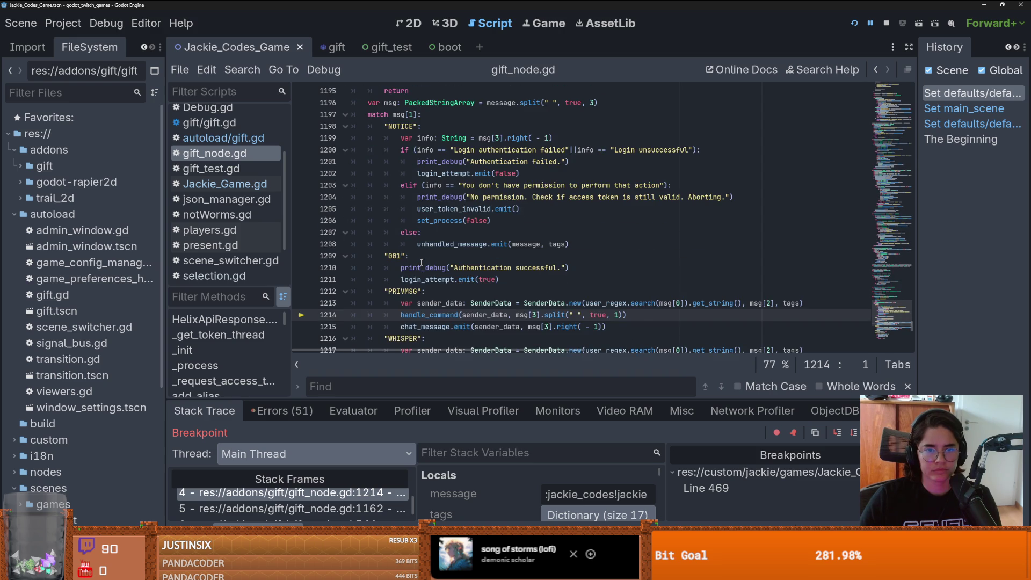
{"action": "scroll", "coordinate": [474, 307], "scroll_direction": "down", "scroll_amount": 2}
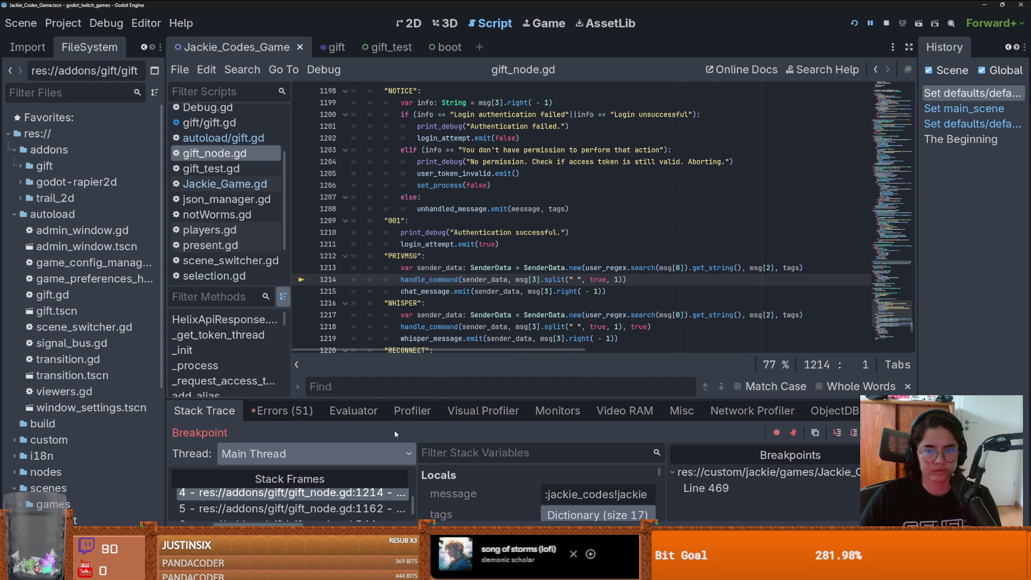
{"action": "scroll", "coordinate": [316, 495], "scroll_direction": "up", "scroll_amount": 1}
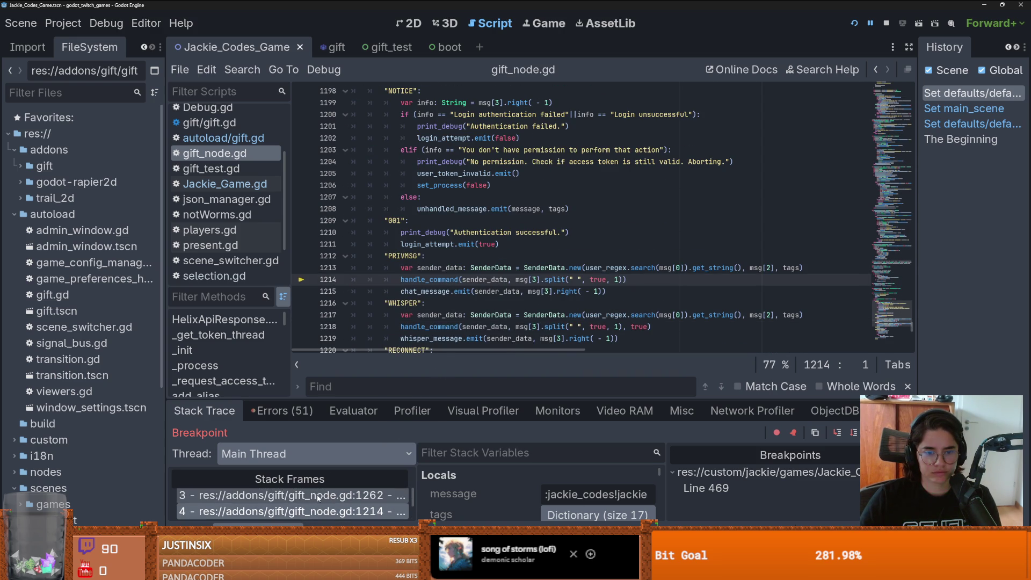
{"action": "left_click", "coordinate": [317, 495]}
Step: Resume to the next breakpoint, step into add_viewer and on_viewer_joined, then switch to Lemmings2_0
{"action": "scroll", "coordinate": [516, 291], "scroll_direction": "up", "scroll_amount": 2}
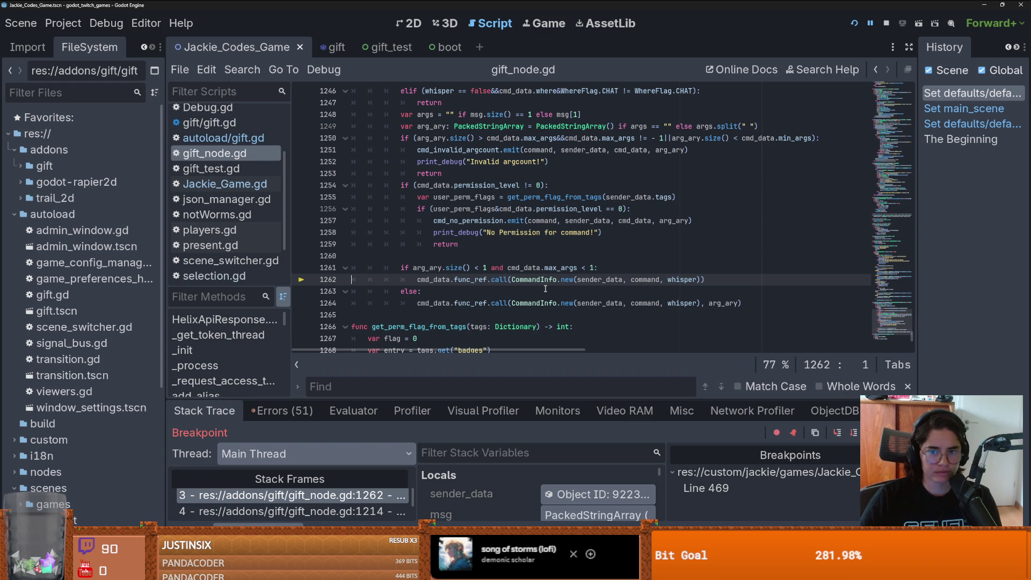
{"action": "scroll", "coordinate": [543, 291], "scroll_direction": "up", "scroll_amount": 3}
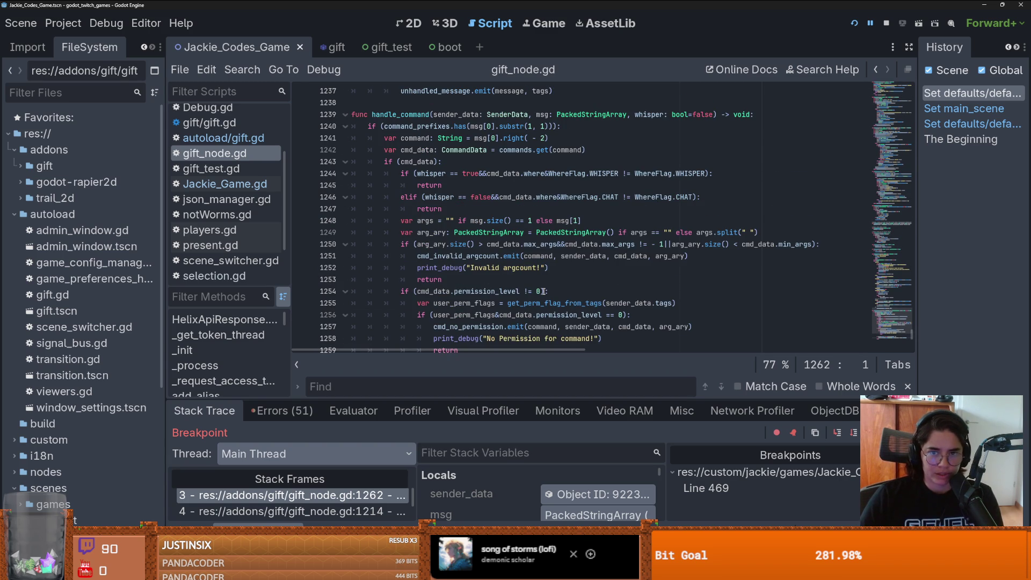
{"action": "scroll", "coordinate": [543, 291], "scroll_direction": "down", "scroll_amount": 3}
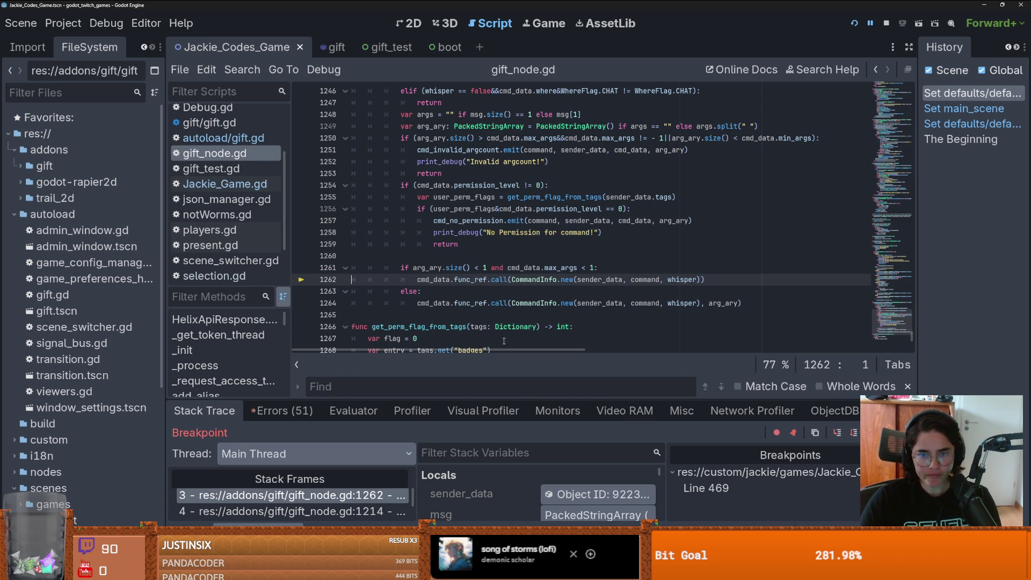
{"action": "key", "text": "F12"}
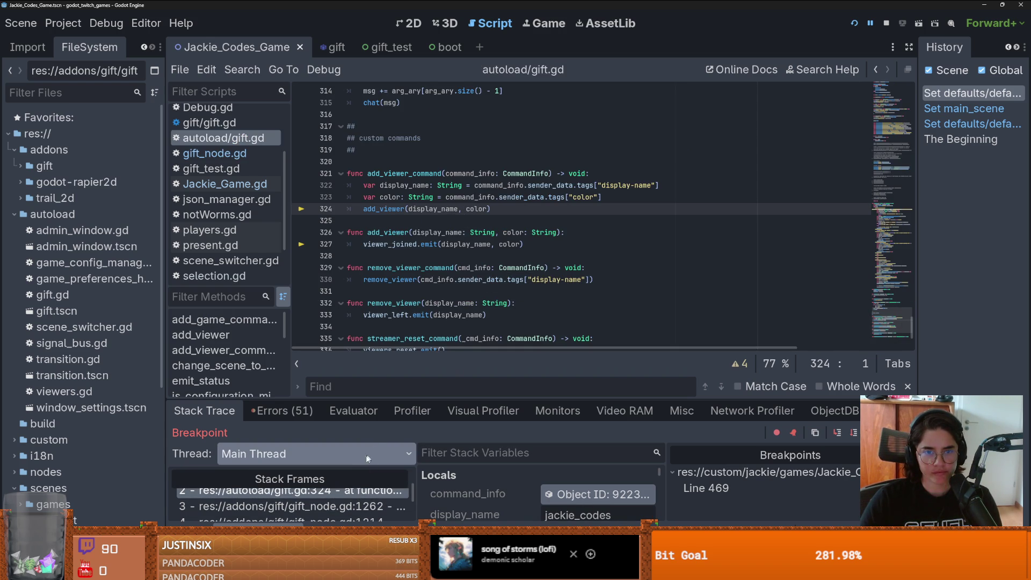
{"action": "key", "text": "F11"}
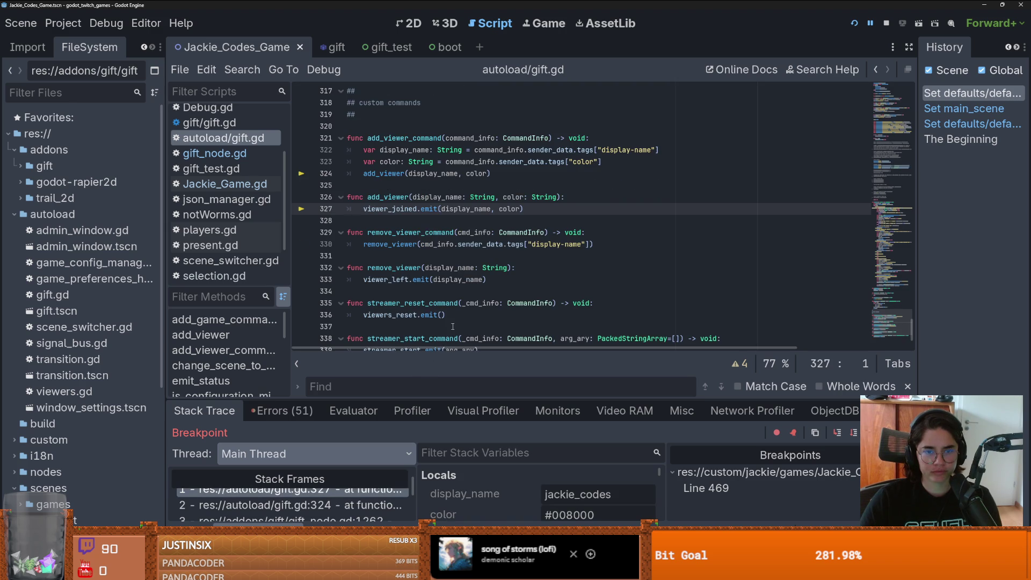
{"action": "scroll", "coordinate": [453, 326], "scroll_direction": "up", "scroll_amount": 2}
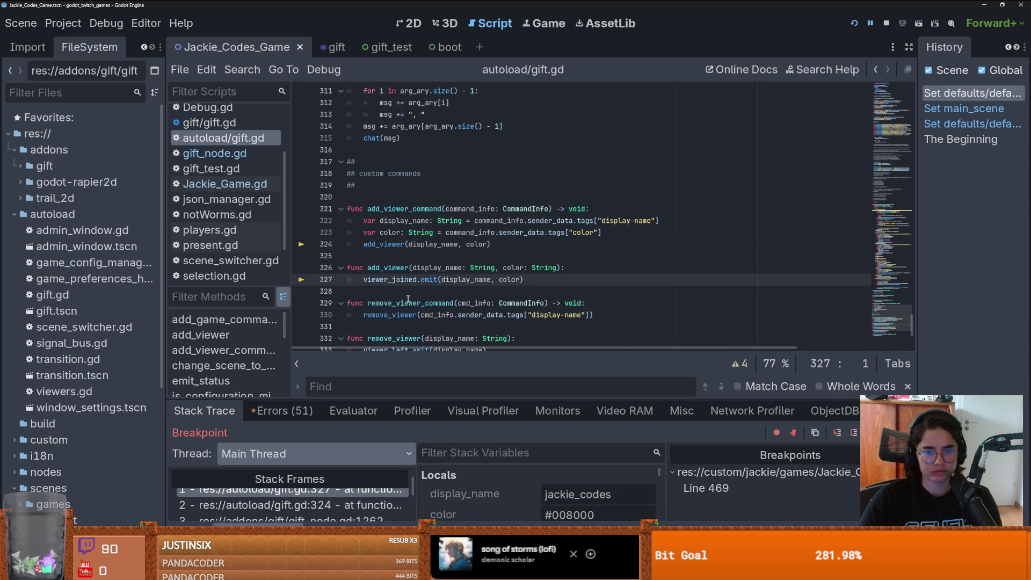
{"action": "key", "text": "F11"}
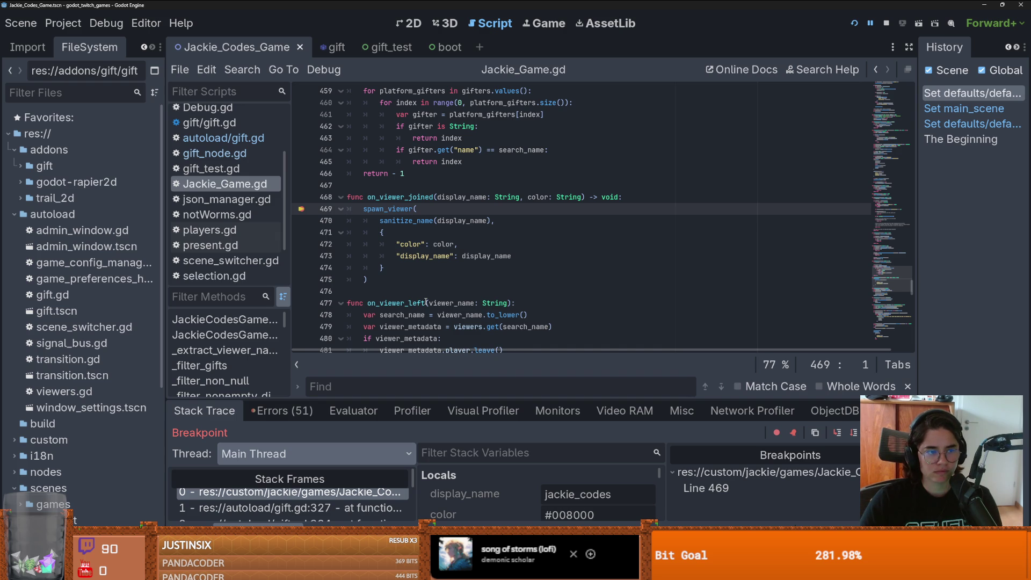
{"action": "left_click", "coordinate": [353, 494]}
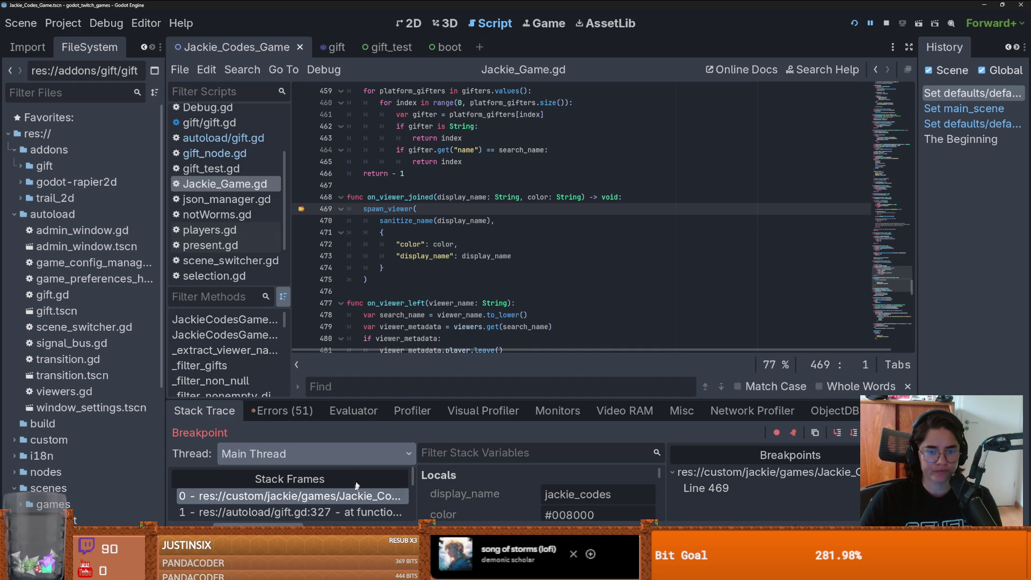
{"action": "key", "text": "alt+Tab"}
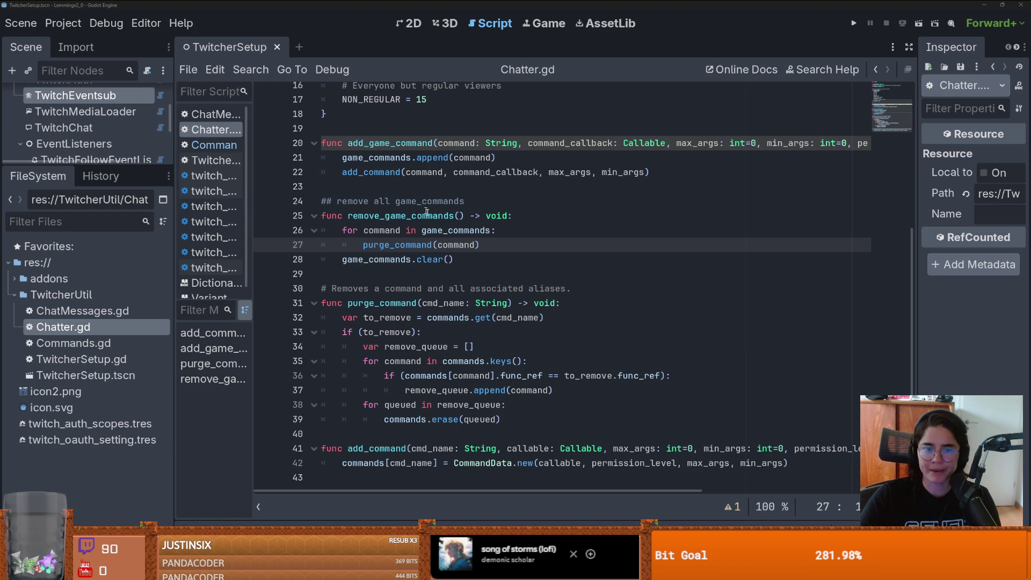
Step: Create a Games folder at the res:// project root
{"action": "left_click", "coordinate": [214, 348]}
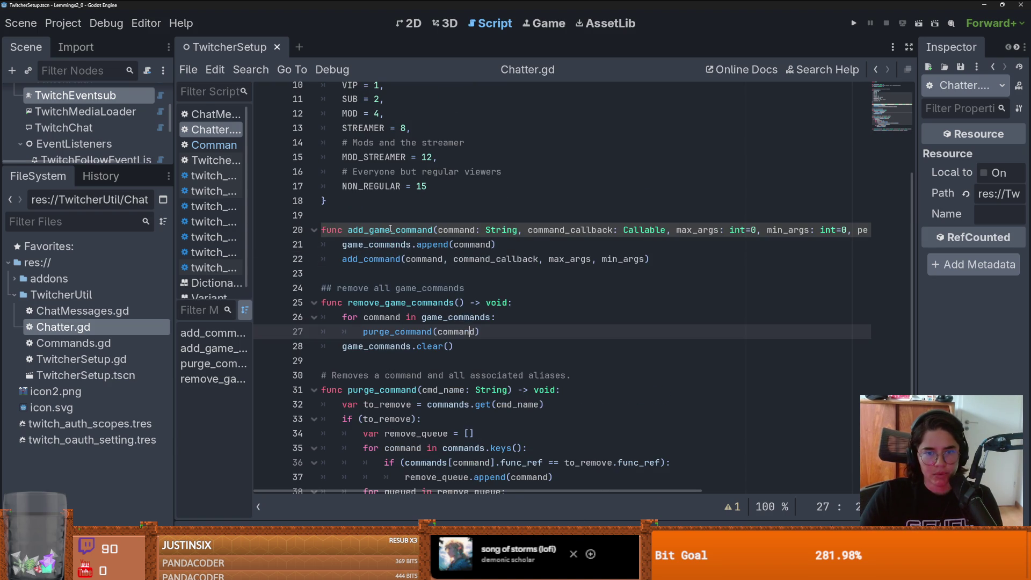
{"action": "left_click", "coordinate": [14, 294]}
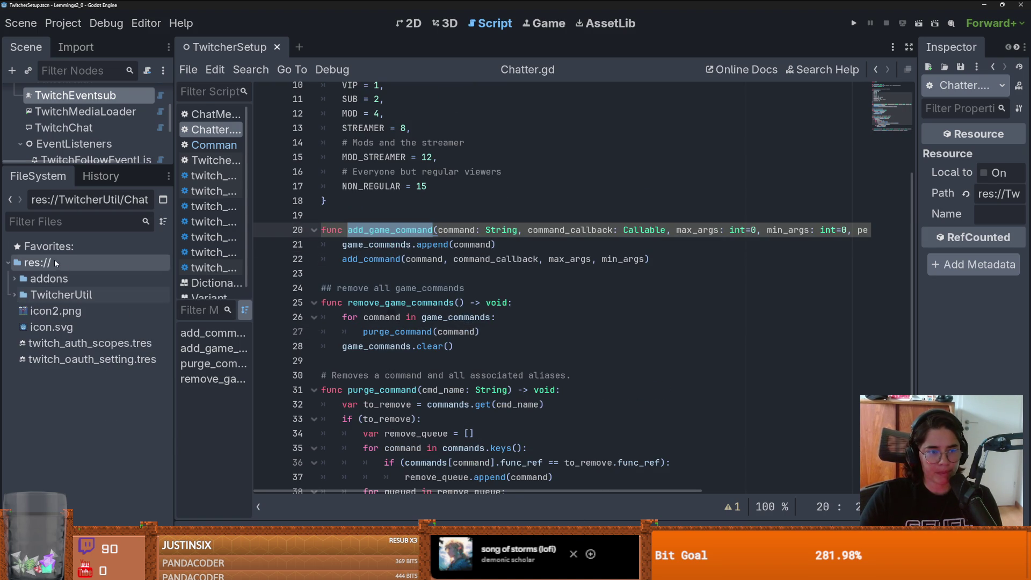
{"action": "left_click", "coordinate": [48, 263]}
{"action": "right_click", "coordinate": [52, 263]}
{"action": "mouse_move", "coordinate": [99, 275]}
{"action": "left_click", "coordinate": [352, 273]}
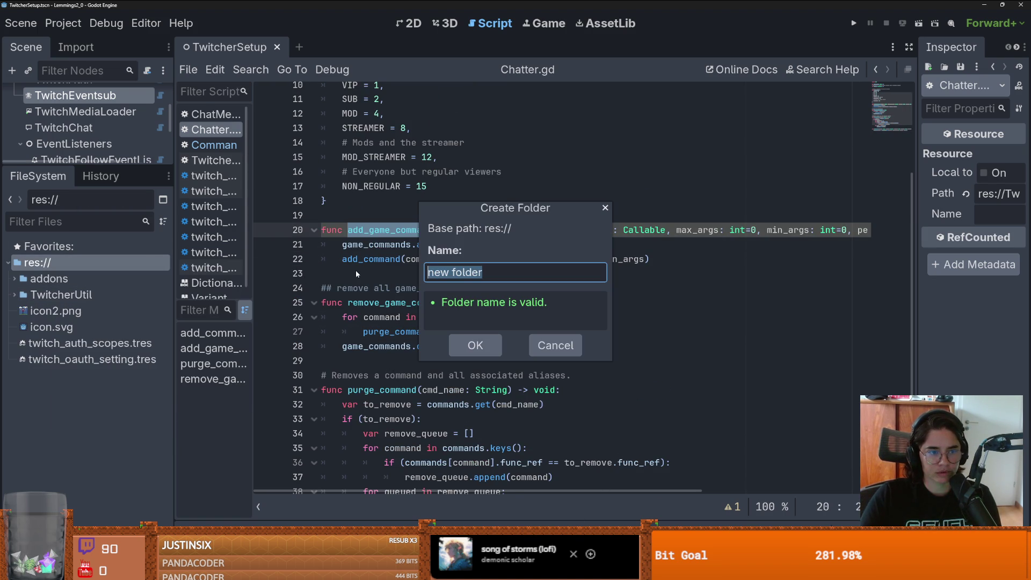
{"action": "type", "text": "Games"}
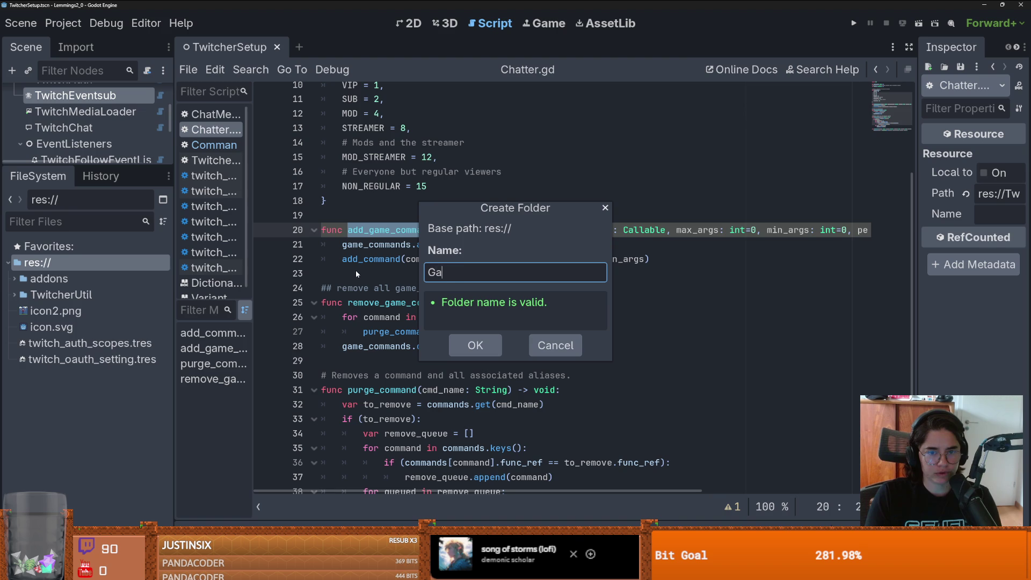
{"action": "key", "text": "Return"}
Step: Try creating a folder and then a scene inside Games, cancelling both
{"action": "left_click", "coordinate": [83, 295]}
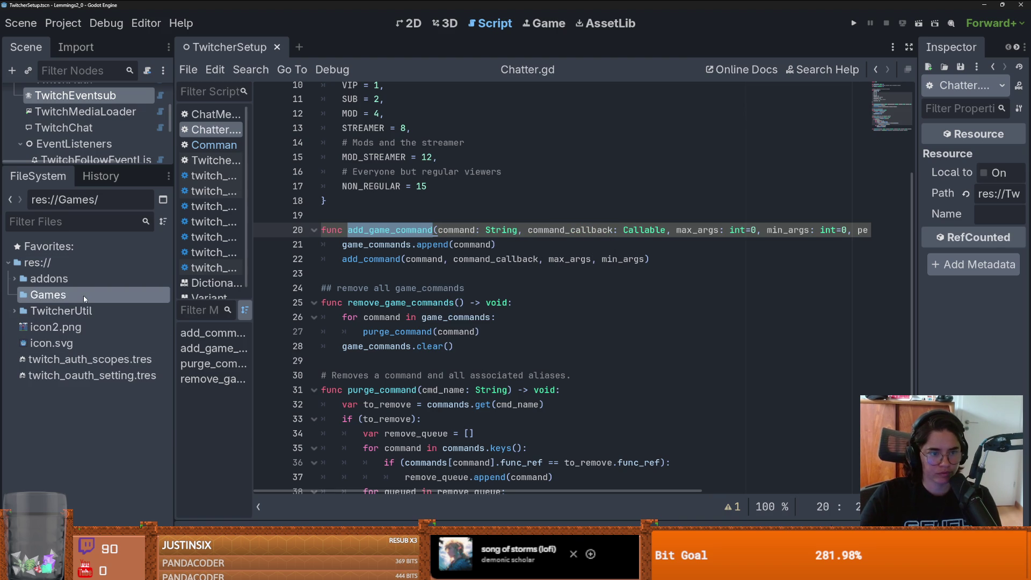
{"action": "right_click", "coordinate": [83, 295]}
{"action": "mouse_move", "coordinate": [179, 312]}
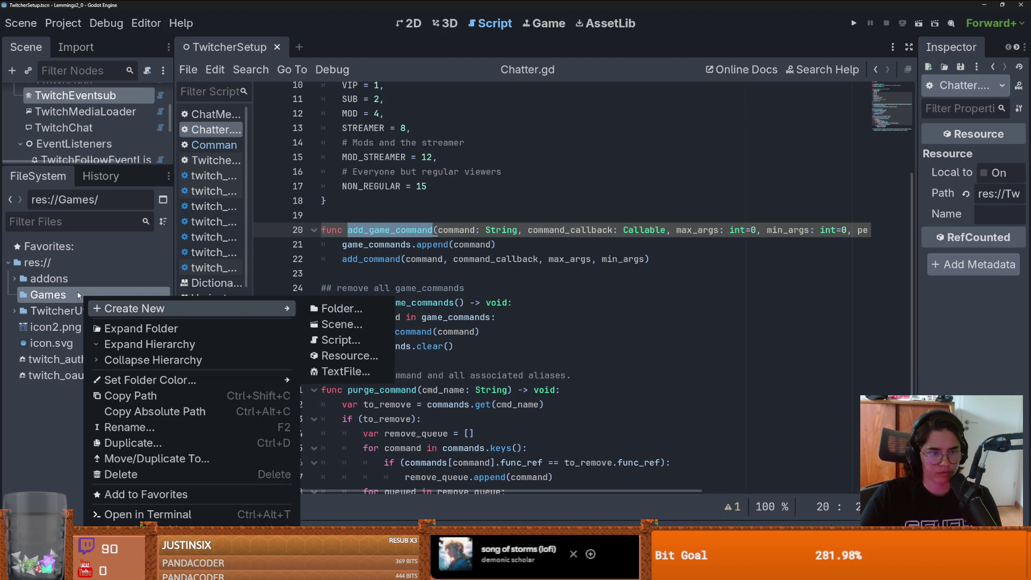
{"action": "left_click", "coordinate": [348, 308]}
{"action": "left_click", "coordinate": [602, 200]}
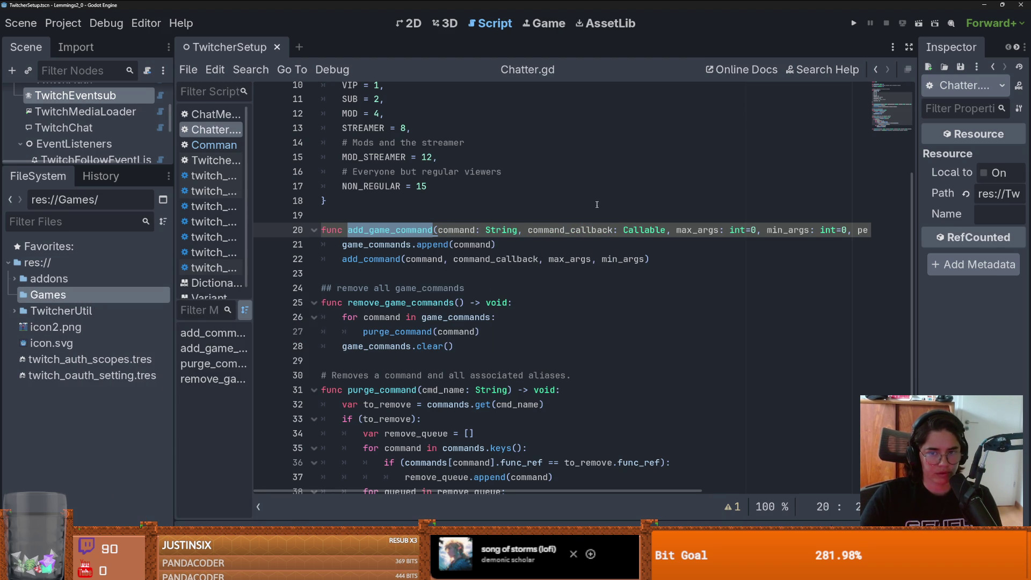
{"action": "right_click", "coordinate": [134, 290]}
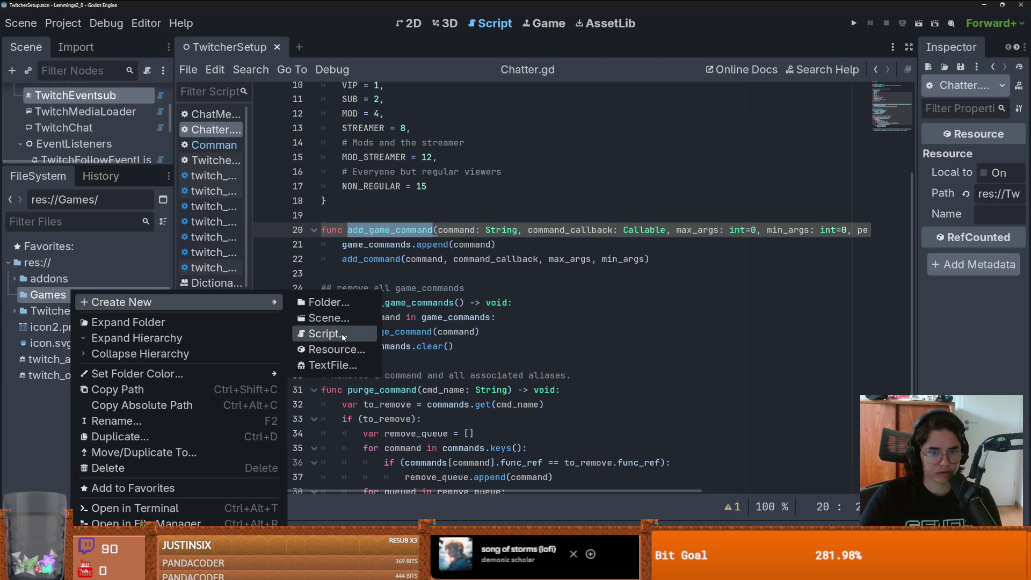
{"action": "left_click", "coordinate": [328, 318]}
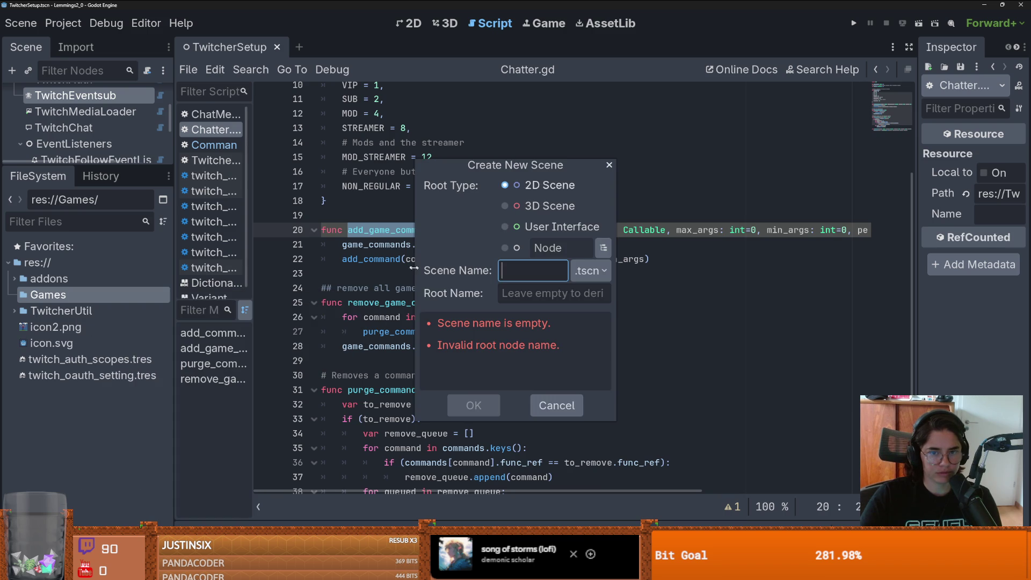
{"action": "key", "text": "Escape"}
Step: Create a Lemmings folder inside Games and bring up its Create New submenu
{"action": "right_click", "coordinate": [68, 294]}
{"action": "mouse_move", "coordinate": [134, 304]}
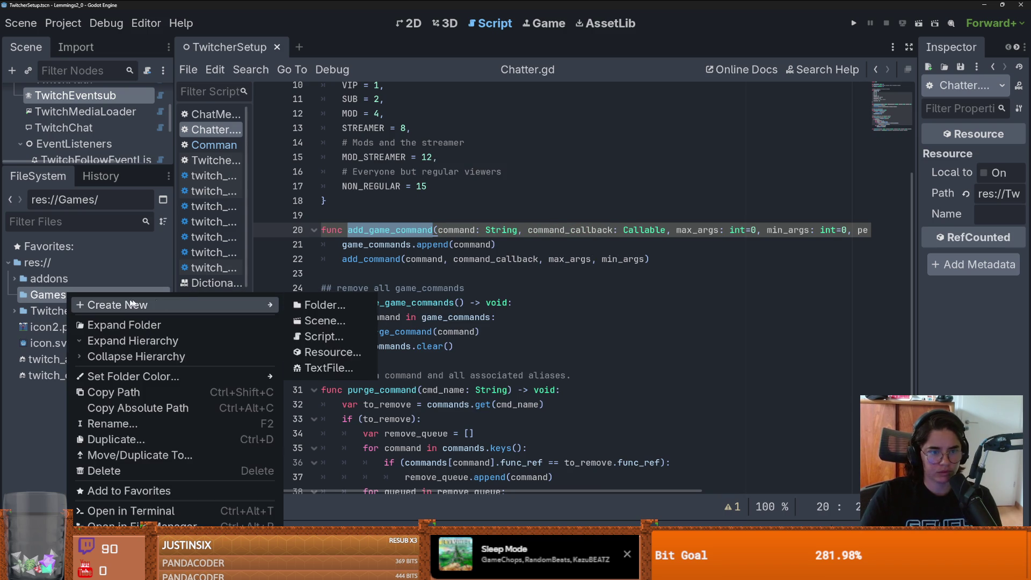
{"action": "left_click", "coordinate": [323, 304]}
{"action": "type", "text": "Lemmings"}
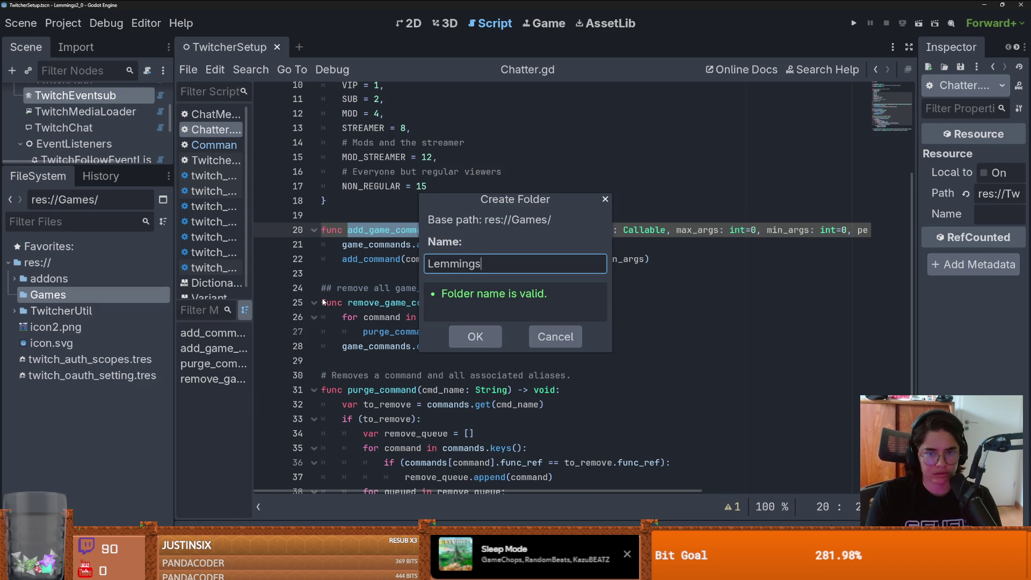
{"action": "key", "text": "Return"}
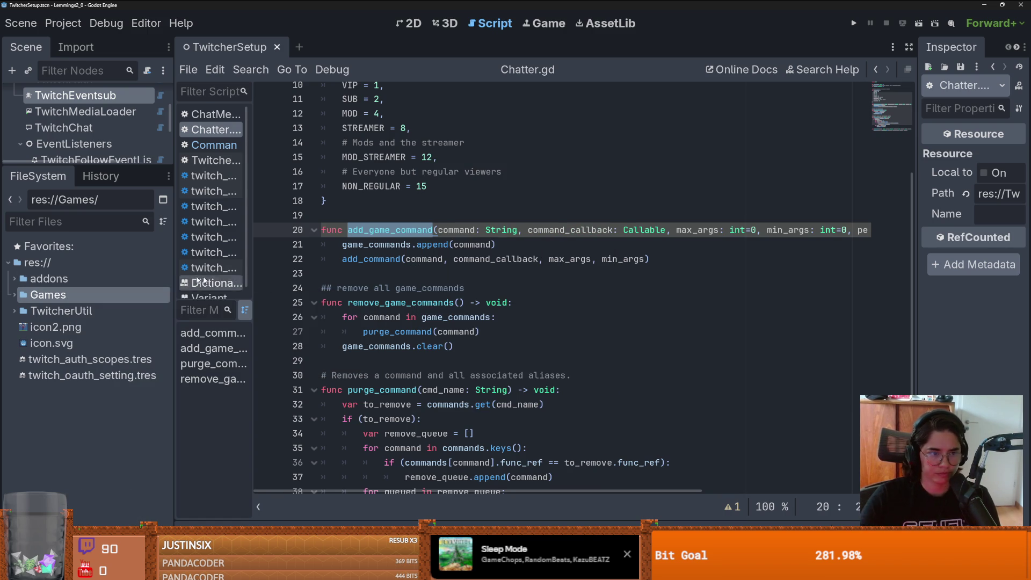
{"action": "right_click", "coordinate": [67, 311]}
{"action": "mouse_move", "coordinate": [215, 313]}
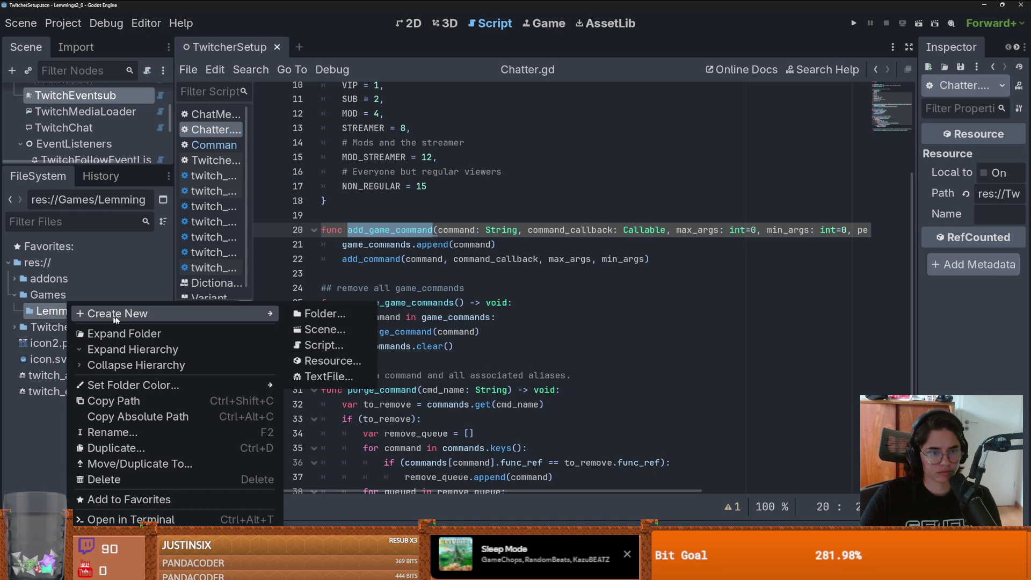
Step: Create Lemmings.tscn in res://Games/Lemmings with root node Lemmings, then show the 2D workspace
{"action": "left_click", "coordinate": [339, 329]}
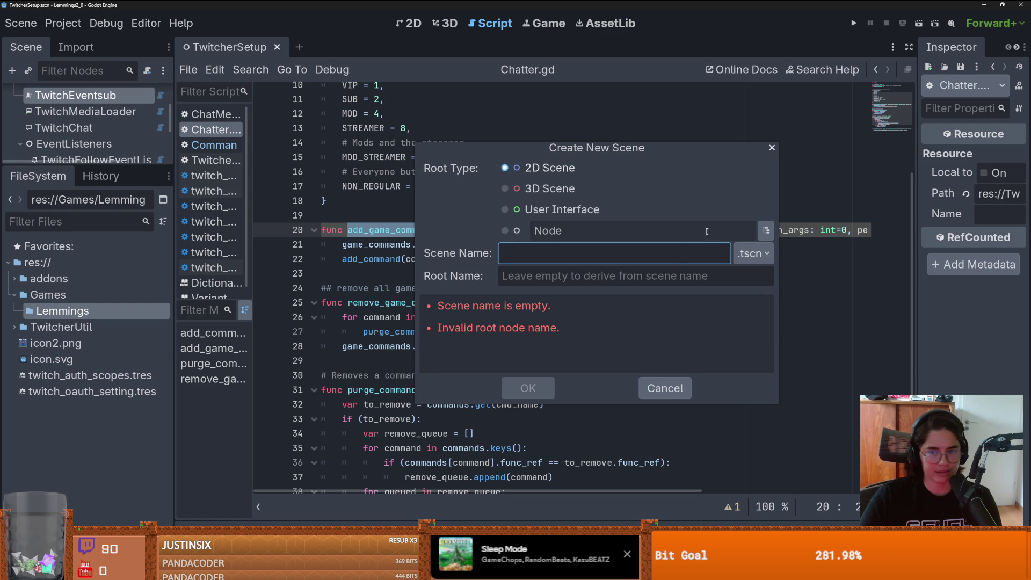
{"action": "left_click_drag", "start_coordinate": [621, 149], "coordinate": [486, 130]}
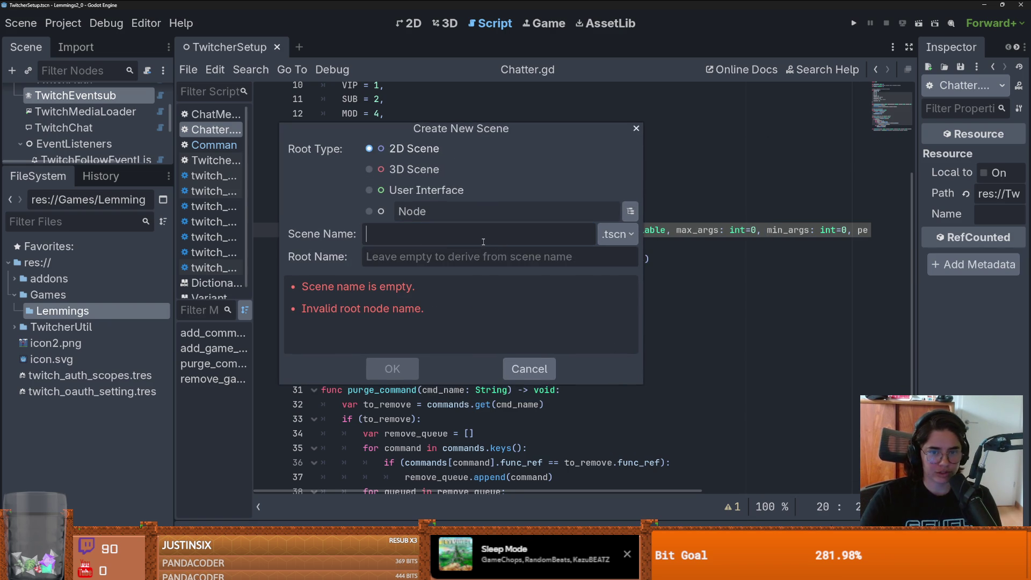
{"action": "left_click_drag", "start_coordinate": [644, 236], "coordinate": [601, 236]}
{"action": "left_click_drag", "start_coordinate": [458, 129], "coordinate": [554, 168]}
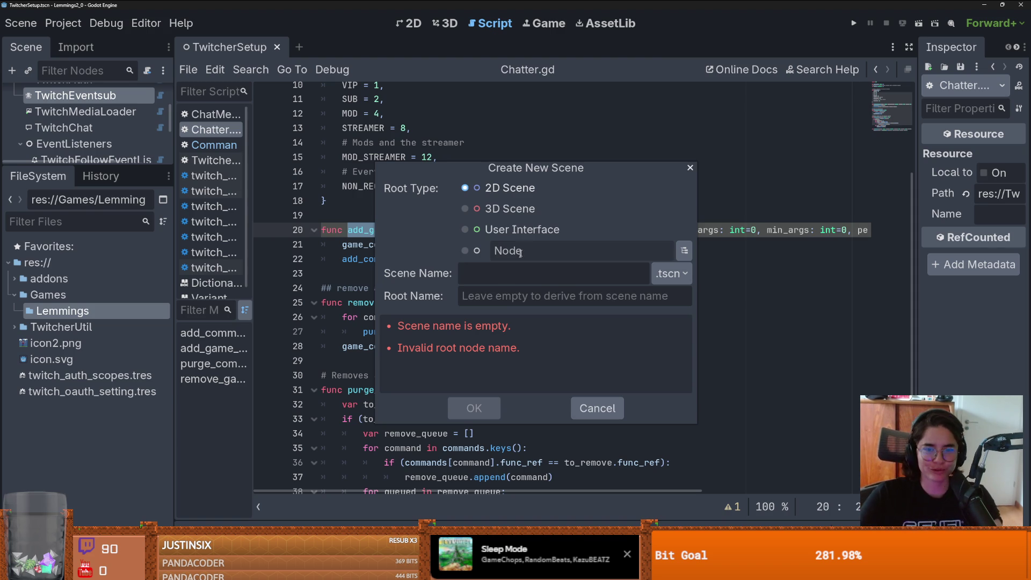
{"action": "type", "text": "Lemmings"}
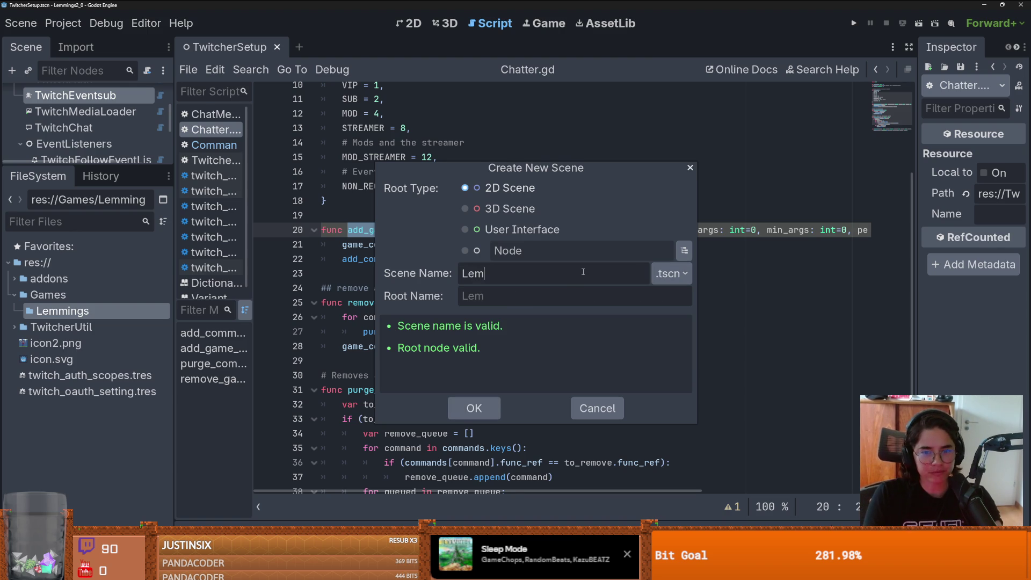
{"action": "key", "text": "Return"}
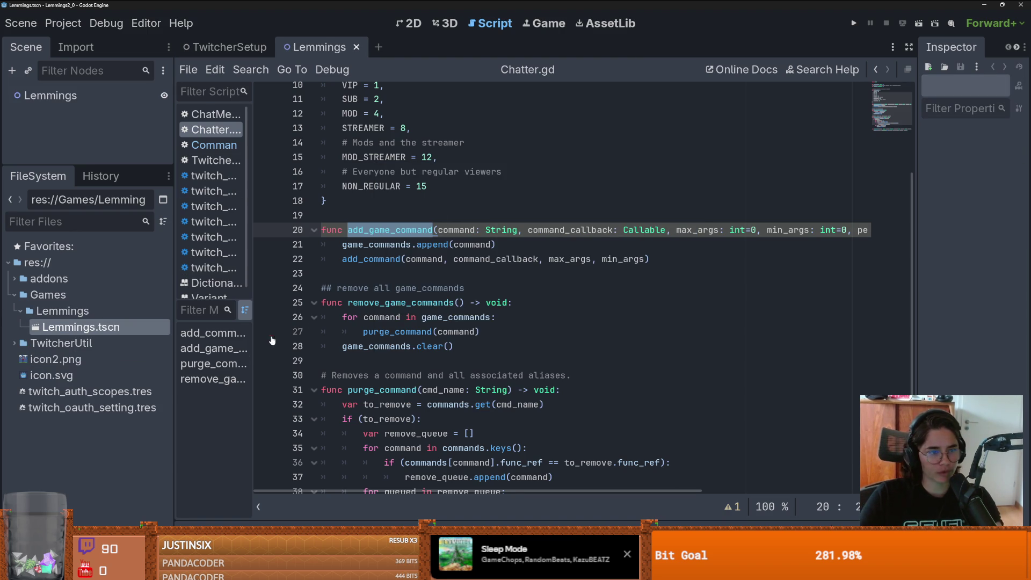
{"action": "left_click", "coordinate": [409, 27]}
Step: Add a ColorRect child under the Lemmings root node, then undo it
{"action": "scroll", "coordinate": [386, 237], "scroll_direction": "up", "scroll_amount": 3}
{"action": "left_click_drag", "start_coordinate": [88, 167], "coordinate": [88, 209]}
{"action": "right_click", "coordinate": [87, 99]}
{"action": "left_click", "coordinate": [94, 110]}
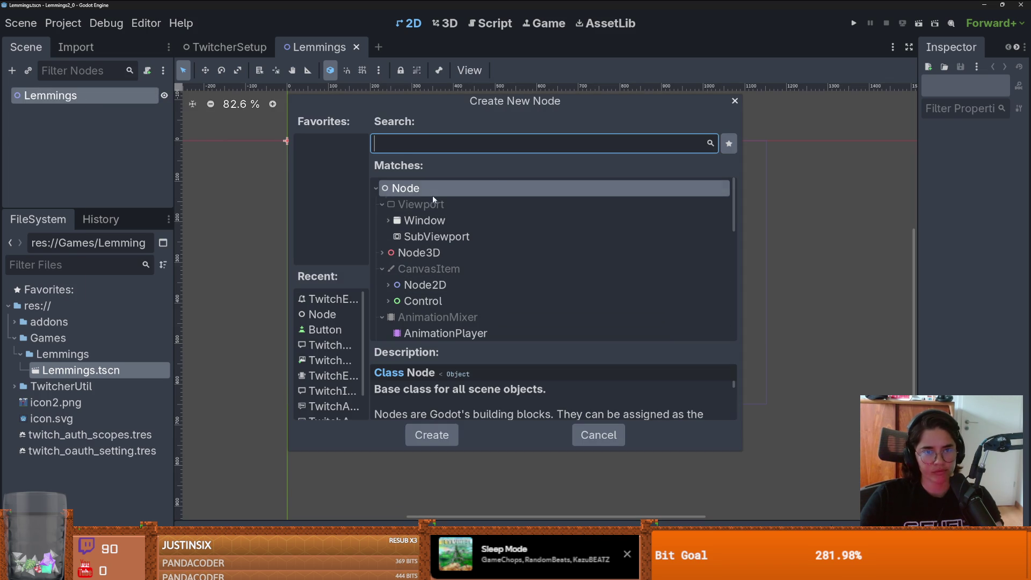
{"action": "type", "text": "Color"}
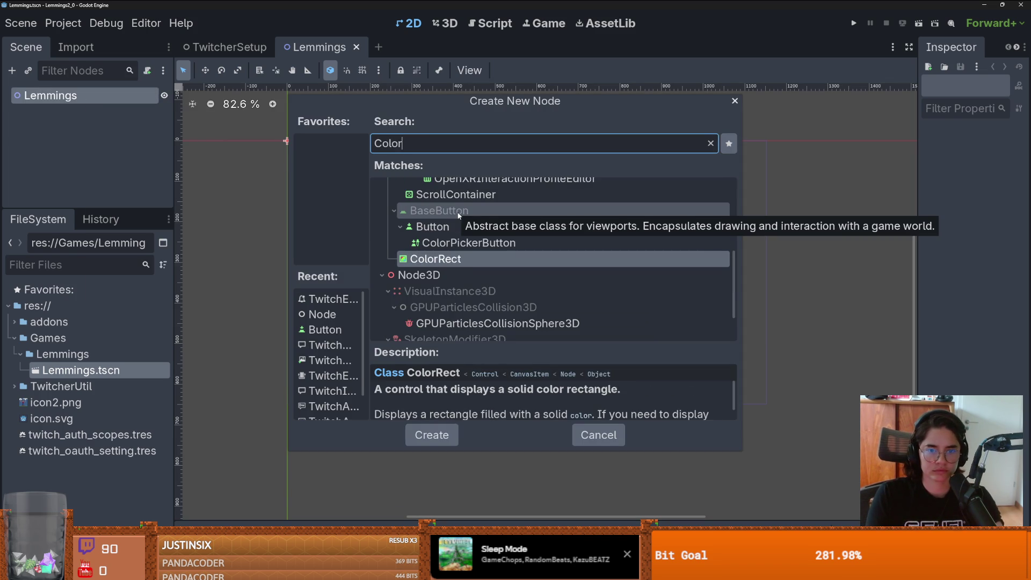
{"action": "key", "text": "Return"}
{"action": "key", "text": "ctrl+z"}
Step: Leave the Lemmings root name unchanged and close the image file picker without choosing
{"action": "right_click", "coordinate": [101, 97]}
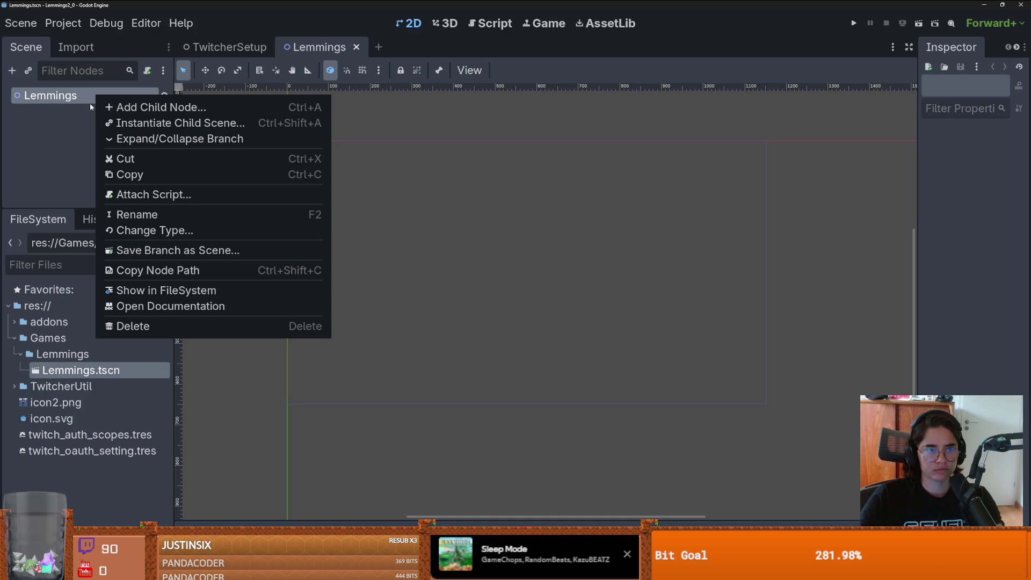
{"action": "left_click", "coordinate": [82, 101]}
{"action": "double_click", "coordinate": [86, 101]}
{"action": "left_click", "coordinate": [114, 139]}
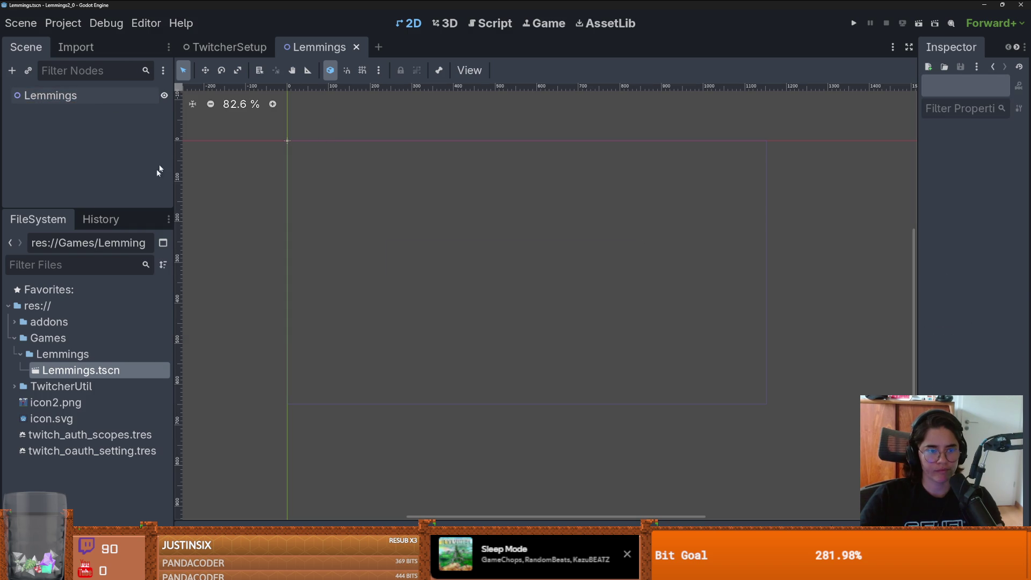
{"action": "scroll", "coordinate": [375, 340], "scroll_direction": "up", "scroll_amount": 3}
{"action": "scroll", "coordinate": [368, 340], "scroll_direction": "up", "scroll_amount": 1}
{"action": "scroll", "coordinate": [368, 341], "scroll_direction": "down", "scroll_amount": 2}
{"action": "scroll", "coordinate": [368, 341], "scroll_direction": "up", "scroll_amount": 2}
{"action": "scroll", "coordinate": [368, 341], "scroll_direction": "down", "scroll_amount": 2}
{"action": "scroll", "coordinate": [368, 340], "scroll_direction": "up", "scroll_amount": 3}
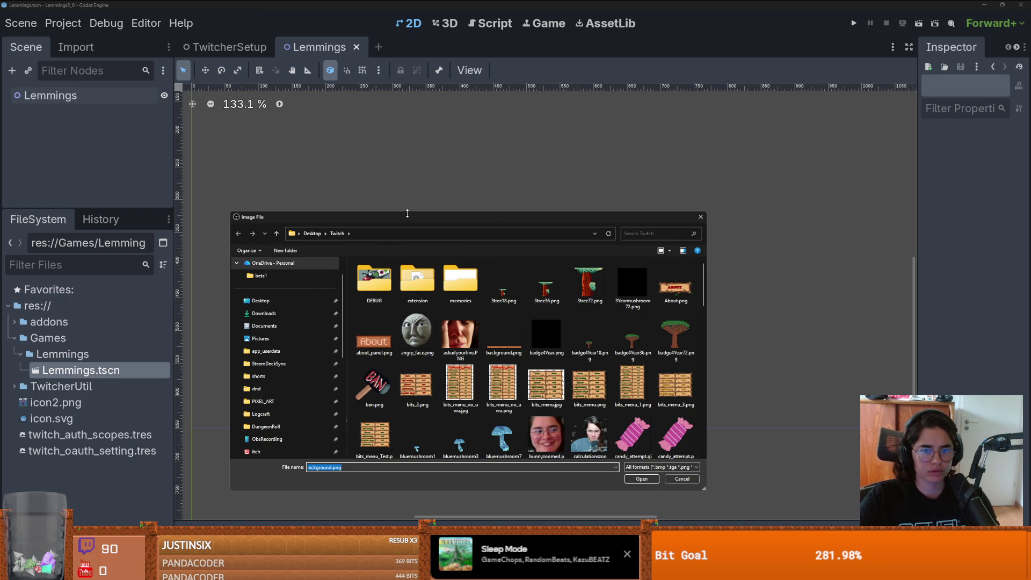
{"action": "key", "text": "Escape"}
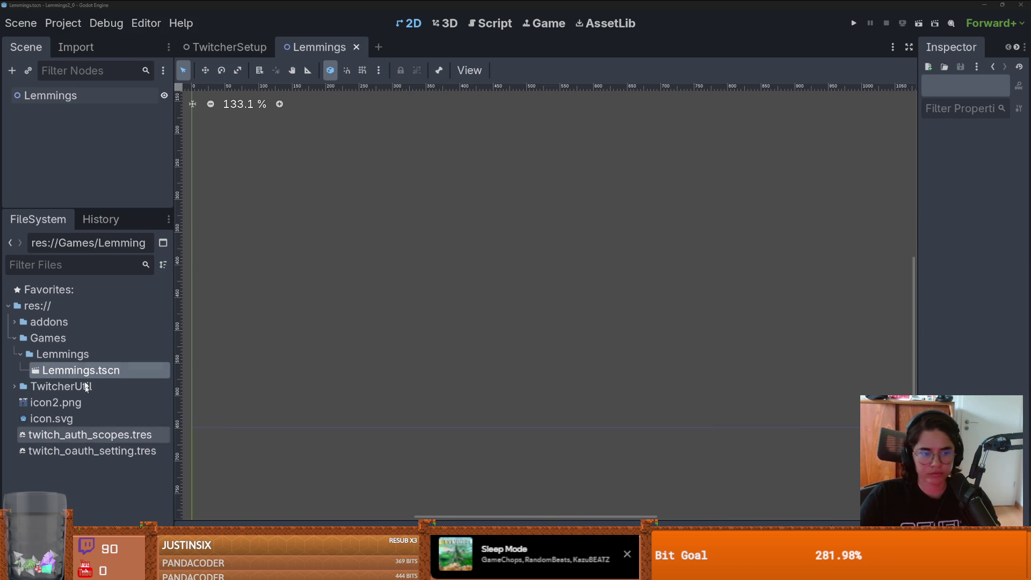
Step: Create an assets folder inside the Lemmings folder
{"action": "right_click", "coordinate": [45, 354]}
{"action": "mouse_move", "coordinate": [118, 317]}
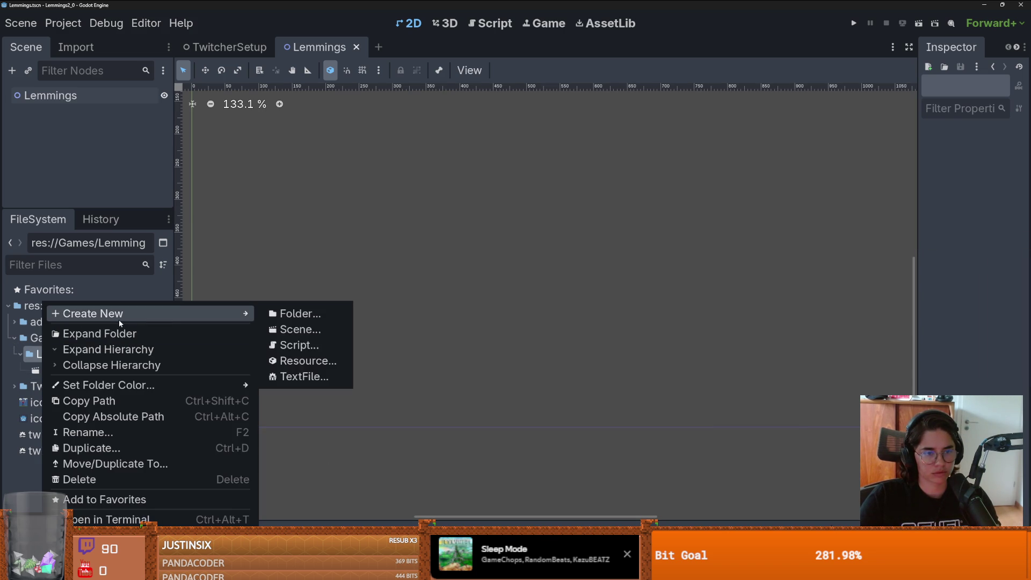
{"action": "left_click", "coordinate": [298, 314]}
{"action": "type", "text": "assets"}
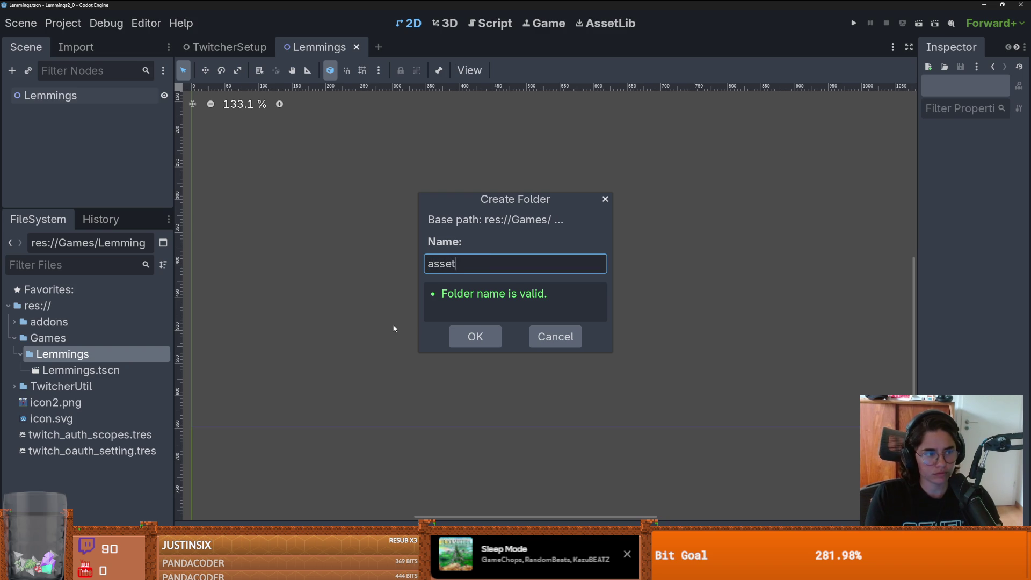
{"action": "key", "text": "Return"}
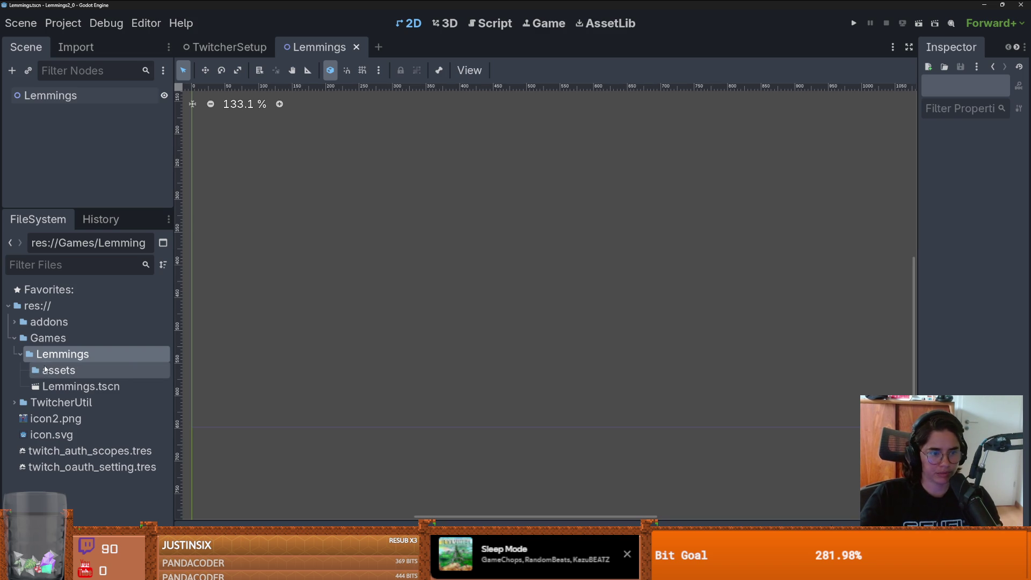
{"action": "right_click", "coordinate": [46, 369]}
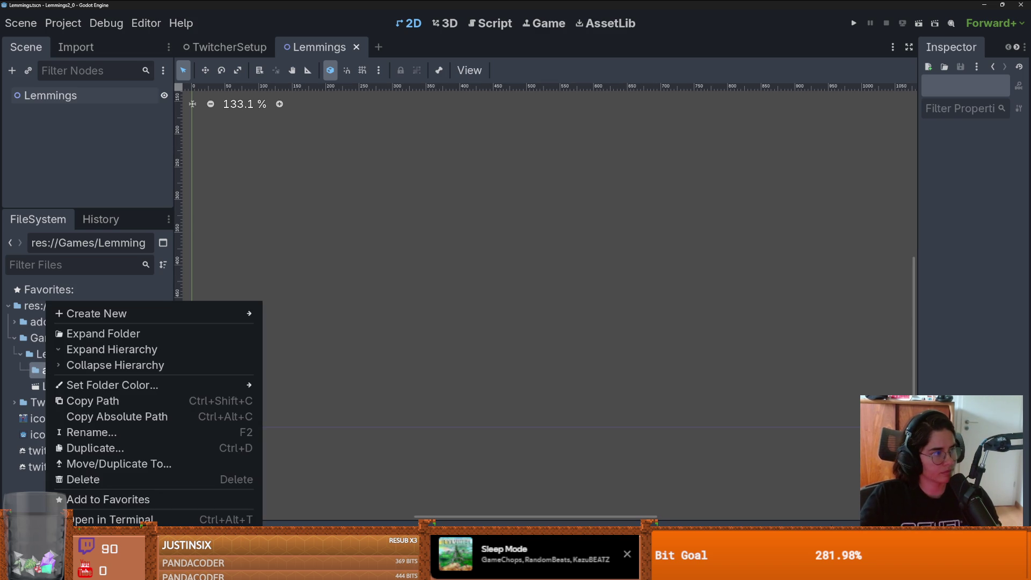
{"action": "key", "text": "Escape"}
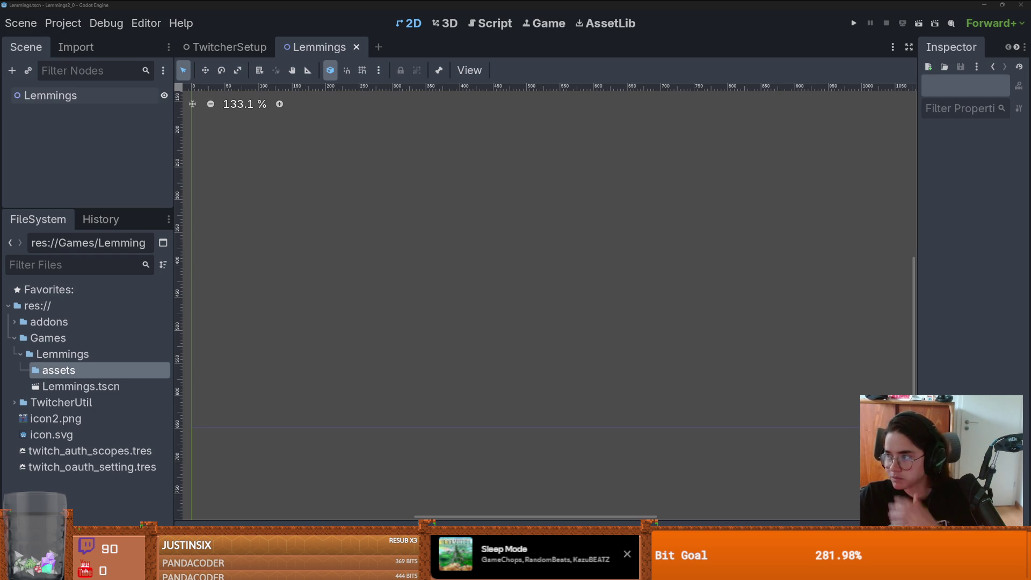
Step: Import background.png into assets from Explorer, then start adding a child node to Lemmings
{"action": "mouse_move", "coordinate": [516, 6]}
{"action": "left_mouse_down"}
{"action": "mouse_move", "coordinate": [127, 359]}
{"action": "mouse_move", "coordinate": [82, 368]}
{"action": "left_mouse_up"}
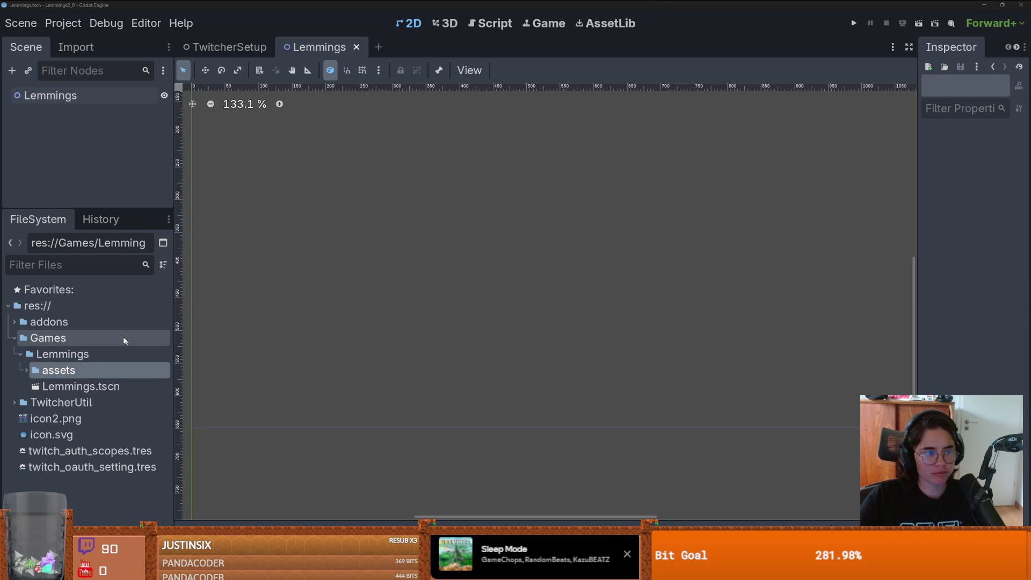
{"action": "left_click", "coordinate": [26, 370]}
{"action": "left_click", "coordinate": [79, 385]}
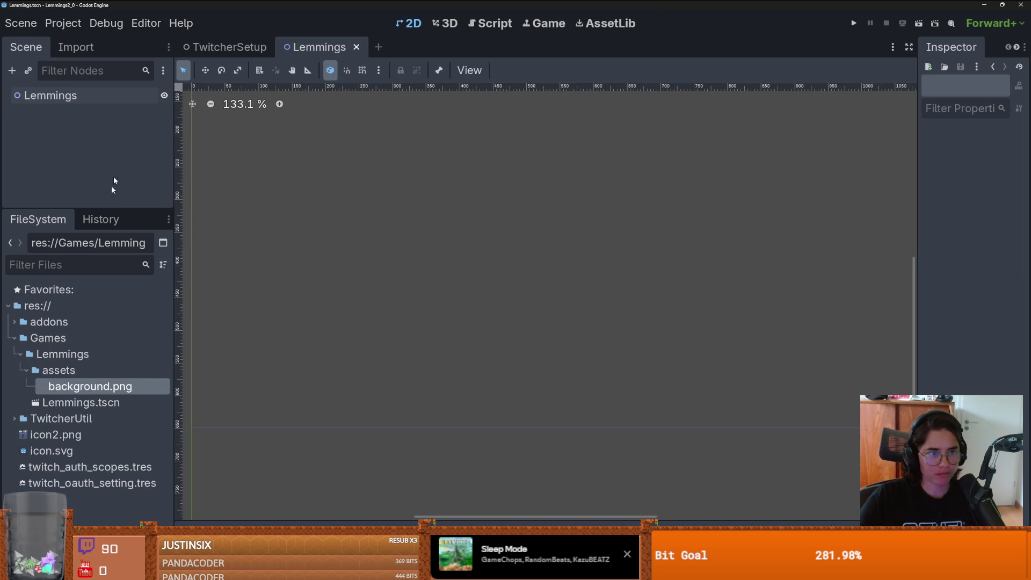
{"action": "right_click", "coordinate": [100, 95]}
{"action": "left_click", "coordinate": [122, 111]}
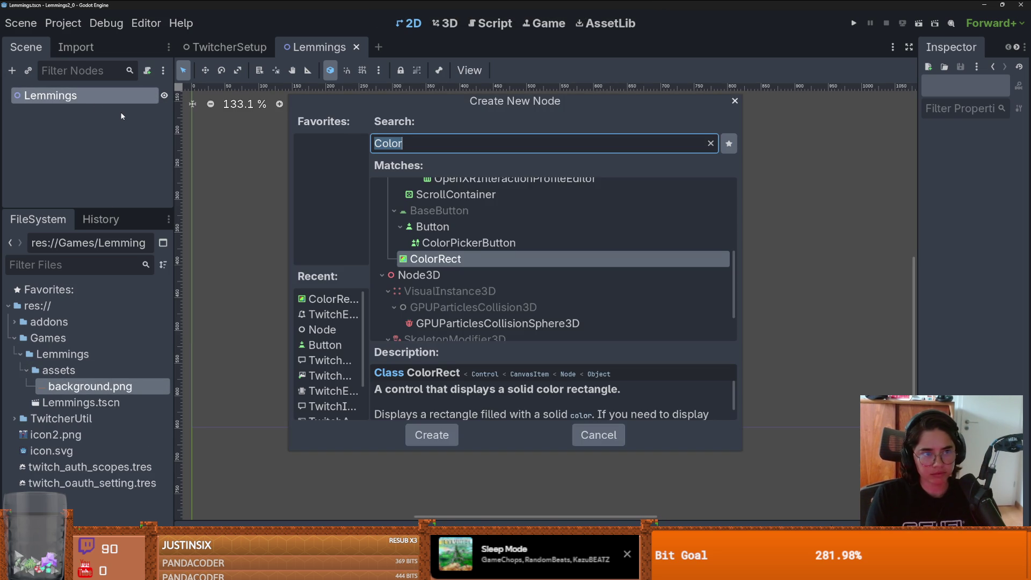
Step: Add a CanvasLayer under Lemmings, with a TextureRect child under it
{"action": "type", "text": "canva"}
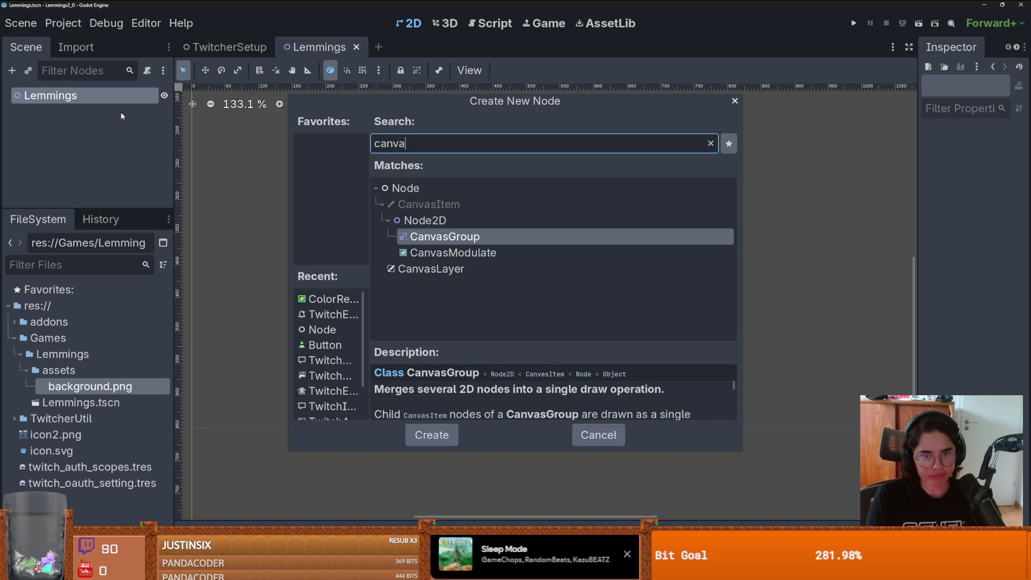
{"action": "key", "text": "Down"}
{"action": "key", "text": "Down"}
{"action": "key", "text": "Return"}
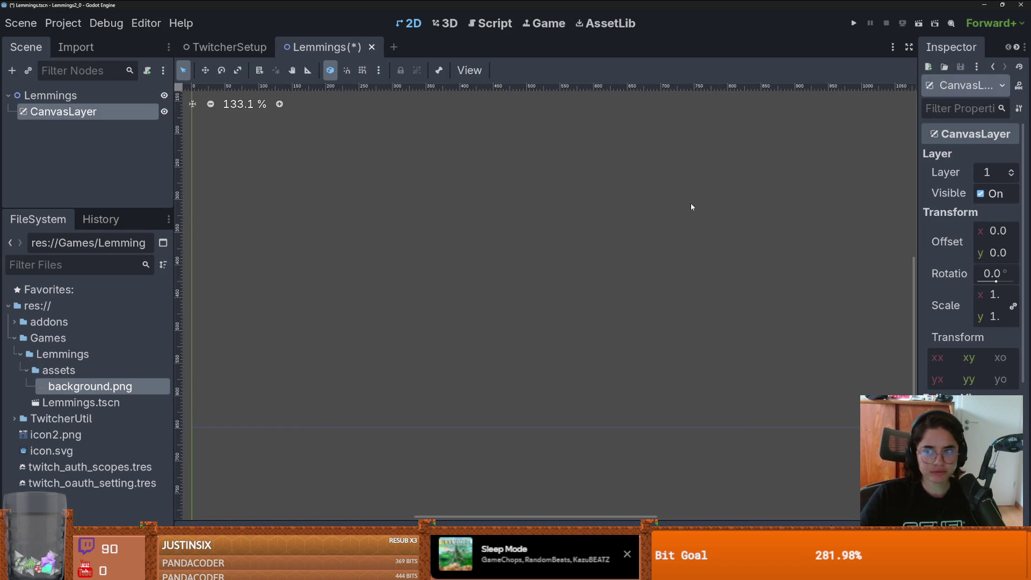
{"action": "right_click", "coordinate": [114, 117]}
{"action": "left_click", "coordinate": [135, 127]}
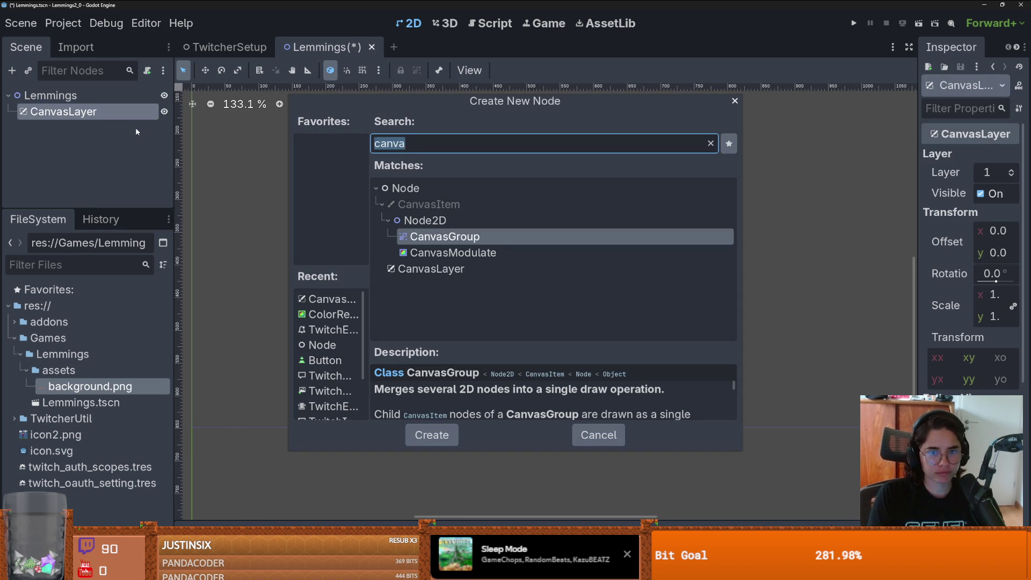
{"action": "type", "text": "texture"}
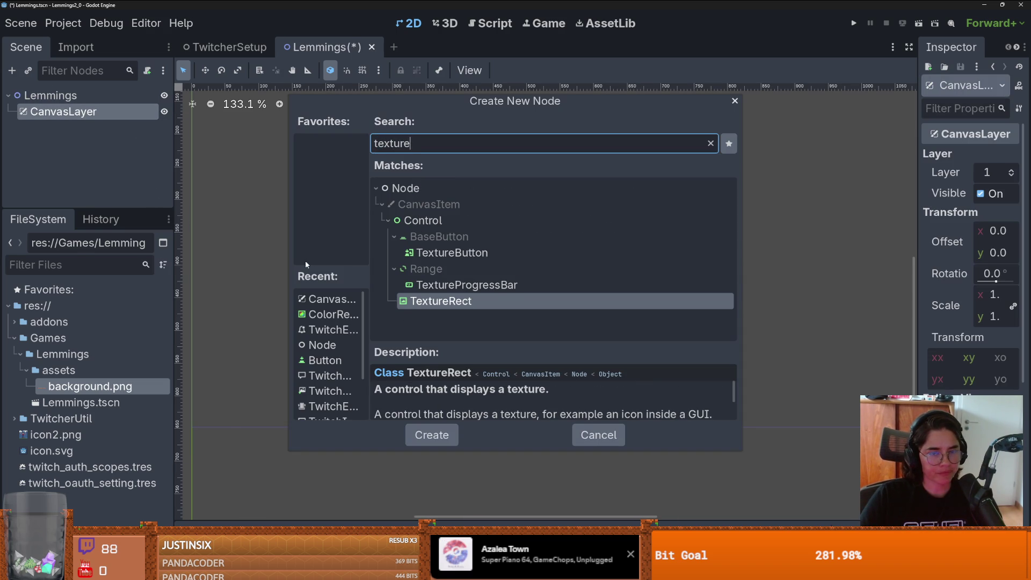
{"action": "double_click", "coordinate": [431, 302]}
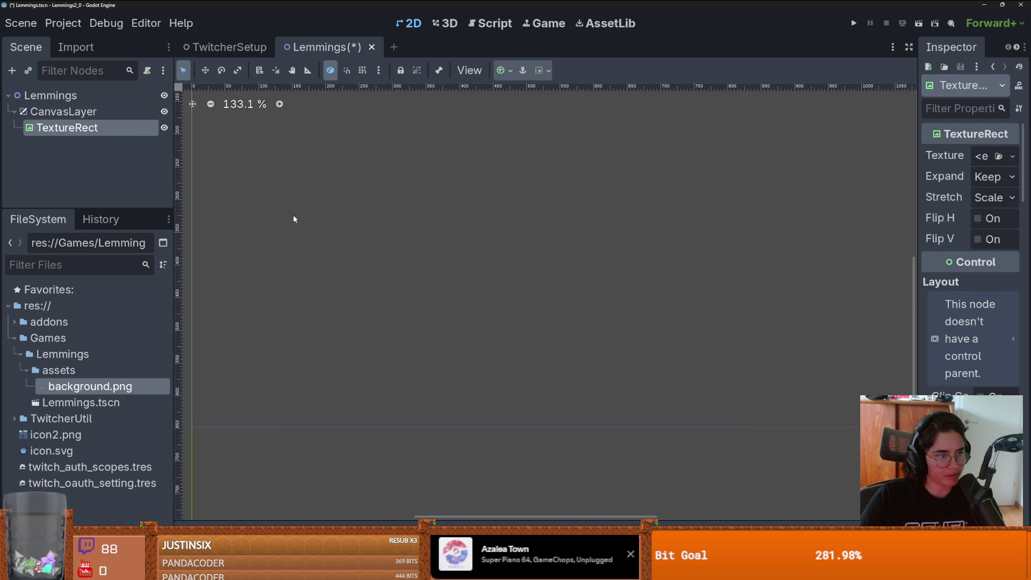
Step: Assign background.png as the TextureRect's Texture
{"action": "left_click_drag", "start_coordinate": [174, 263], "coordinate": [168, 263]}
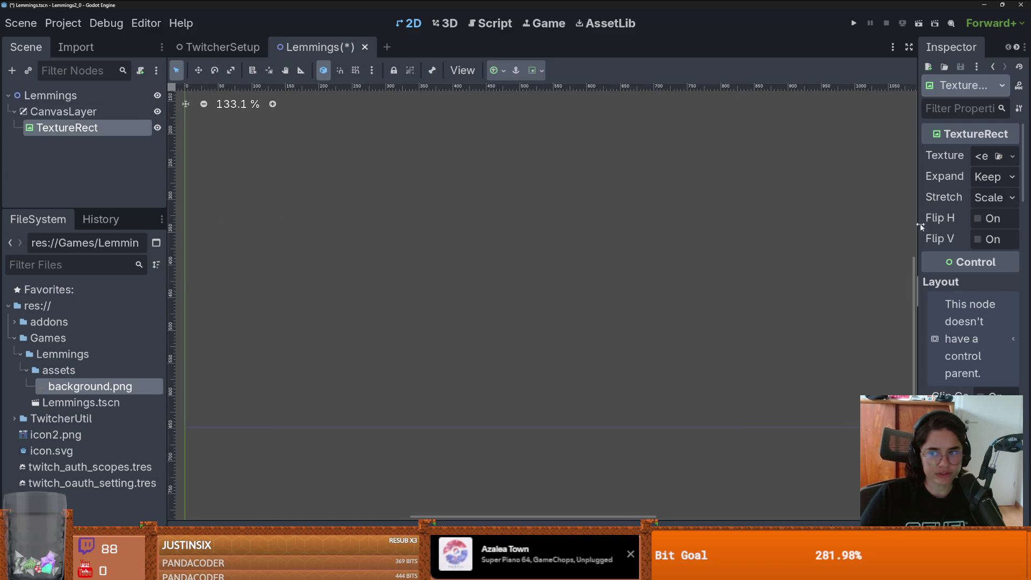
{"action": "left_click_drag", "start_coordinate": [913, 221], "coordinate": [830, 221]}
{"action": "mouse_move", "coordinate": [105, 375]}
{"action": "left_mouse_down"}
{"action": "mouse_move", "coordinate": [955, 223]}
{"action": "mouse_move", "coordinate": [959, 157]}
{"action": "left_mouse_up"}
{"action": "scroll", "coordinate": [589, 269], "scroll_direction": "down", "scroll_amount": 5}
{"action": "scroll", "coordinate": [614, 305], "scroll_direction": "down", "scroll_amount": 1}
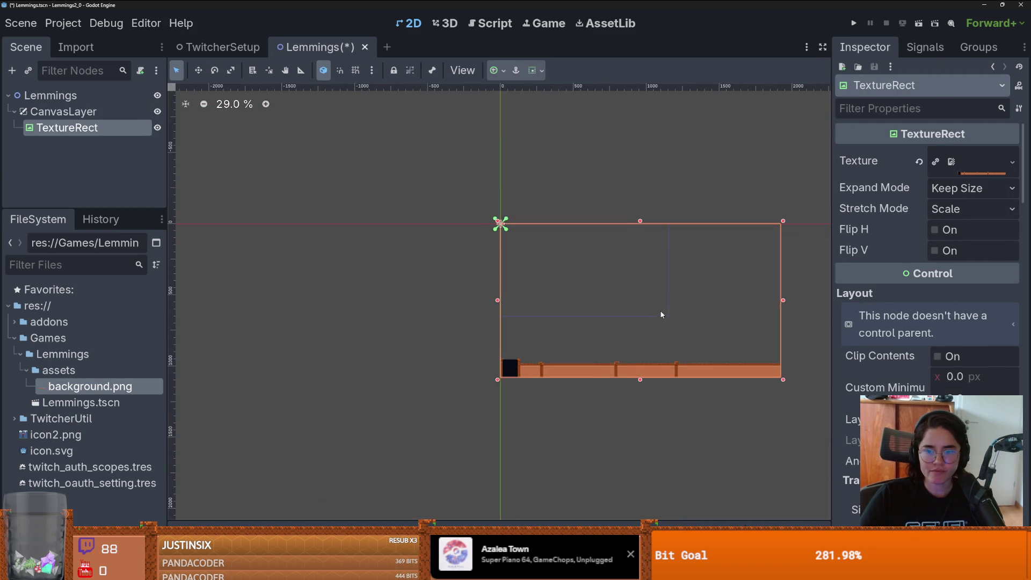
{"action": "scroll", "coordinate": [698, 302], "scroll_direction": "up", "scroll_amount": 2}
{"action": "left_click", "coordinate": [977, 168]}
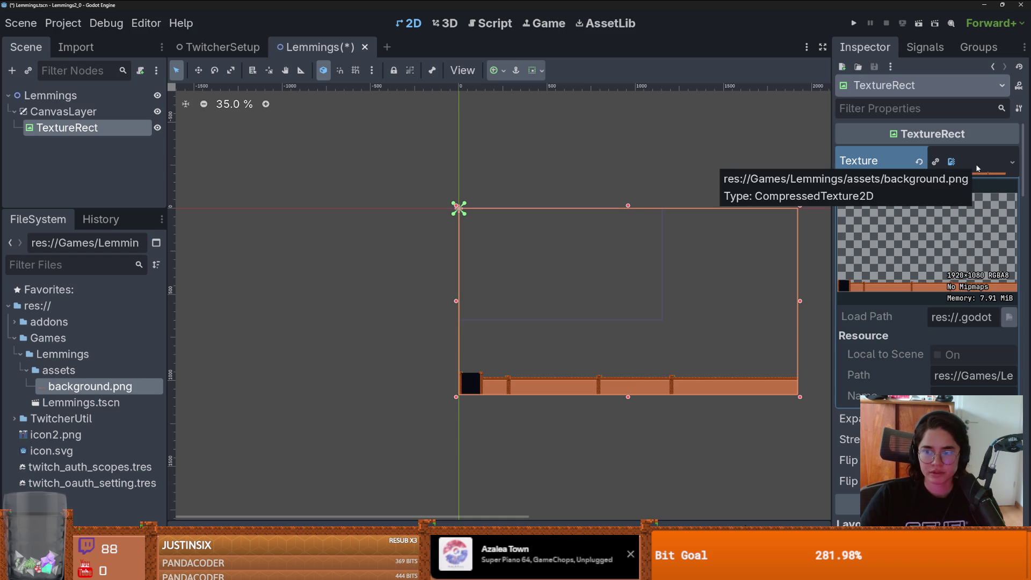
{"action": "left_click", "coordinate": [977, 168]}
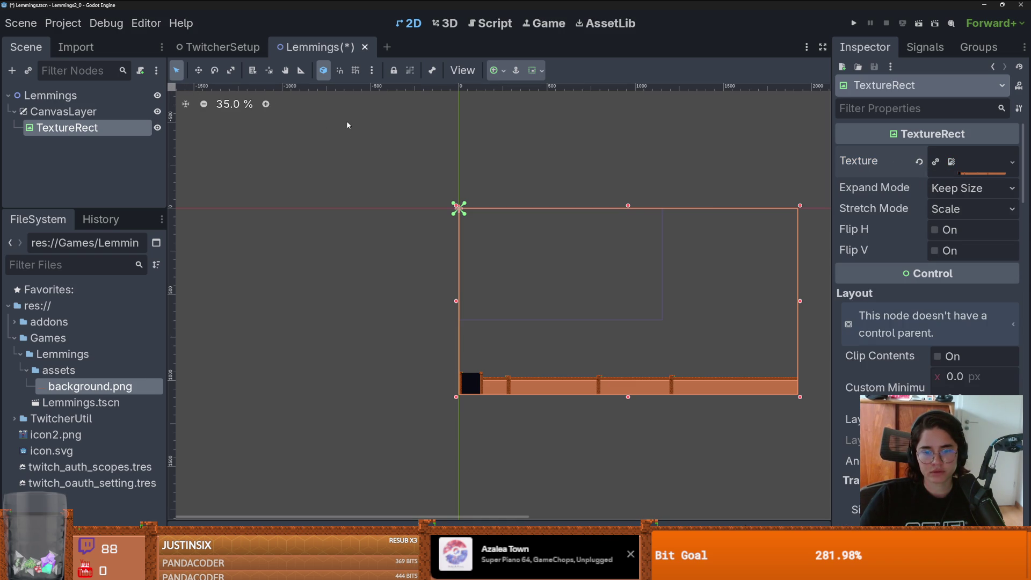
{"action": "scroll", "coordinate": [347, 125], "scroll_direction": "up", "scroll_amount": 1}
{"action": "scroll", "coordinate": [347, 125], "scroll_direction": "down", "scroll_amount": 2}
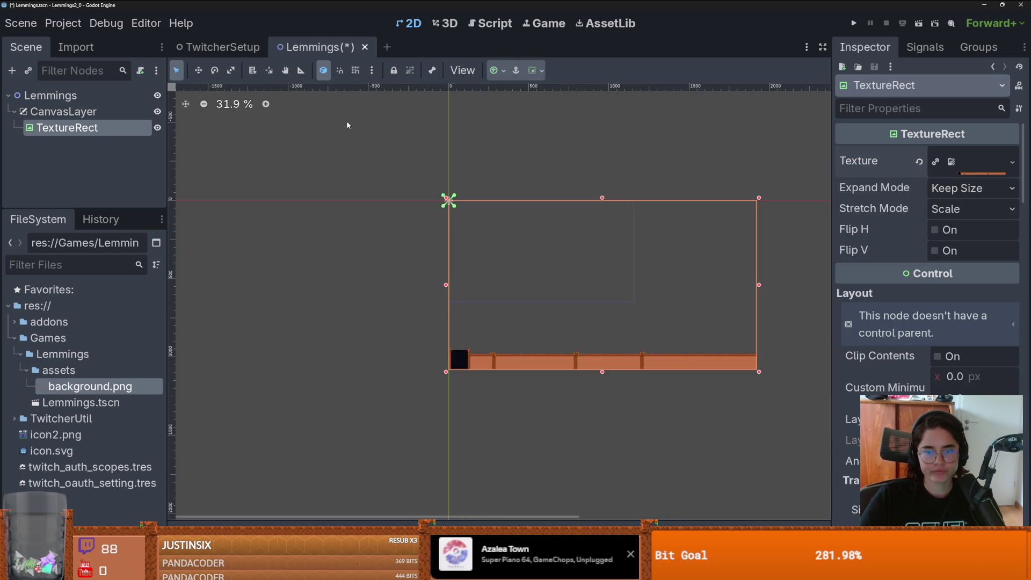
{"action": "scroll", "coordinate": [347, 125], "scroll_direction": "up", "scroll_amount": 1}
{"action": "scroll", "coordinate": [347, 125], "scroll_direction": "up", "scroll_amount": 1}
{"action": "scroll", "coordinate": [347, 125], "scroll_direction": "down", "scroll_amount": 1}
{"action": "scroll", "coordinate": [346, 125], "scroll_direction": "up", "scroll_amount": 1}
{"action": "scroll", "coordinate": [347, 125], "scroll_direction": "down", "scroll_amount": 1}
{"action": "scroll", "coordinate": [347, 125], "scroll_direction": "down", "scroll_amount": 1}
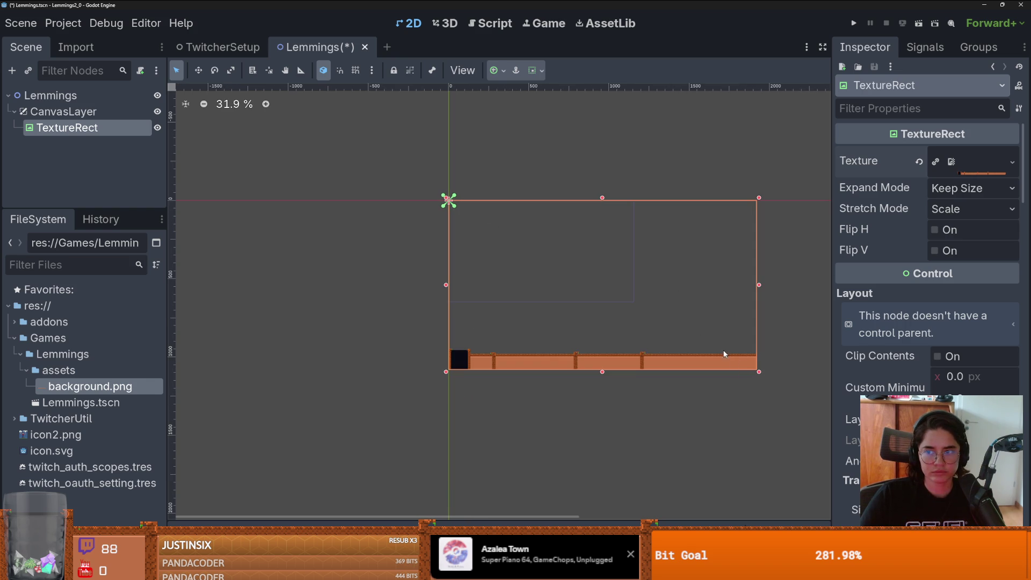
Step: Reduce the TextureRect's Scale so the background image fits the viewport
{"action": "scroll", "coordinate": [936, 352], "scroll_direction": "down", "scroll_amount": 3}
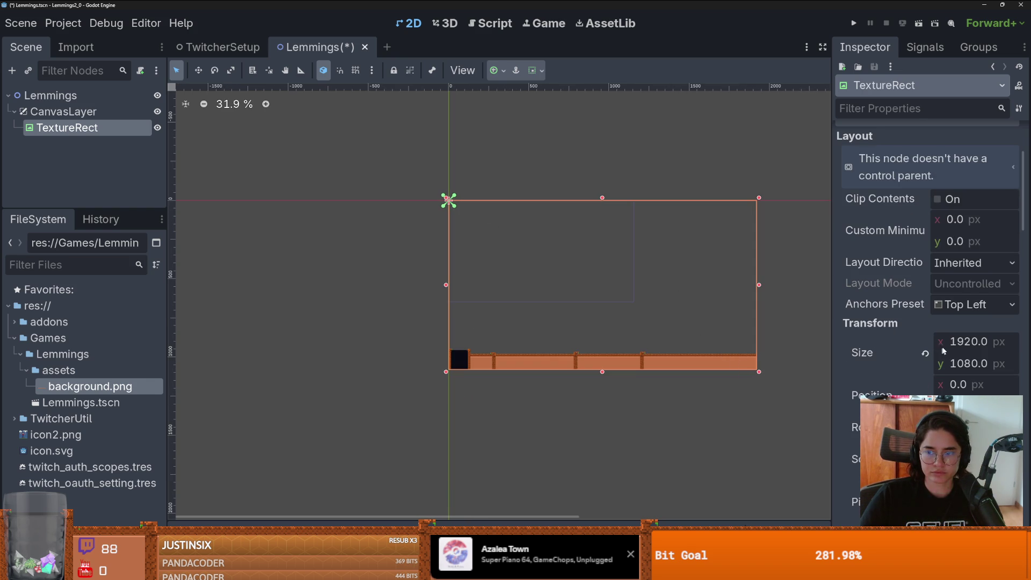
{"action": "left_click_drag", "start_coordinate": [966, 459], "coordinate": [940, 459]}
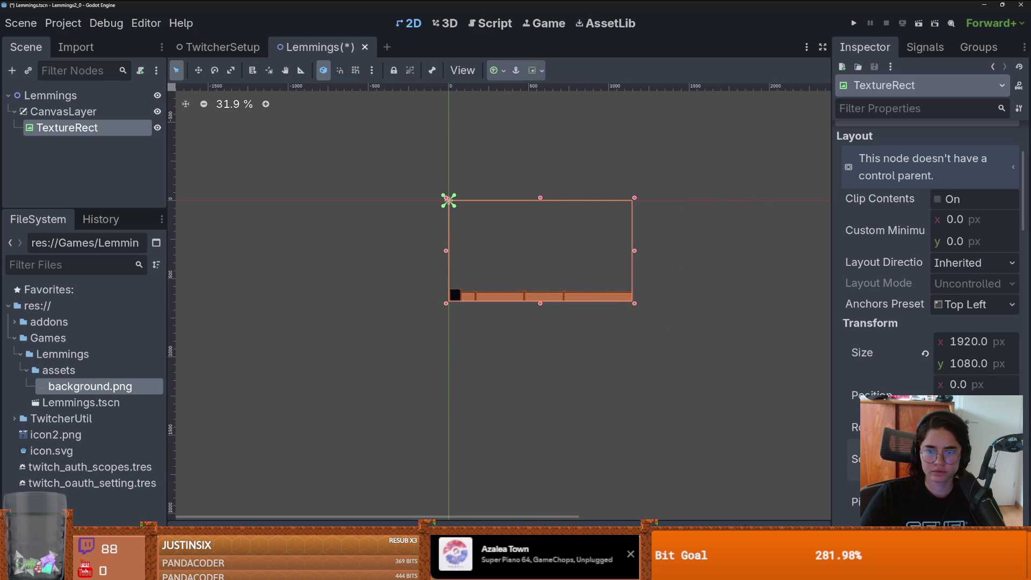
{"action": "scroll", "coordinate": [679, 333], "scroll_direction": "up", "scroll_amount": 4}
{"action": "scroll", "coordinate": [603, 241], "scroll_direction": "up", "scroll_amount": 14}
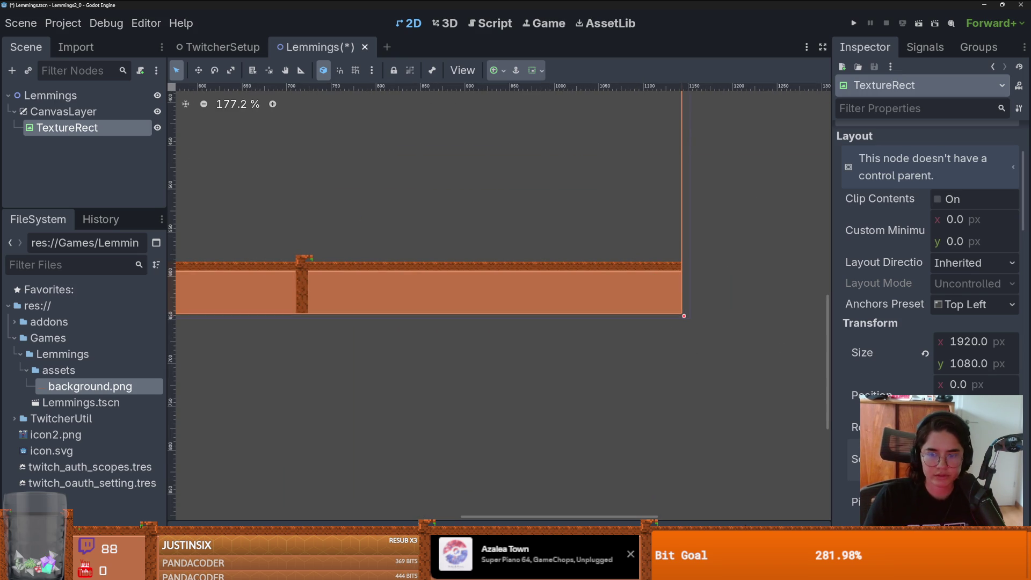
{"action": "key", "text": "ctrl+z"}
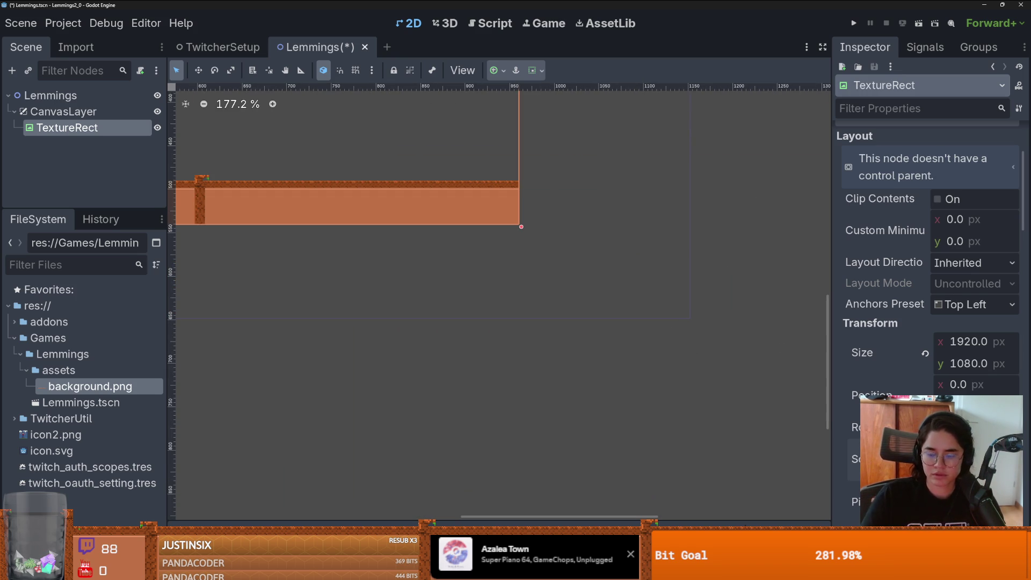
{"action": "key", "text": "ctrl+shift+z"}
{"action": "scroll", "coordinate": [362, 303], "scroll_direction": "down", "scroll_amount": 5}
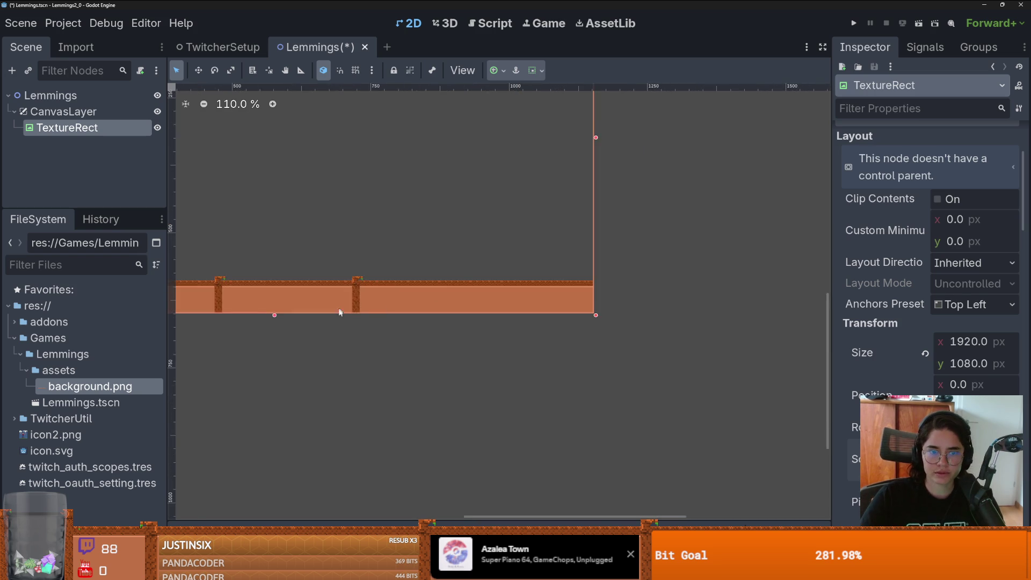
{"action": "scroll", "coordinate": [633, 414], "scroll_direction": "up", "scroll_amount": 3}
Step: Save the Lemmings scene
{"action": "key", "text": "ctrl+s"}
{"action": "scroll", "coordinate": [488, 414], "scroll_direction": "up", "scroll_amount": 4}
{"action": "scroll", "coordinate": [488, 413], "scroll_direction": "down", "scroll_amount": 2}
{"action": "scroll", "coordinate": [503, 384], "scroll_direction": "up", "scroll_amount": 3}
{"action": "scroll", "coordinate": [507, 388], "scroll_direction": "up", "scroll_amount": 2}
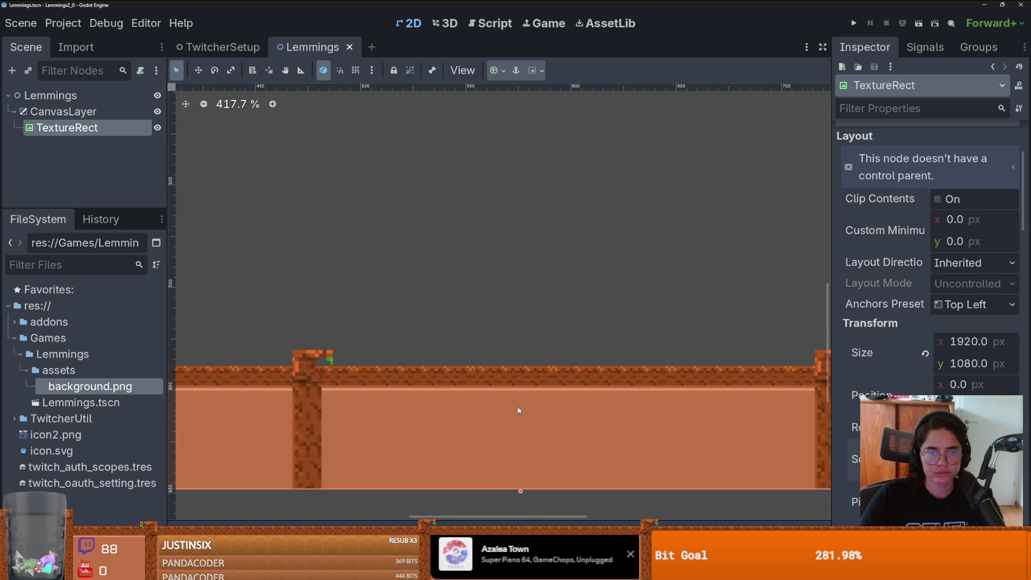
{"action": "scroll", "coordinate": [517, 408], "scroll_direction": "down", "scroll_amount": 7}
{"action": "scroll", "coordinate": [519, 410], "scroll_direction": "up", "scroll_amount": 9}
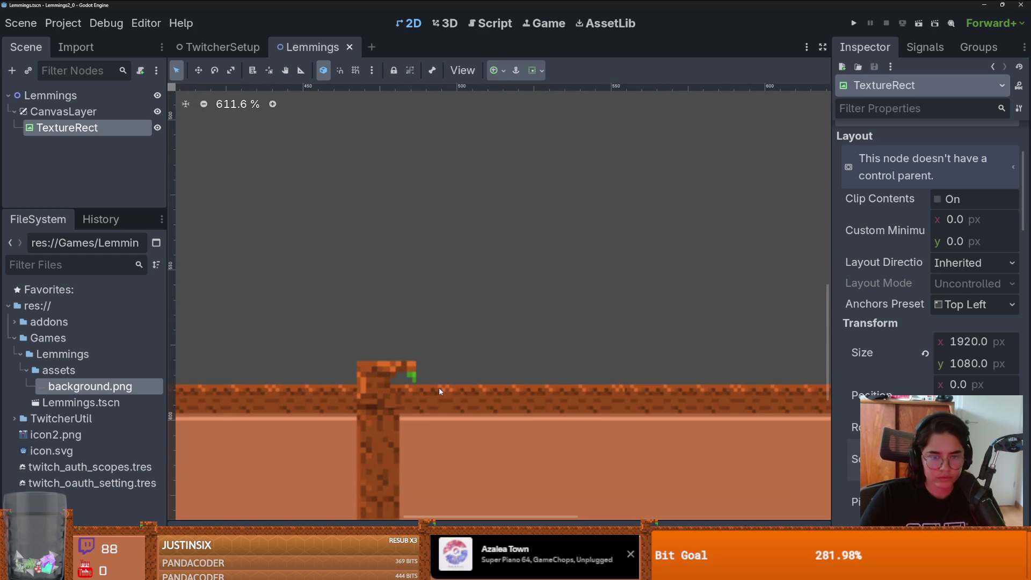
{"action": "left_click", "coordinate": [63, 23]}
Step: In Project Settings, set Rendering > Textures Default Texture Filter to Nearest and close
{"action": "left_click", "coordinate": [80, 42]}
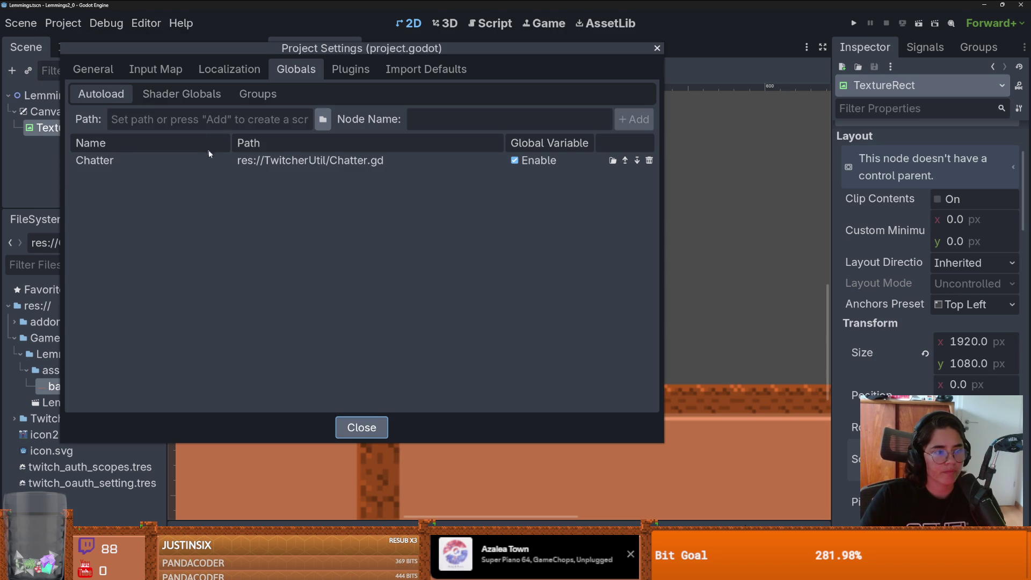
{"action": "left_click", "coordinate": [104, 72]}
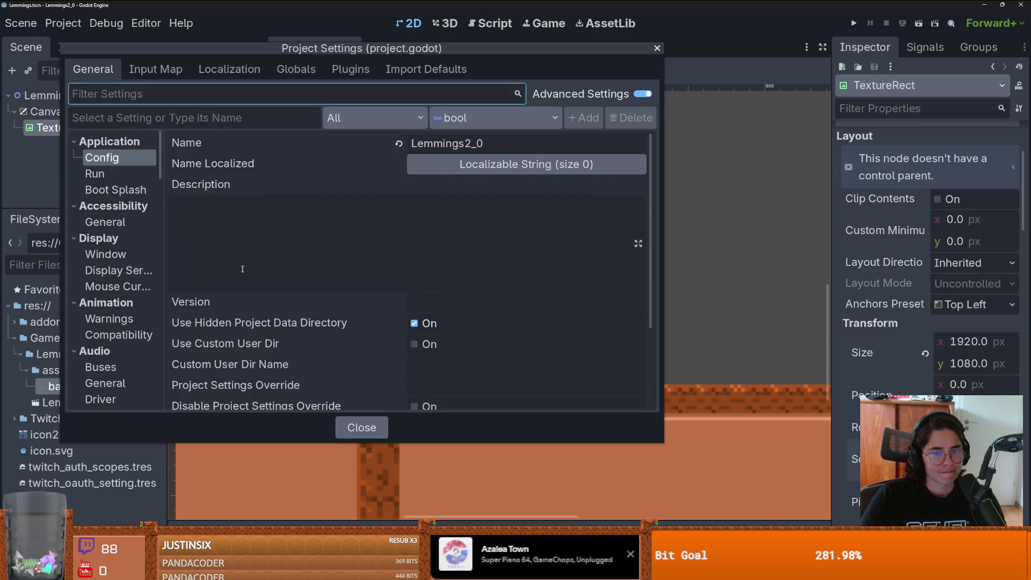
{"action": "scroll", "coordinate": [134, 233], "scroll_direction": "down", "scroll_amount": 3}
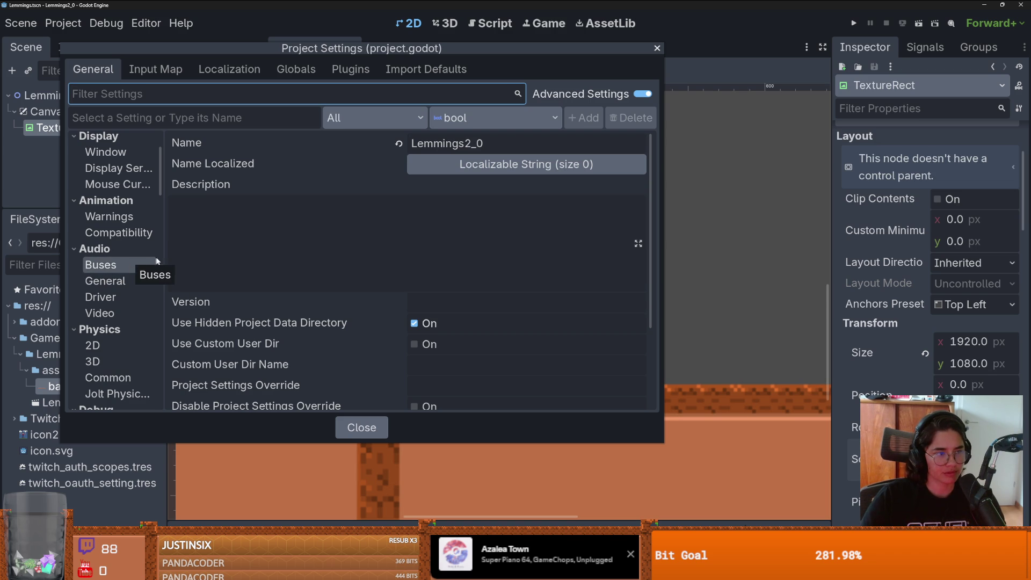
{"action": "mouse_move", "coordinate": [165, 285]}
{"action": "left_mouse_down"}
{"action": "mouse_move", "coordinate": [206, 288]}
{"action": "mouse_move", "coordinate": [189, 289]}
{"action": "left_mouse_up"}
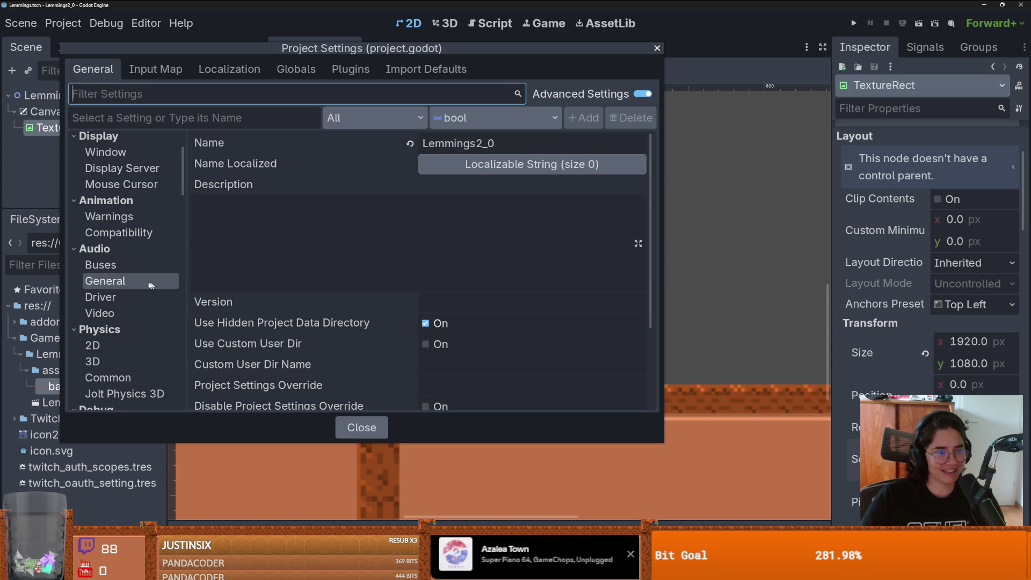
{"action": "scroll", "coordinate": [138, 293], "scroll_direction": "down", "scroll_amount": 10}
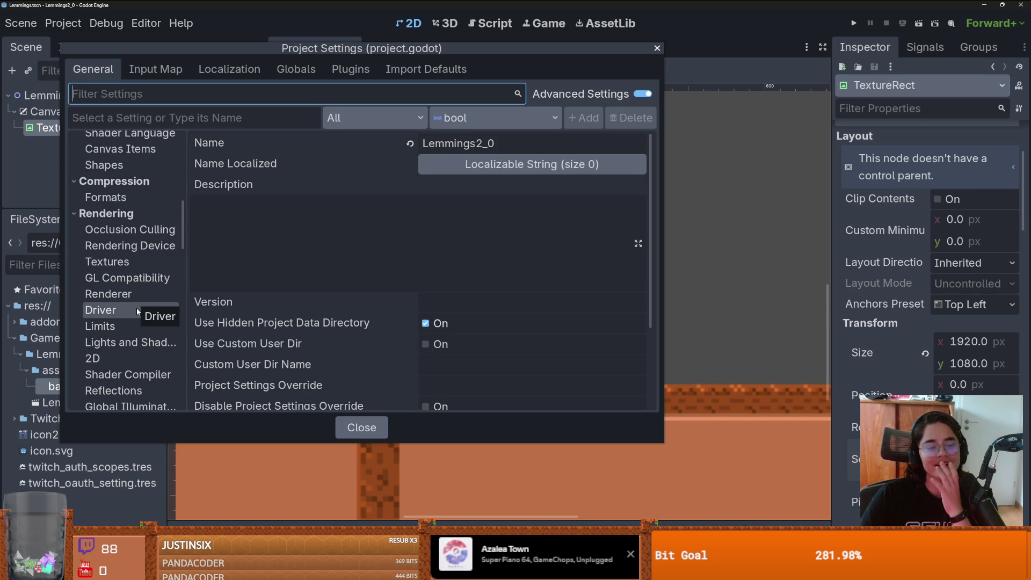
{"action": "scroll", "coordinate": [139, 305], "scroll_direction": "down", "scroll_amount": 5}
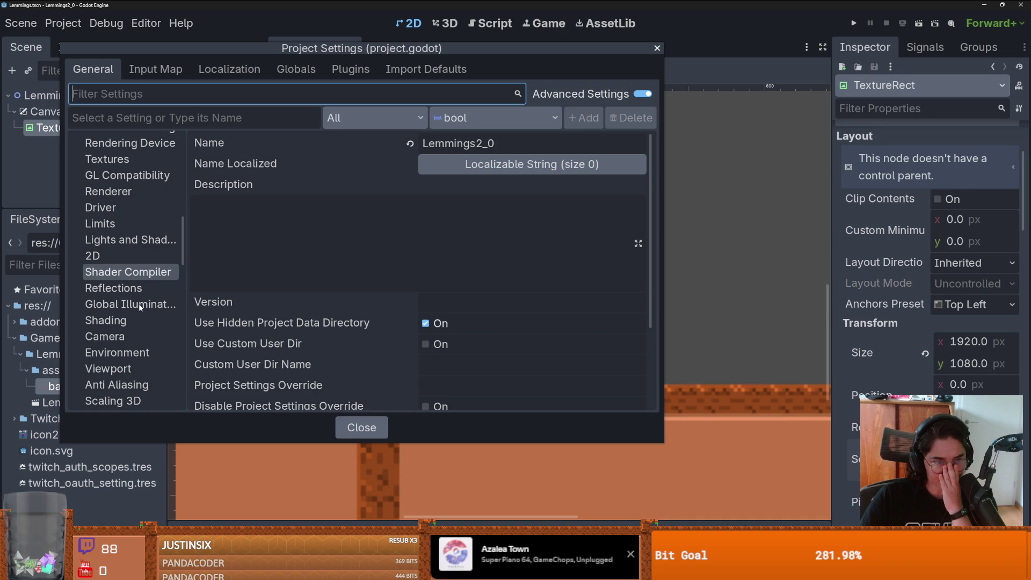
{"action": "scroll", "coordinate": [160, 354], "scroll_direction": "up", "scroll_amount": 5}
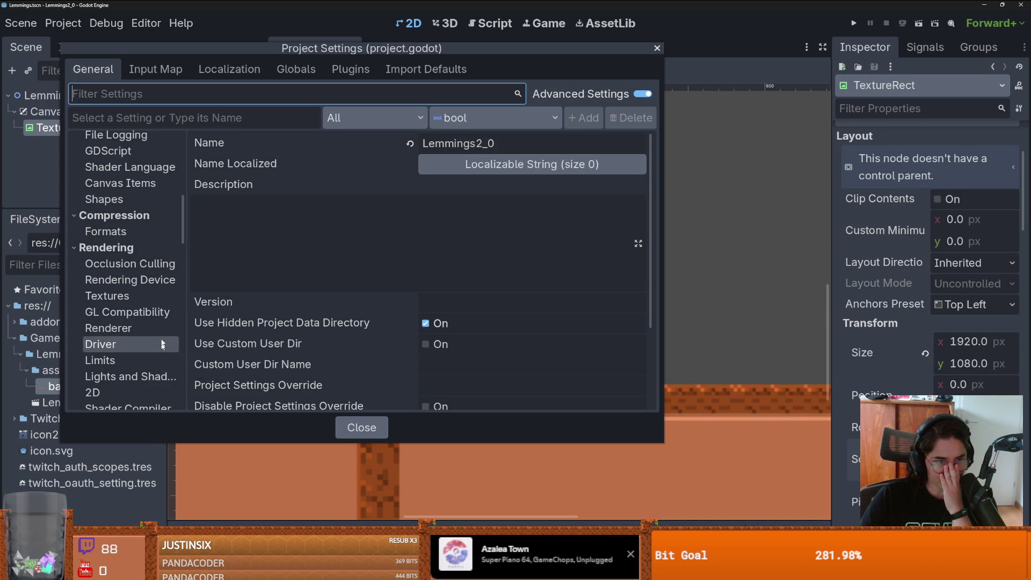
{"action": "left_click", "coordinate": [152, 296]}
{"action": "left_click", "coordinate": [479, 160]}
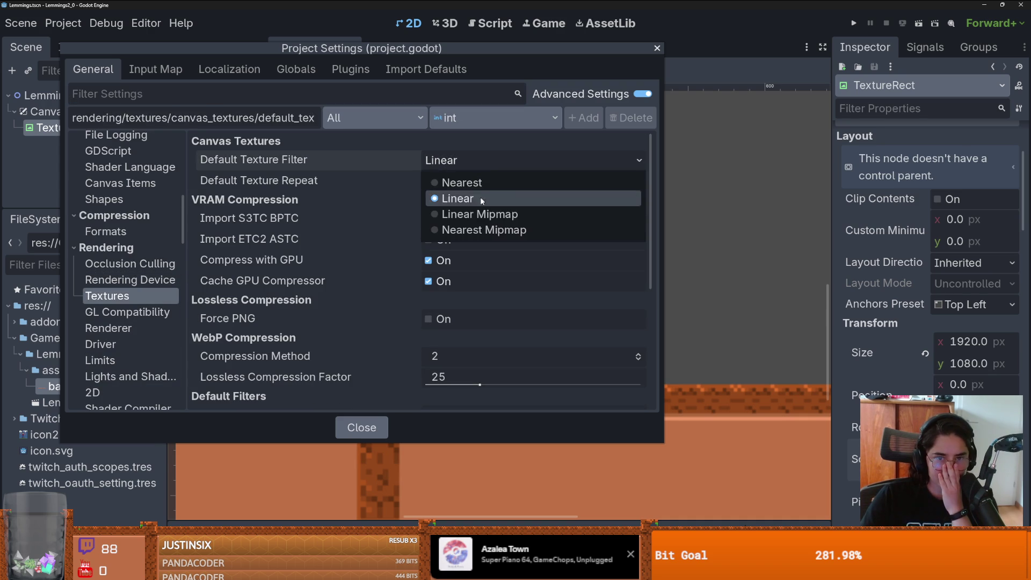
{"action": "left_click", "coordinate": [478, 179]}
{"action": "left_click", "coordinate": [656, 50]}
{"action": "scroll", "coordinate": [595, 350], "scroll_direction": "down", "scroll_amount": 8}
Step: Save the Lemmings scene and collapse the CanvasLayer branch in the Scene dock
{"action": "scroll", "coordinate": [500, 429], "scroll_direction": "up", "scroll_amount": 1}
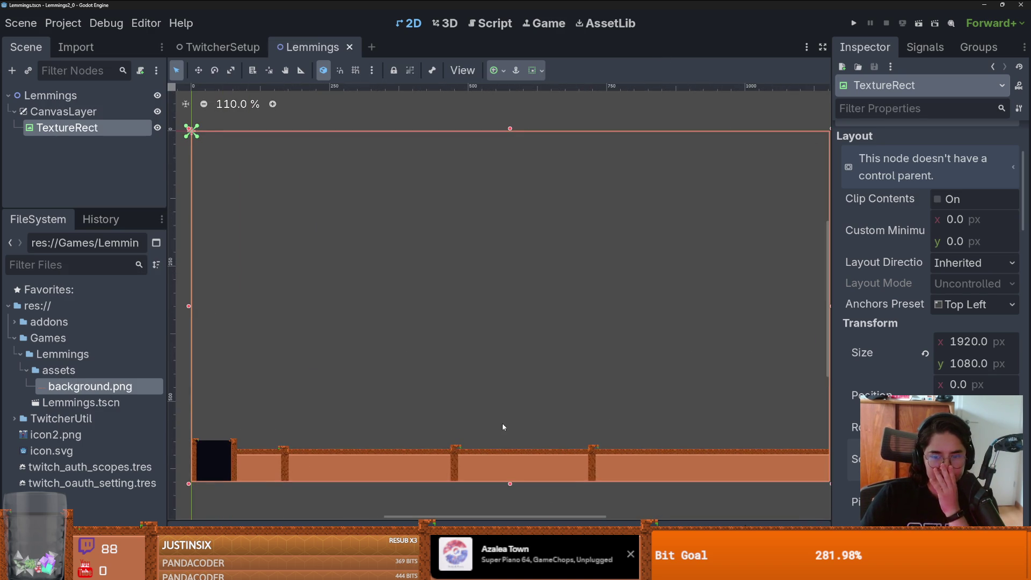
{"action": "key", "text": "ctrl+s"}
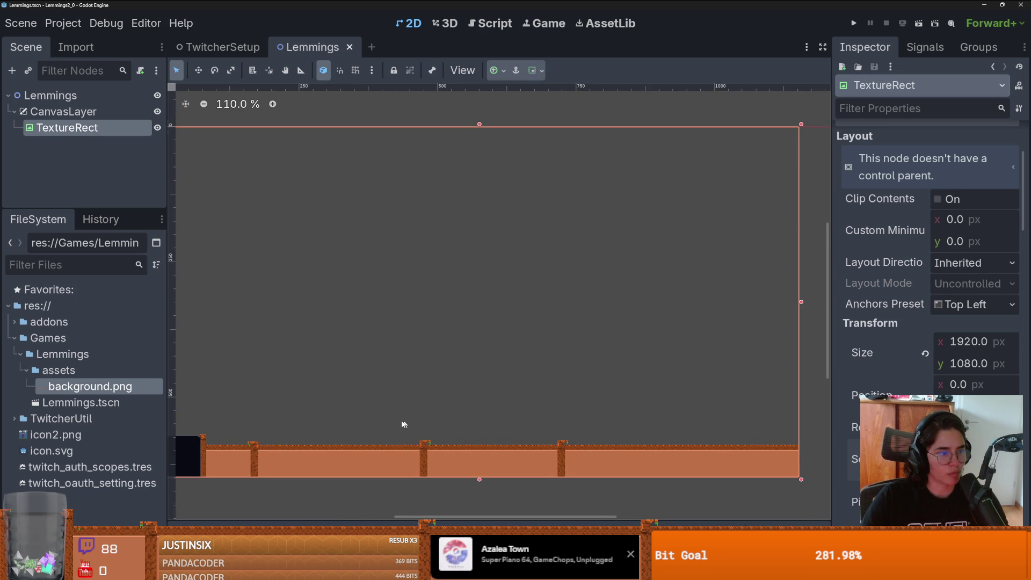
{"action": "scroll", "coordinate": [412, 421], "scroll_direction": "up", "scroll_amount": 3}
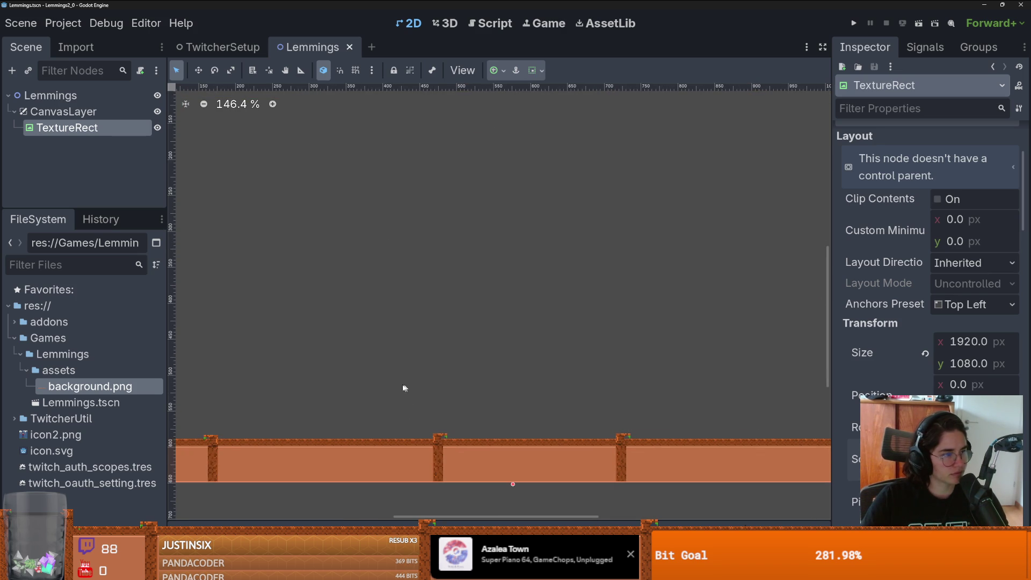
{"action": "scroll", "coordinate": [404, 384], "scroll_direction": "down", "scroll_amount": 1}
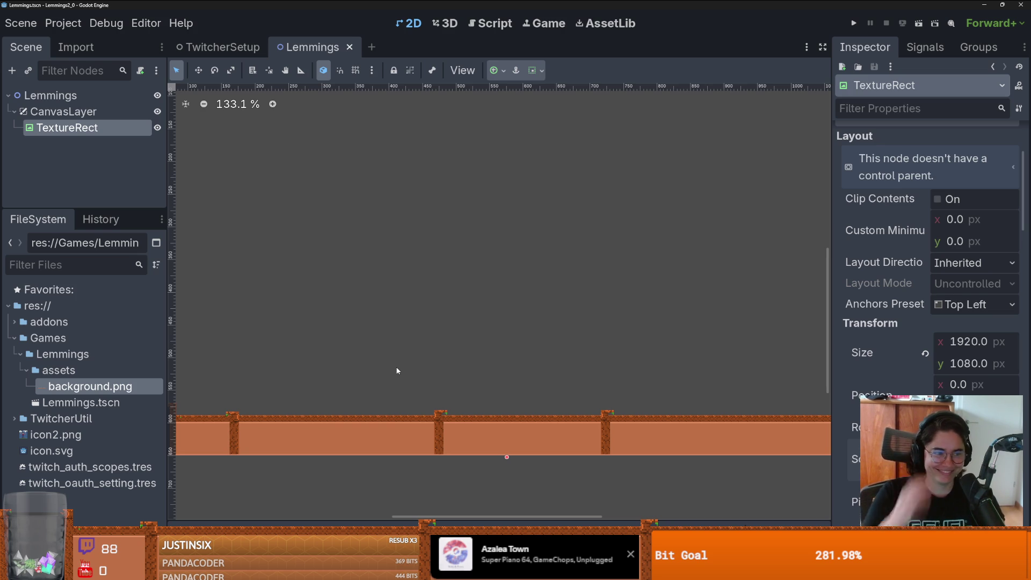
{"action": "scroll", "coordinate": [428, 375], "scroll_direction": "down", "scroll_amount": 3}
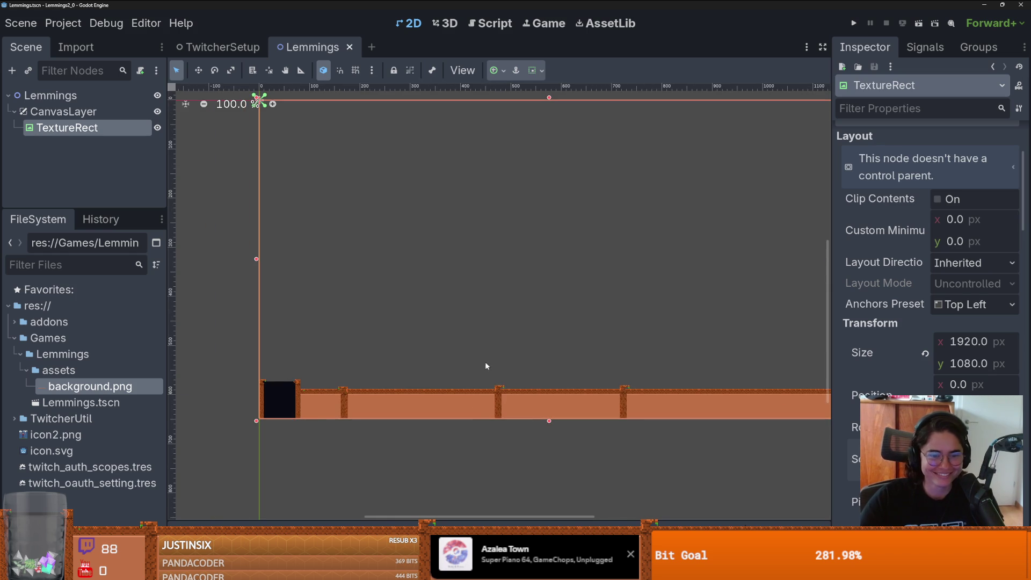
{"action": "scroll", "coordinate": [424, 373], "scroll_direction": "up", "scroll_amount": 5}
{"action": "scroll", "coordinate": [435, 382], "scroll_direction": "down", "scroll_amount": 1}
{"action": "scroll", "coordinate": [417, 341], "scroll_direction": "left", "scroll_amount": 5}
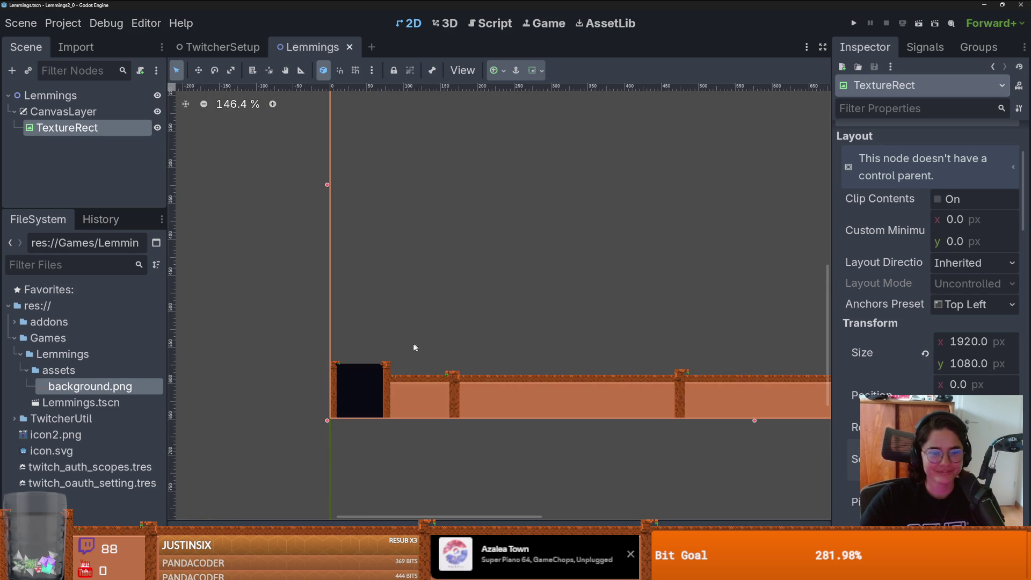
{"action": "scroll", "coordinate": [433, 371], "scroll_direction": "up", "scroll_amount": 5}
{"action": "scroll", "coordinate": [318, 364], "scroll_direction": "down", "scroll_amount": 2}
{"action": "scroll", "coordinate": [317, 366], "scroll_direction": "down", "scroll_amount": 1}
{"action": "left_click", "coordinate": [14, 111]}
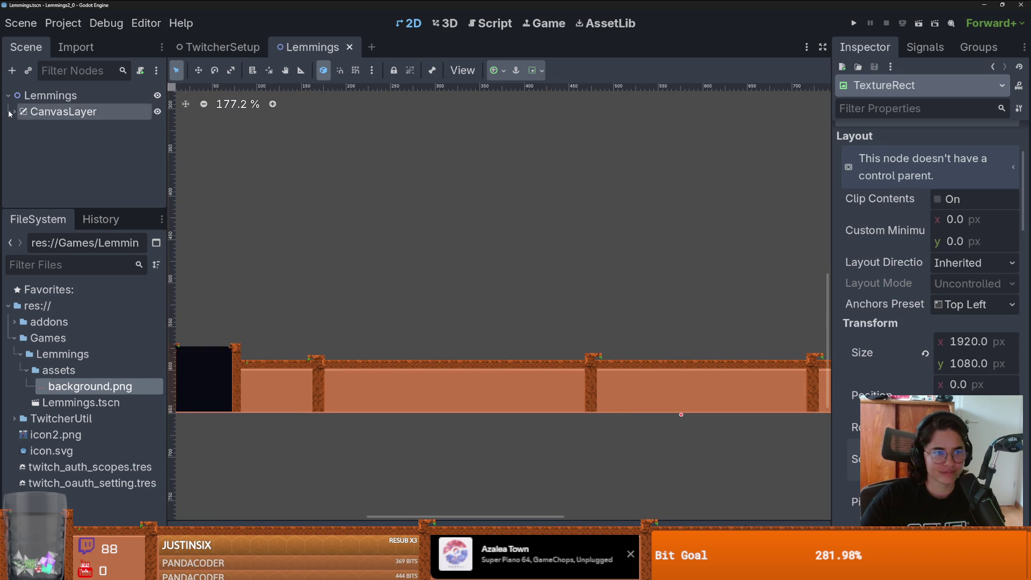
Step: Add a StaticBody2D under Lemmings and rename it StaticBodyBounds
{"action": "right_click", "coordinate": [63, 96]}
{"action": "left_click", "coordinate": [118, 112]}
{"action": "type", "text": "stati"}
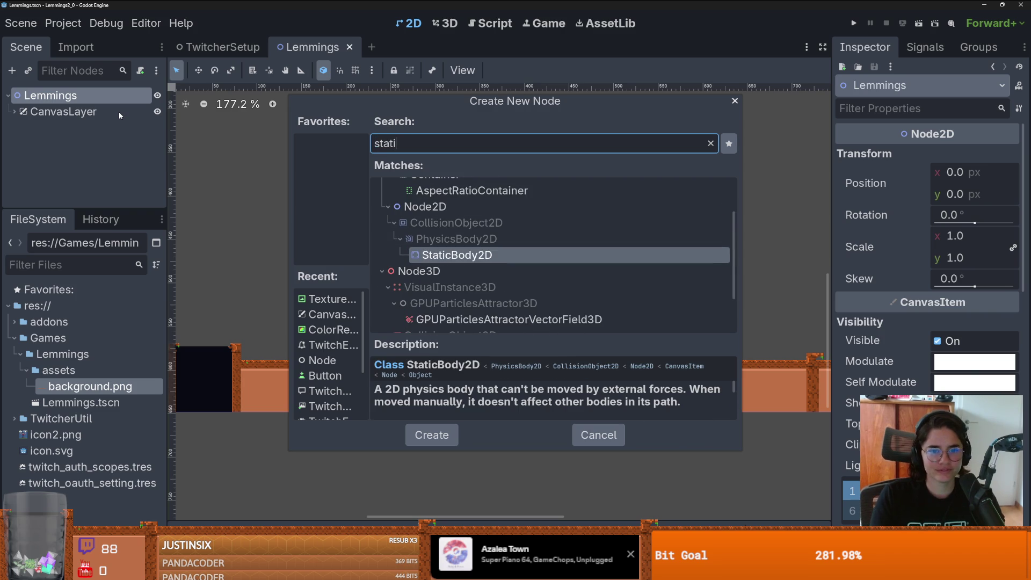
{"action": "key", "text": "Return"}
{"action": "double_click", "coordinate": [60, 126]}
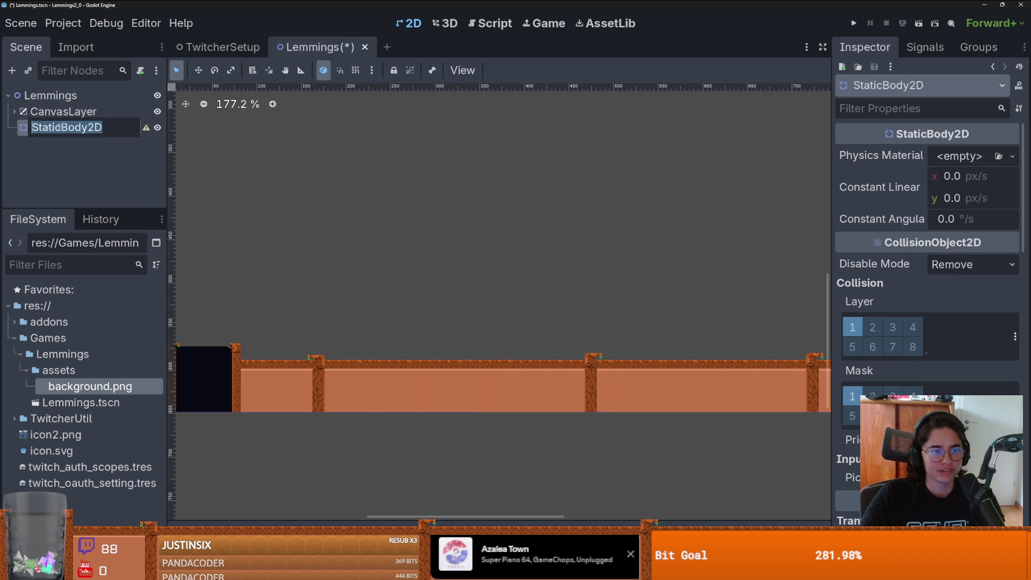
{"action": "left_click", "coordinate": [108, 129]}
{"action": "key", "text": "BackSpace"}
{"action": "key", "text": "BackSpace"}
{"action": "type", "text": "Bounds"}
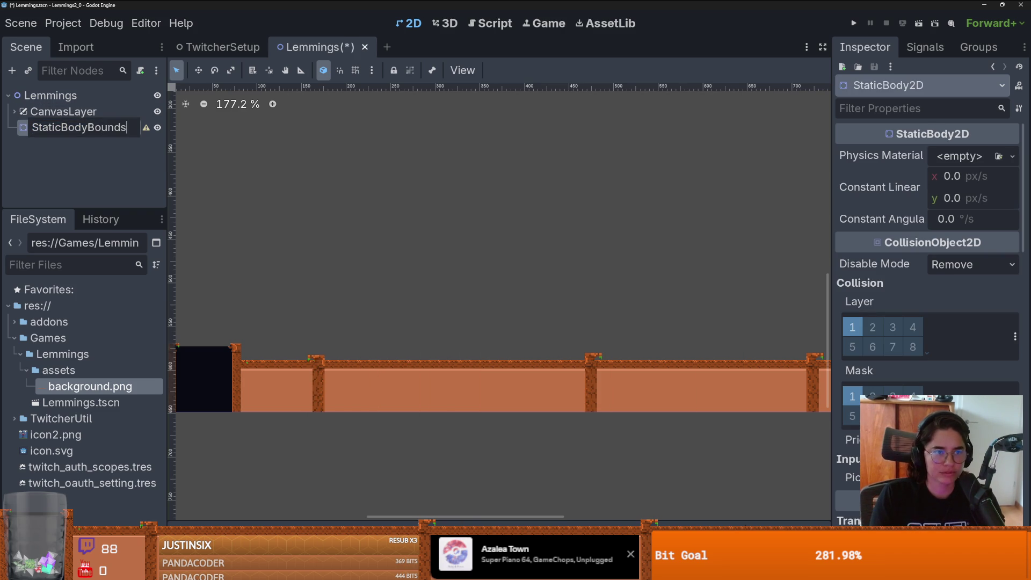
{"action": "key", "text": "Return"}
Step: Add a CollisionShape2D under StaticBodyBounds with a new WorldBoundaryShape2D shape
{"action": "right_click", "coordinate": [99, 128]}
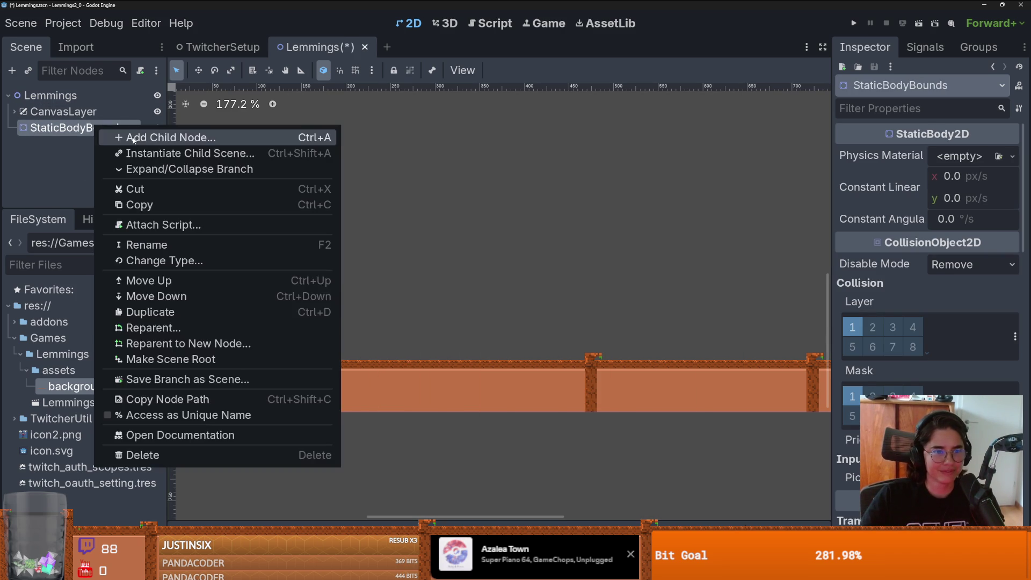
{"action": "left_click", "coordinate": [135, 138]}
{"action": "type", "text": "colli"}
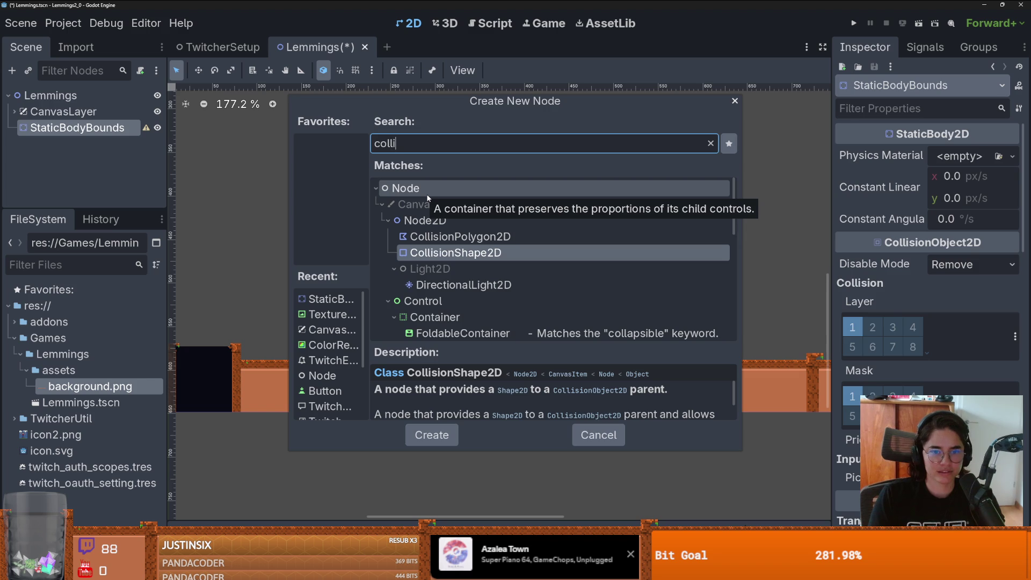
{"action": "key", "text": "Return"}
{"action": "left_click", "coordinate": [1012, 157]}
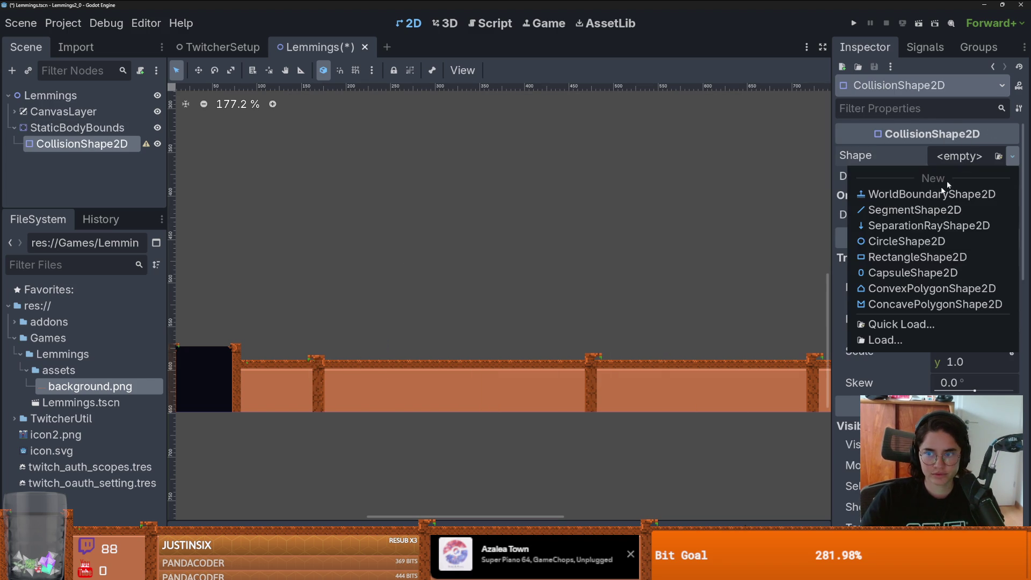
{"action": "left_click", "coordinate": [912, 194]}
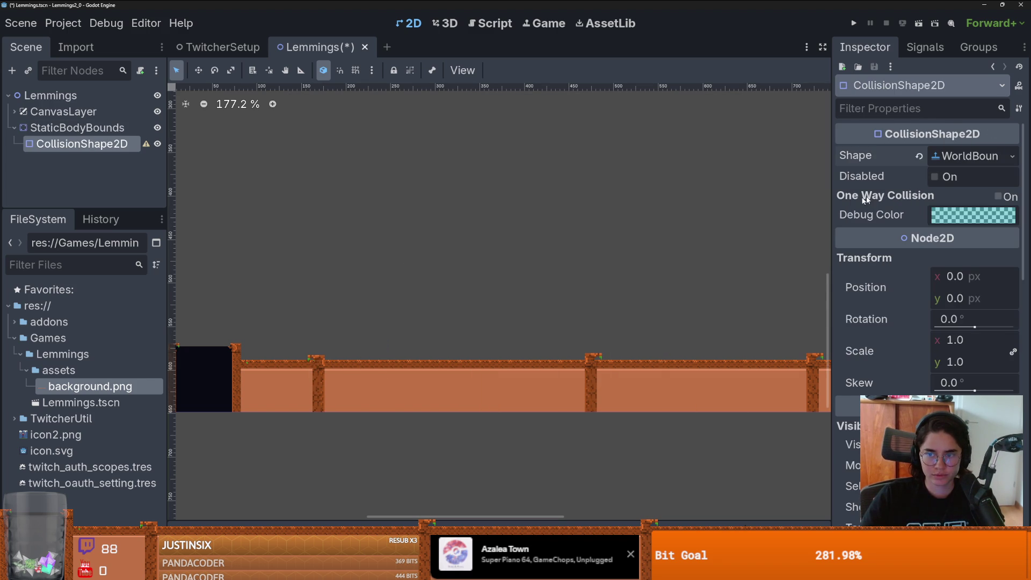
{"action": "scroll", "coordinate": [545, 316], "scroll_direction": "down", "scroll_amount": 3}
{"action": "scroll", "coordinate": [479, 316], "scroll_direction": "up", "scroll_amount": 2}
{"action": "scroll", "coordinate": [479, 316], "scroll_direction": "left", "scroll_amount": 3}
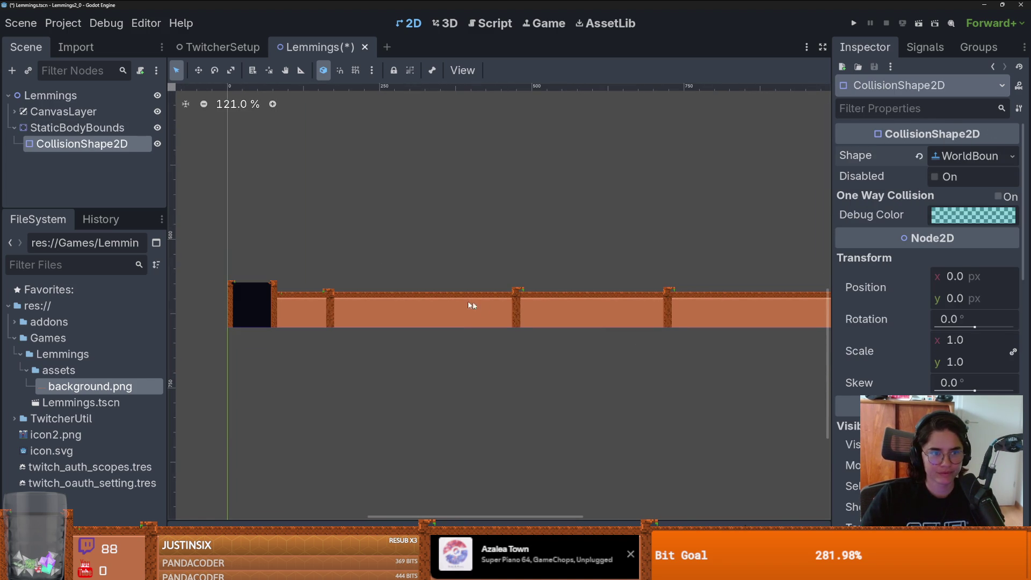
{"action": "left_click", "coordinate": [956, 157]}
Step: Set the world boundary's Normal to x 100, y 0
{"action": "scroll", "coordinate": [556, 317], "scroll_direction": "down", "scroll_amount": 6}
{"action": "scroll", "coordinate": [560, 320], "scroll_direction": "up", "scroll_amount": 2}
{"action": "left_click", "coordinate": [958, 179]}
{"action": "type", "text": "100"}
{"action": "key", "text": "Return"}
{"action": "scroll", "coordinate": [497, 220], "scroll_direction": "up", "scroll_amount": 9}
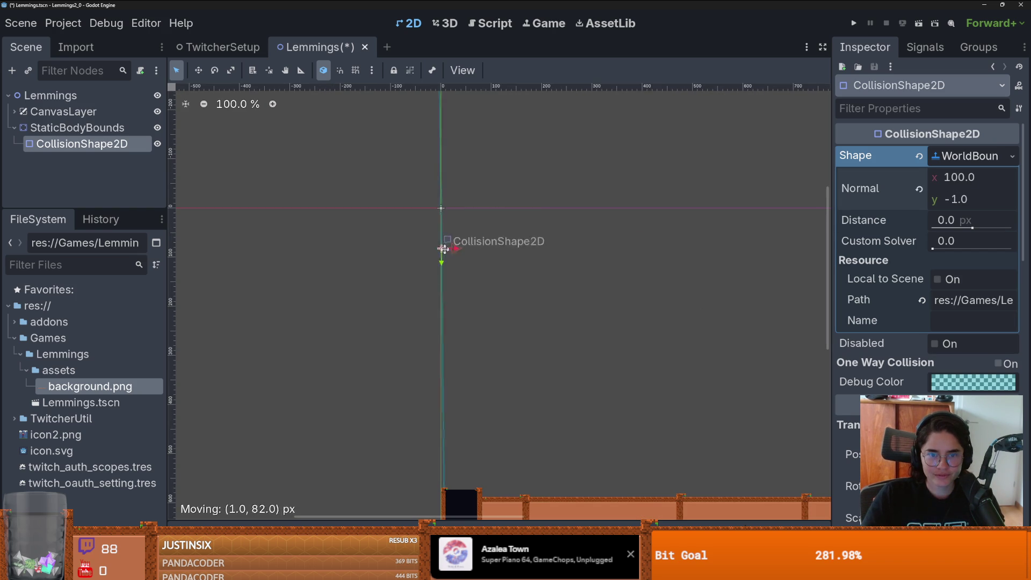
{"action": "scroll", "coordinate": [497, 220], "scroll_direction": "down", "scroll_amount": 2}
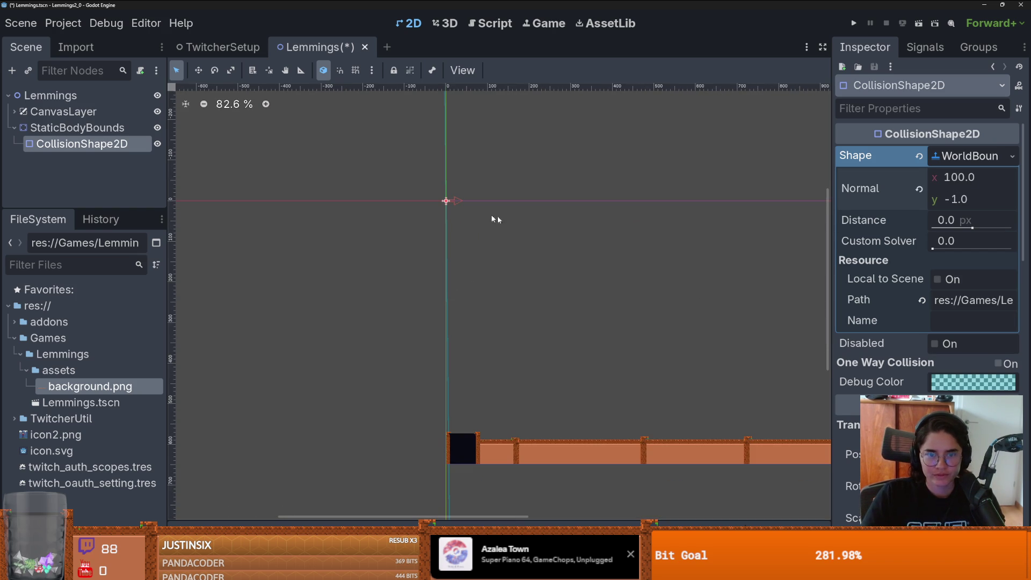
{"action": "left_click", "coordinate": [966, 200]}
{"action": "type", "text": "0"}
{"action": "key", "text": "Return"}
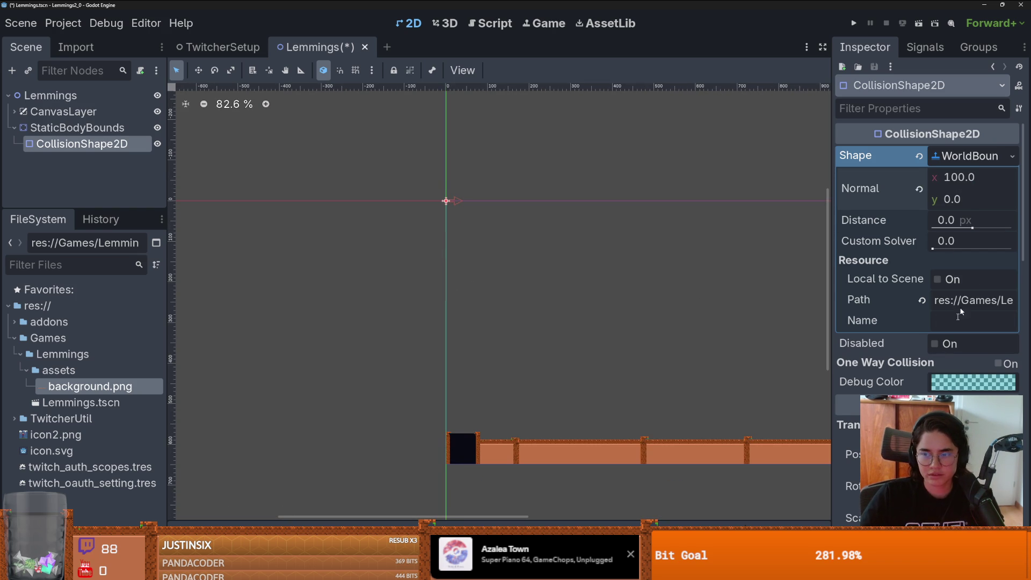
Step: Drag the boundary to a distance of about 5.92 px and save the scene
{"action": "left_click_drag", "start_coordinate": [457, 201], "coordinate": [445, 210]}
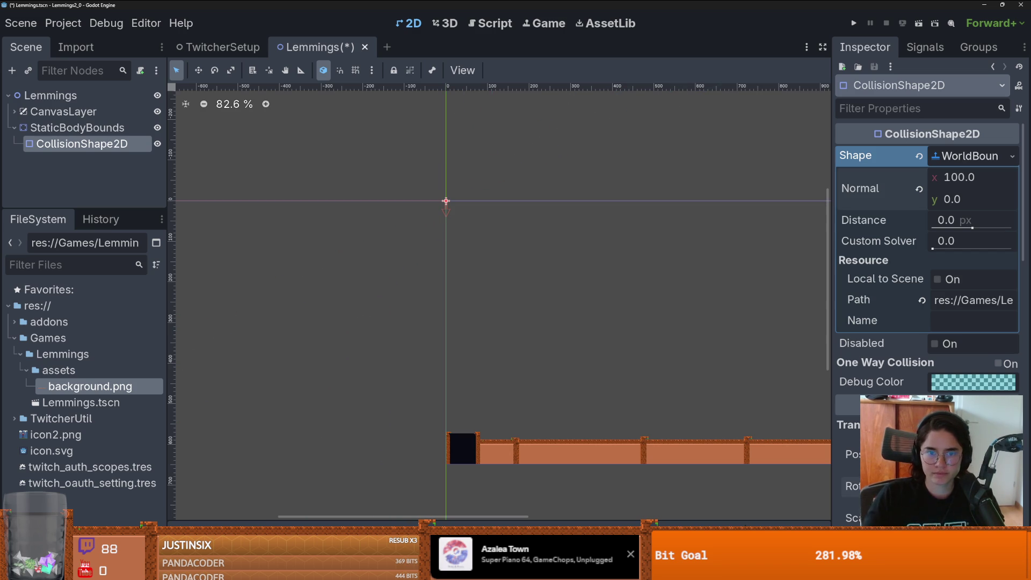
{"action": "scroll", "coordinate": [582, 281], "scroll_direction": "down", "scroll_amount": 2}
{"action": "left_click_drag", "start_coordinate": [368, 177], "coordinate": [351, 374]}
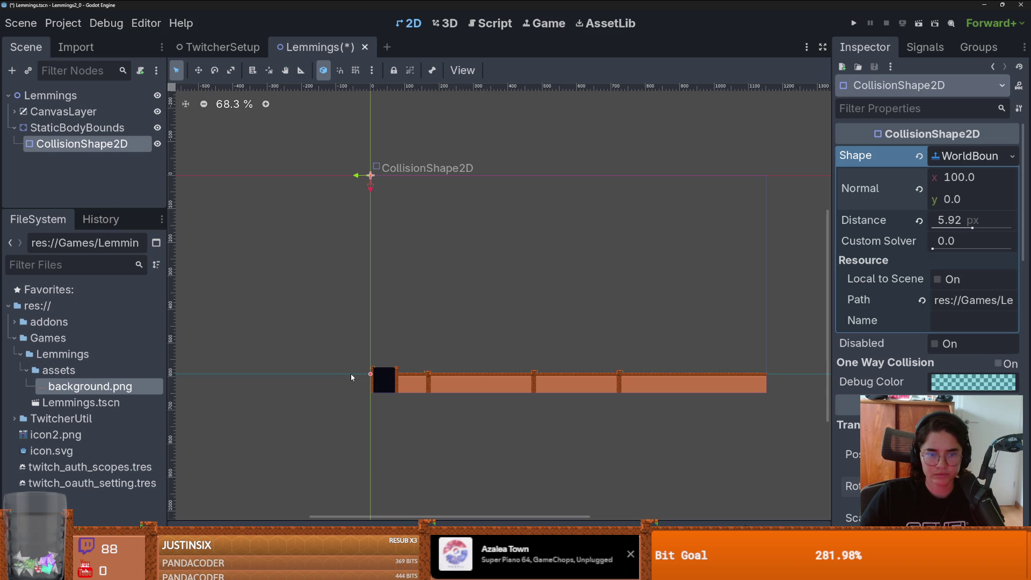
{"action": "scroll", "coordinate": [375, 382], "scroll_direction": "up", "scroll_amount": 4}
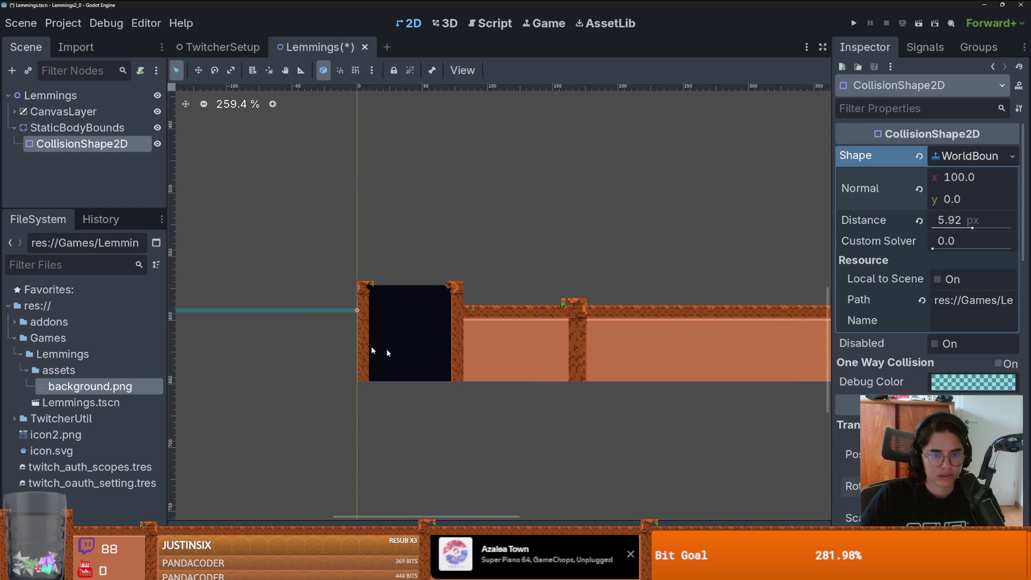
{"action": "left_click_drag", "start_coordinate": [352, 308], "coordinate": [354, 306]}
{"action": "scroll", "coordinate": [439, 330], "scroll_direction": "down", "scroll_amount": 4}
{"action": "key", "text": "ctrl+s"}
{"action": "scroll", "coordinate": [470, 310], "scroll_direction": "down", "scroll_amount": 1}
{"action": "scroll", "coordinate": [470, 310], "scroll_direction": "up", "scroll_amount": 3}
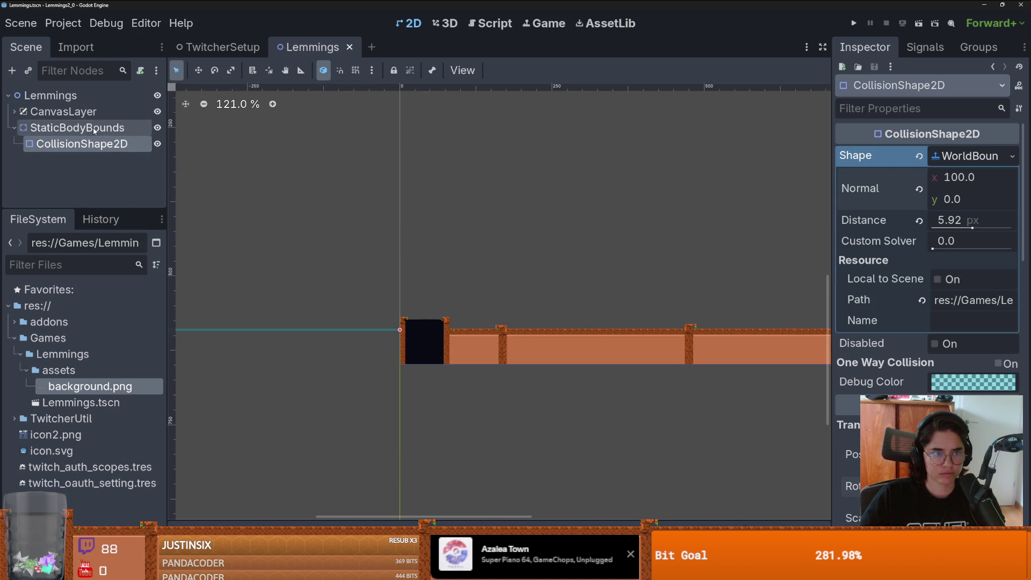
Step: Add a second CollisionShape2D under StaticBodyBounds with a WorldBoundaryShape2D shape
{"action": "right_click", "coordinate": [115, 129]}
{"action": "left_click", "coordinate": [147, 143]}
{"action": "type", "text": "col"}
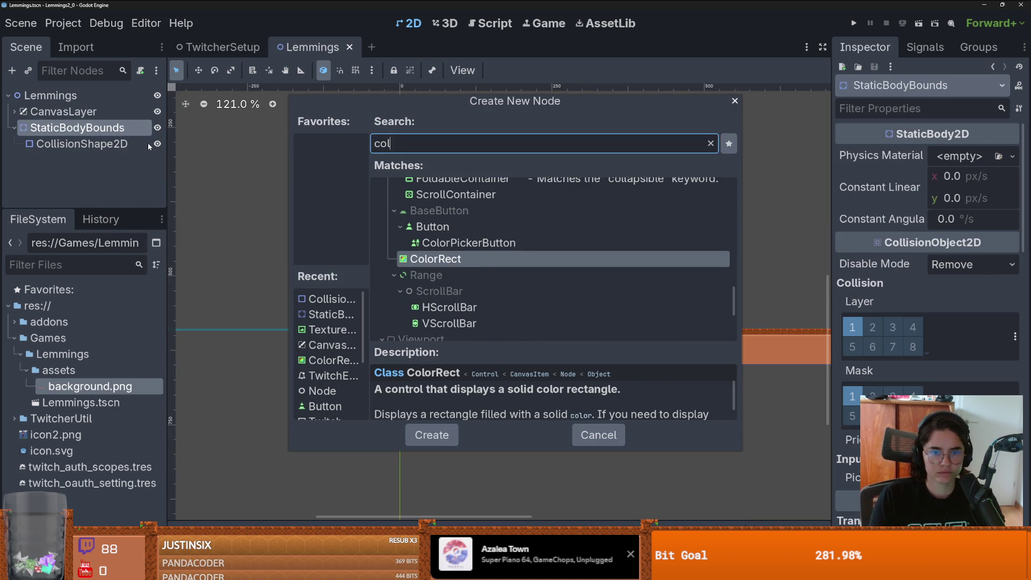
{"action": "type", "text": "lis"}
{"action": "key", "text": "Return"}
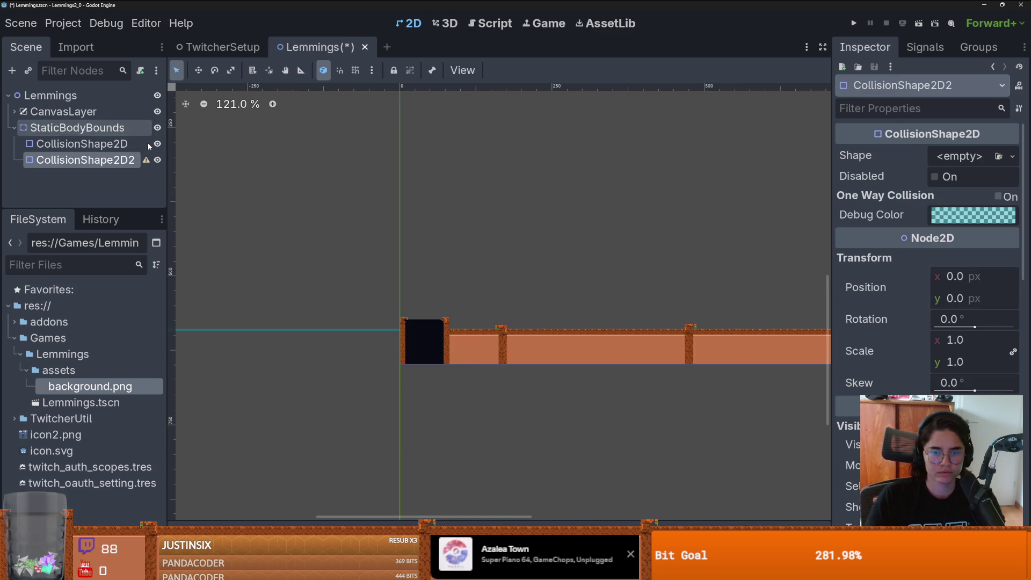
{"action": "left_click", "coordinate": [1011, 156]}
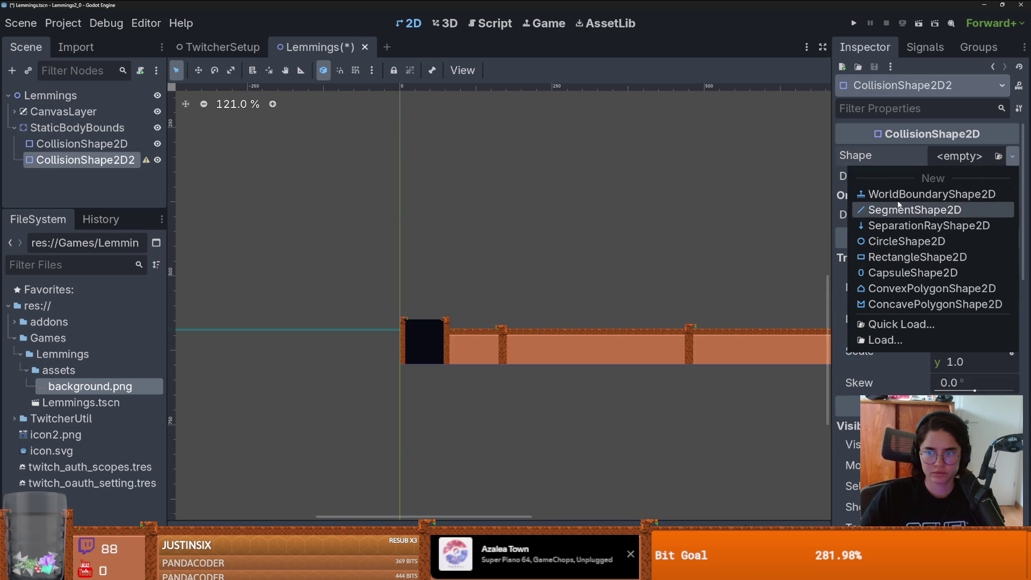
{"action": "left_click", "coordinate": [913, 194]}
{"action": "scroll", "coordinate": [522, 265], "scroll_direction": "down", "scroll_amount": 11}
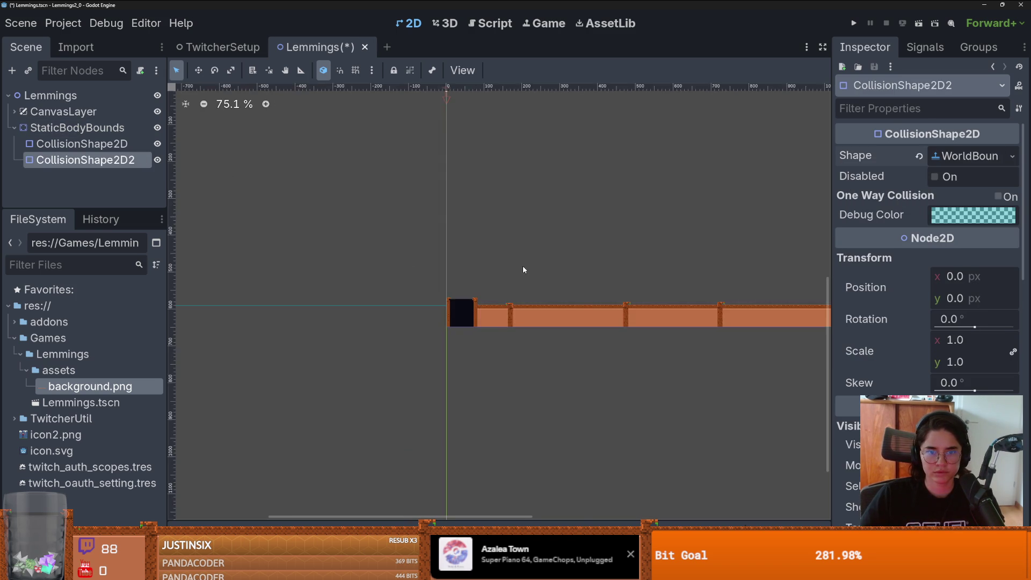
{"action": "scroll", "coordinate": [453, 255], "scroll_direction": "up", "scroll_amount": 10}
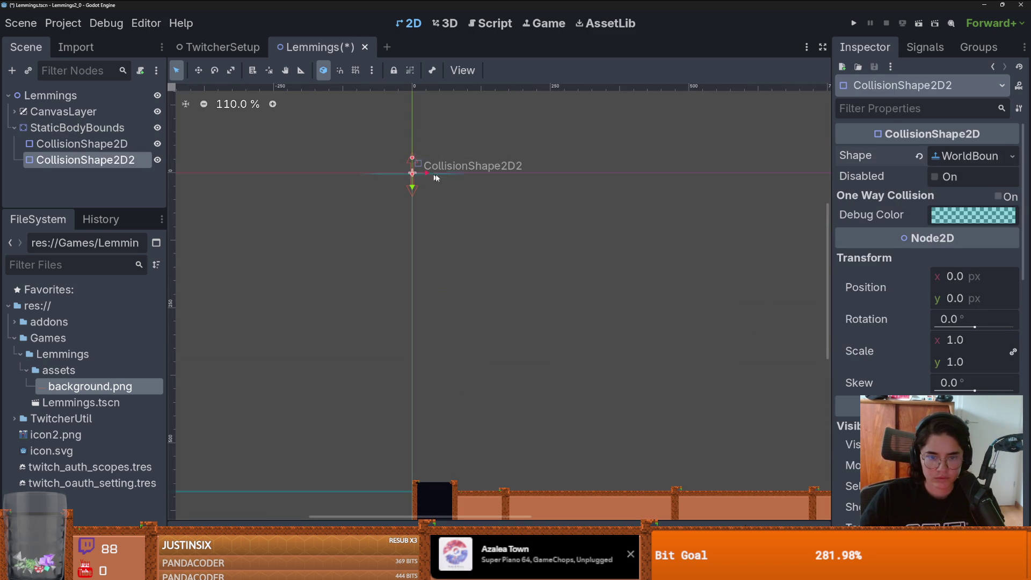
Step: Set the second boundary's Normal to (0, -100)
{"action": "left_click", "coordinate": [971, 163]}
{"action": "left_click", "coordinate": [965, 199]}
{"action": "type", "text": "-"}
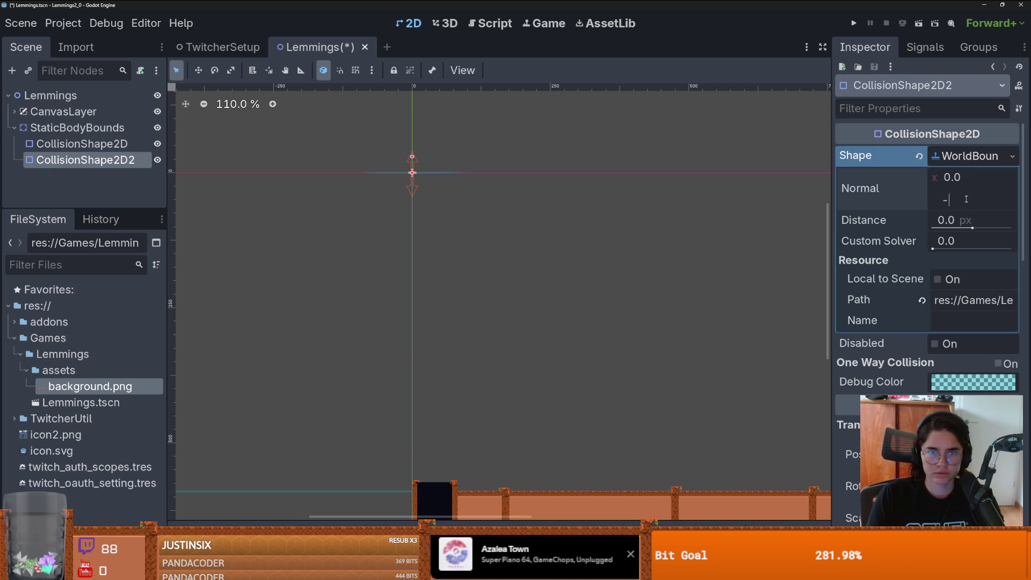
{"action": "key", "text": "Return"}
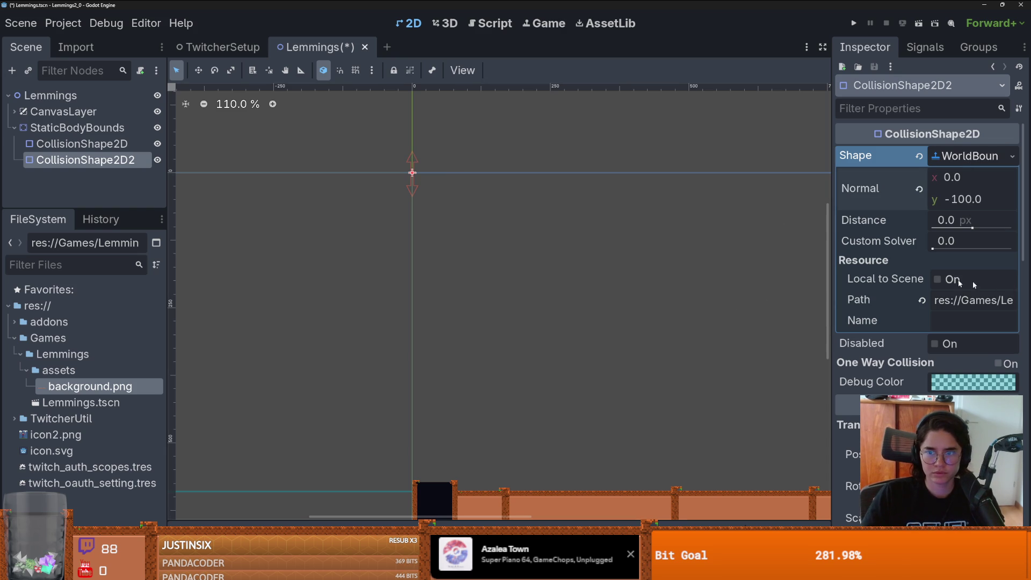
{"action": "scroll", "coordinate": [707, 311], "scroll_direction": "down", "scroll_amount": 3}
{"action": "scroll", "coordinate": [706, 310], "scroll_direction": "down", "scroll_amount": 1}
{"action": "scroll", "coordinate": [695, 302], "scroll_direction": "up", "scroll_amount": 1}
Step: Offset the second boundary to about 0.82 px and duplicate it as CollisionShape2D3
{"action": "left_click_drag", "start_coordinate": [695, 301], "coordinate": [364, 265]}
{"action": "scroll", "coordinate": [364, 265], "scroll_direction": "up", "scroll_amount": 1}
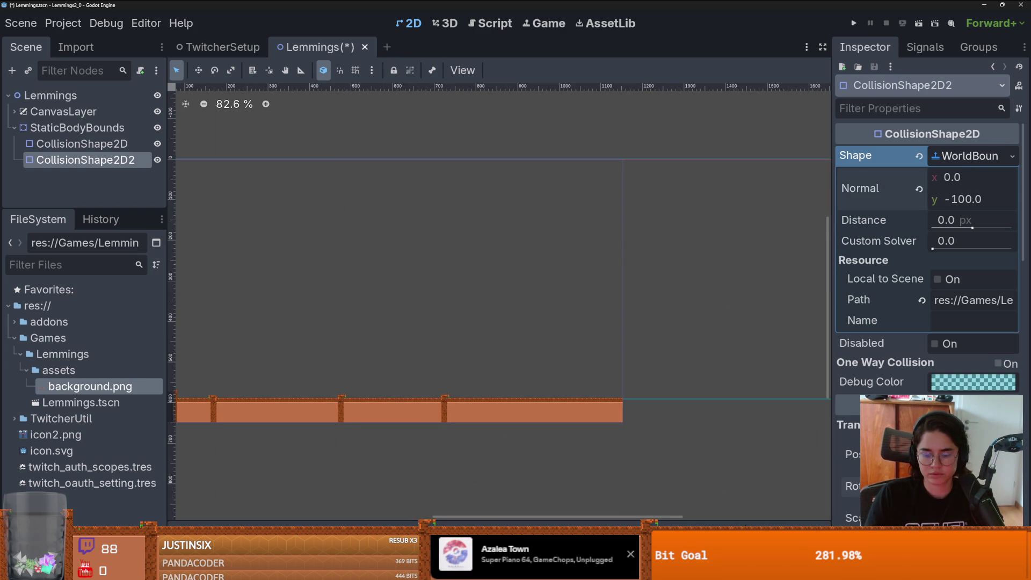
{"action": "left_click_drag", "start_coordinate": [329, 303], "coordinate": [621, 295]}
{"action": "left_click_drag", "start_coordinate": [413, 166], "coordinate": [447, 171]}
{"action": "scroll", "coordinate": [453, 258], "scroll_direction": "up", "scroll_amount": 5}
{"action": "left_click_drag", "start_coordinate": [457, 445], "coordinate": [455, 277]}
{"action": "scroll", "coordinate": [453, 278], "scroll_direction": "up", "scroll_amount": 8}
{"action": "scroll", "coordinate": [456, 276], "scroll_direction": "down", "scroll_amount": 14}
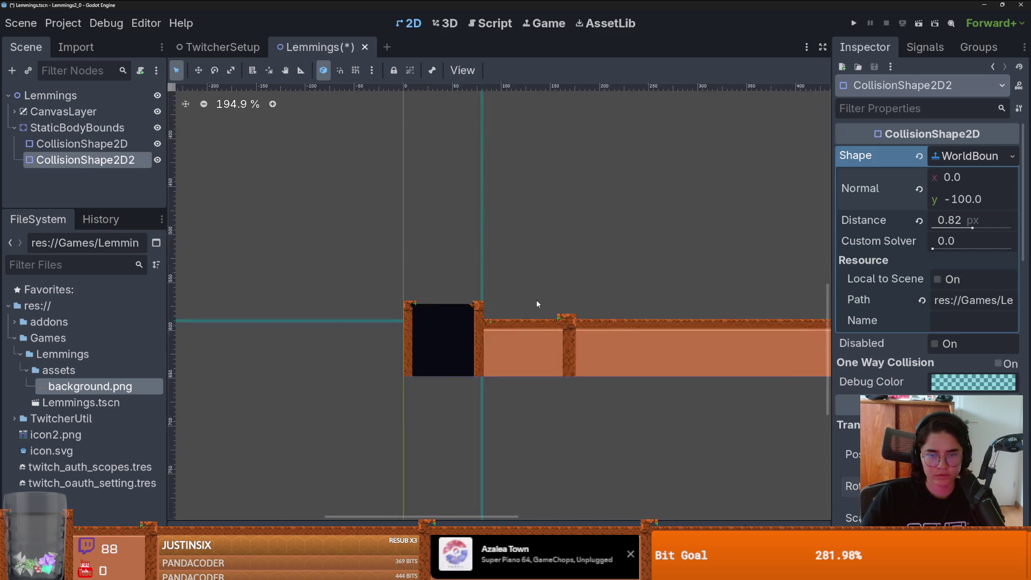
{"action": "scroll", "coordinate": [467, 327], "scroll_direction": "down", "scroll_amount": 4}
{"action": "scroll", "coordinate": [397, 311], "scroll_direction": "up", "scroll_amount": 3}
{"action": "scroll", "coordinate": [397, 311], "scroll_direction": "right", "scroll_amount": 5}
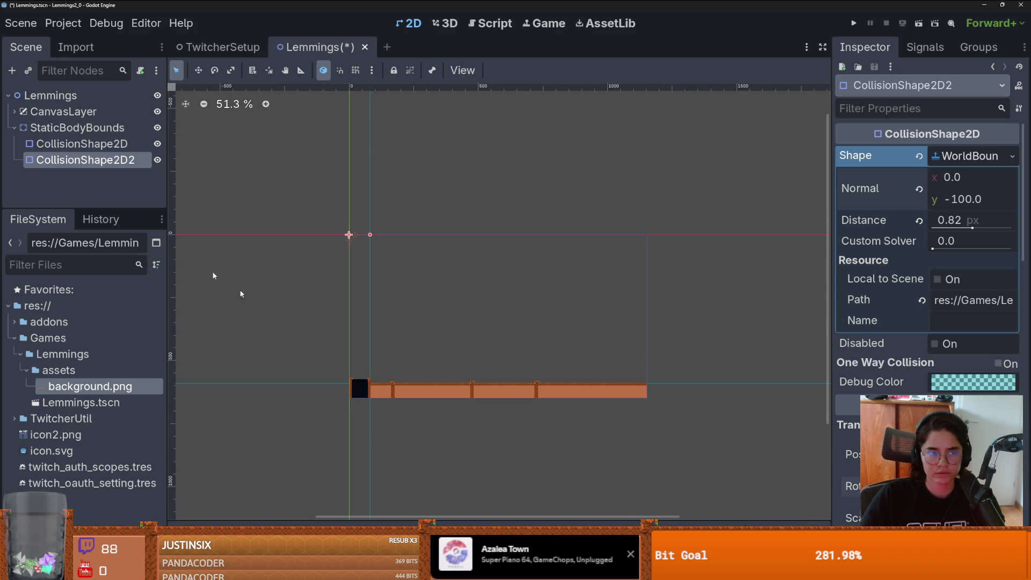
{"action": "key", "text": "ctrl+d"}
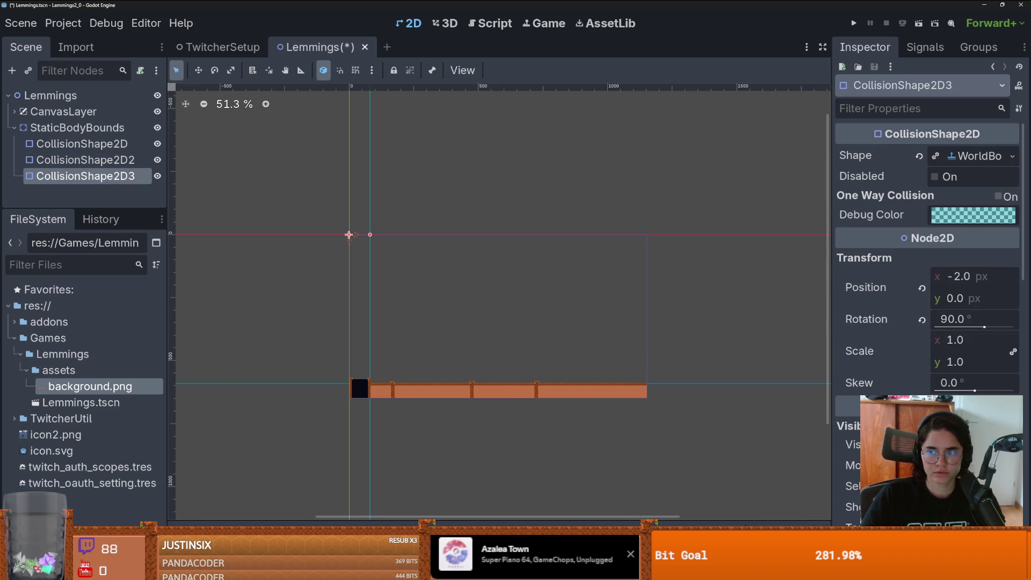
Step: Make CollisionShape2D3's boundary unique and place it at the floor's right end (-22, -1)
{"action": "left_click", "coordinate": [1012, 156]}
{"action": "left_click", "coordinate": [931, 386]}
{"action": "left_click_drag", "start_coordinate": [370, 234], "coordinate": [627, 263]}
{"action": "scroll", "coordinate": [636, 349], "scroll_direction": "up", "scroll_amount": 10}
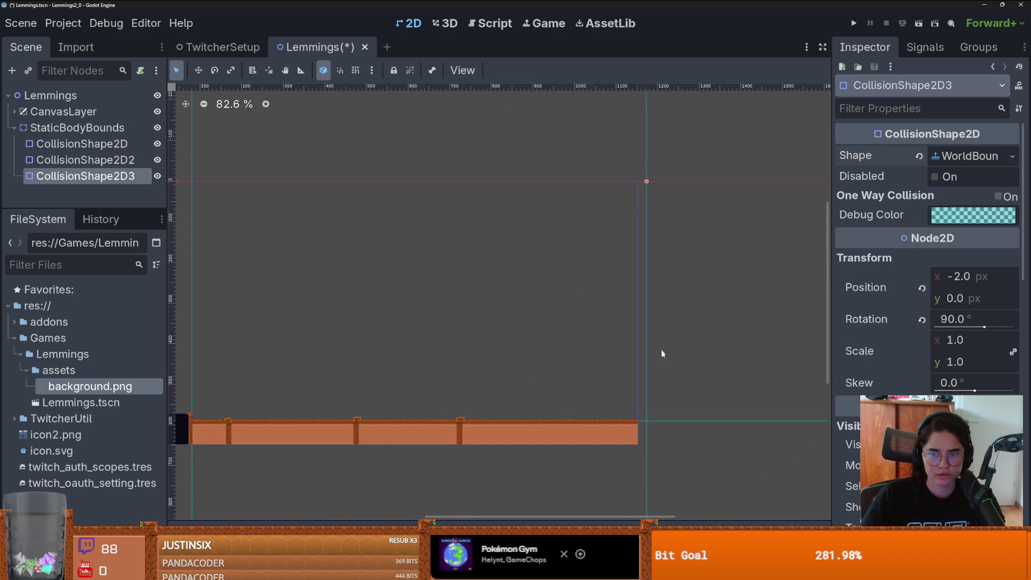
{"action": "left_click_drag", "start_coordinate": [628, 390], "coordinate": [598, 387]}
{"action": "scroll", "coordinate": [524, 374], "scroll_direction": "down", "scroll_amount": 8}
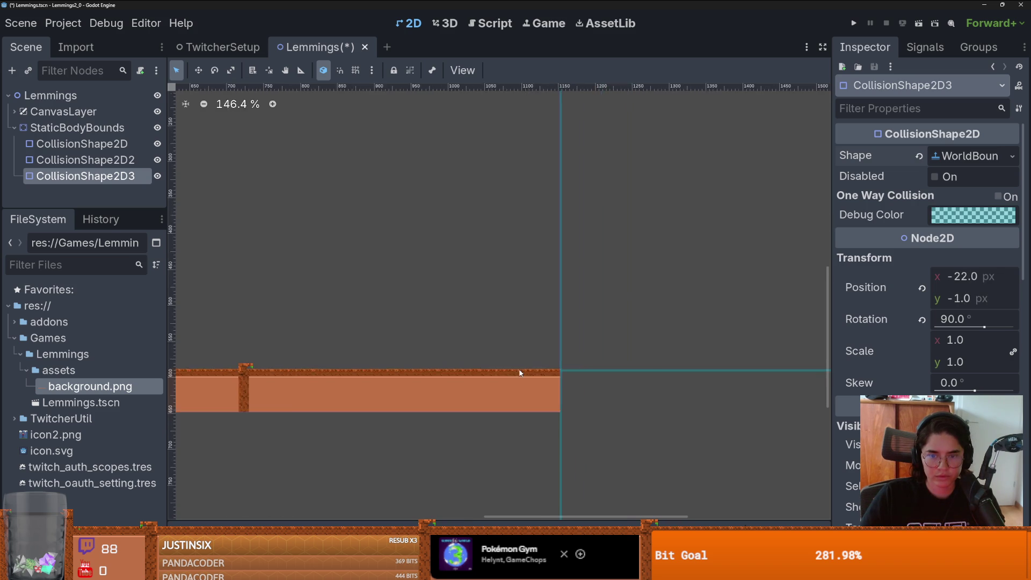
Step: Save the Lemmings scene and collapse StaticBodyBounds' collision shapes
{"action": "key", "text": "ctrl+s"}
{"action": "scroll", "coordinate": [457, 350], "scroll_direction": "down", "scroll_amount": 2}
{"action": "scroll", "coordinate": [488, 350], "scroll_direction": "up", "scroll_amount": 3}
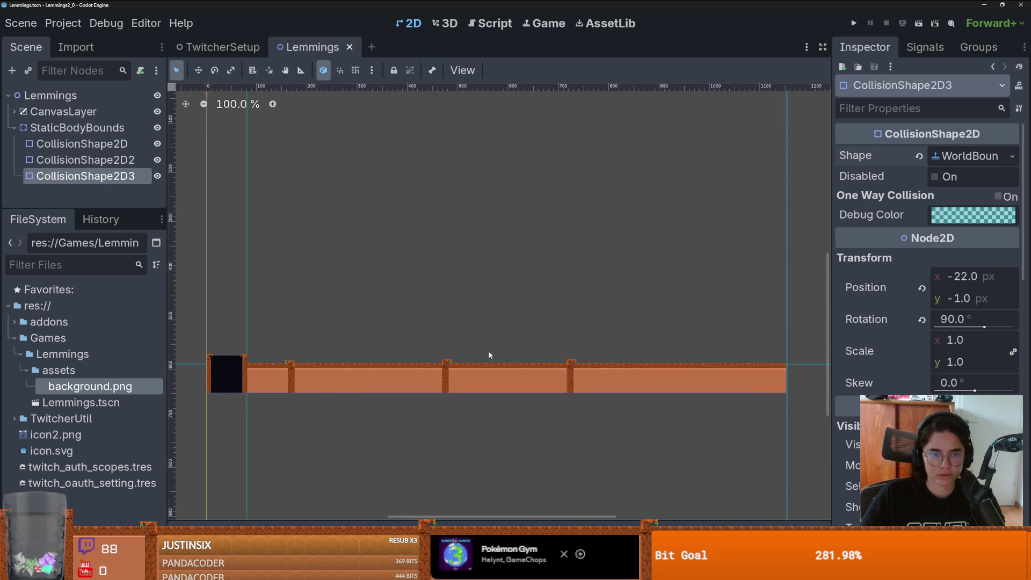
{"action": "scroll", "coordinate": [404, 301], "scroll_direction": "up", "scroll_amount": 1}
{"action": "scroll", "coordinate": [433, 308], "scroll_direction": "up", "scroll_amount": 1}
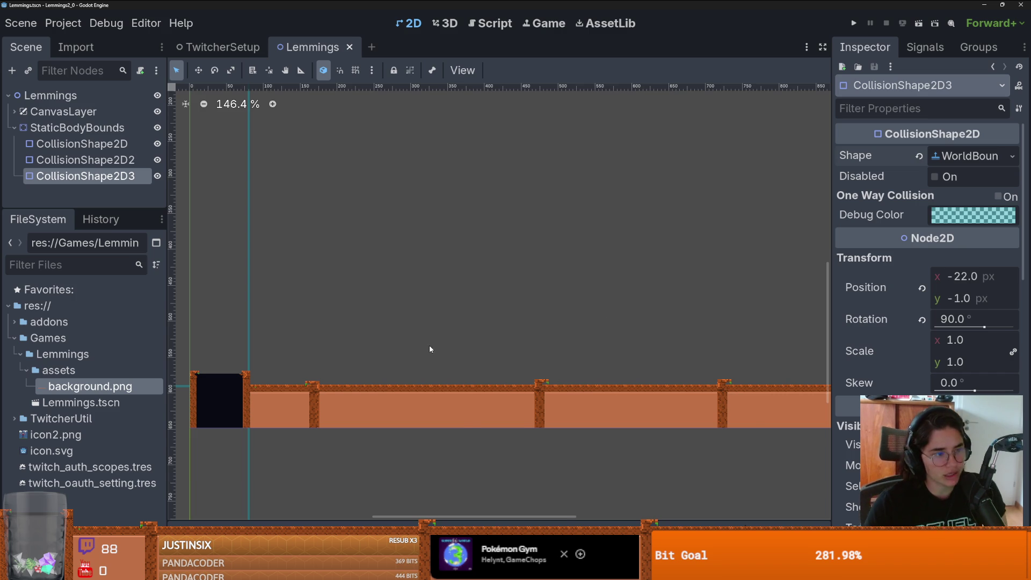
{"action": "scroll", "coordinate": [429, 344], "scroll_direction": "down", "scroll_amount": 1}
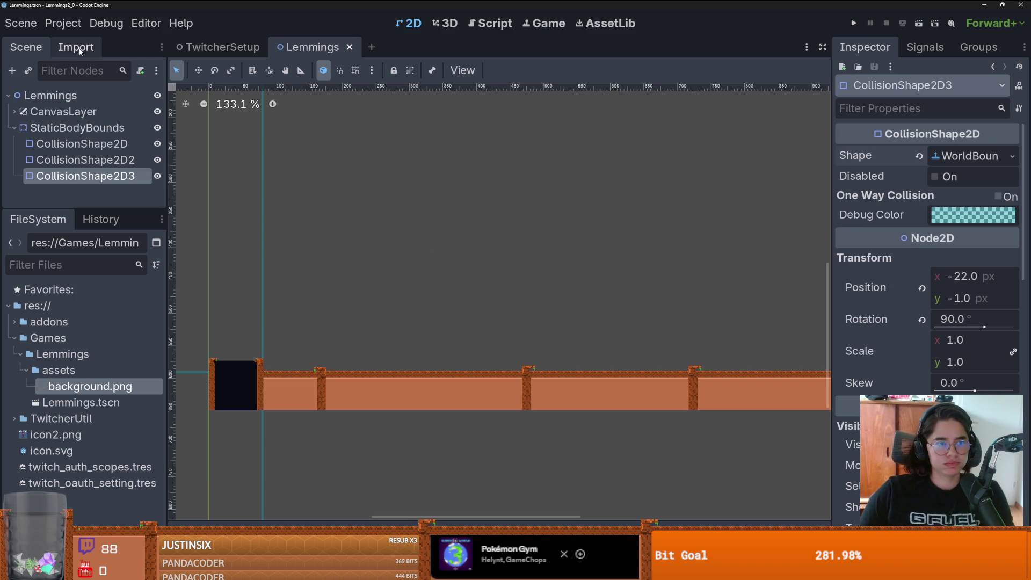
{"action": "left_click", "coordinate": [14, 127]}
Step: Attach a new lemmings.gd script to the Lemmings root node and save it
{"action": "left_click", "coordinate": [144, 98]}
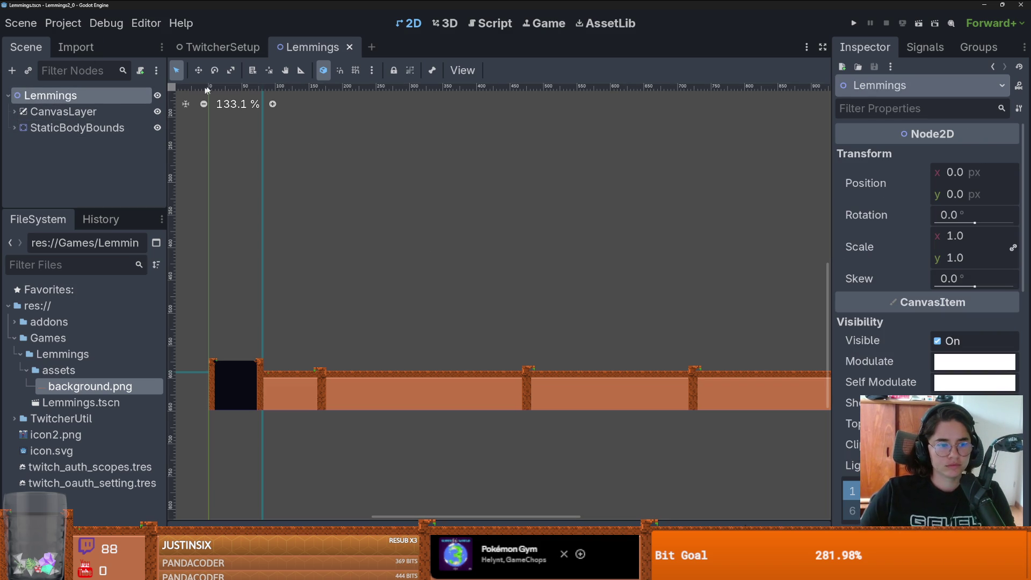
{"action": "left_click", "coordinate": [26, 369]}
{"action": "left_click", "coordinate": [141, 70]}
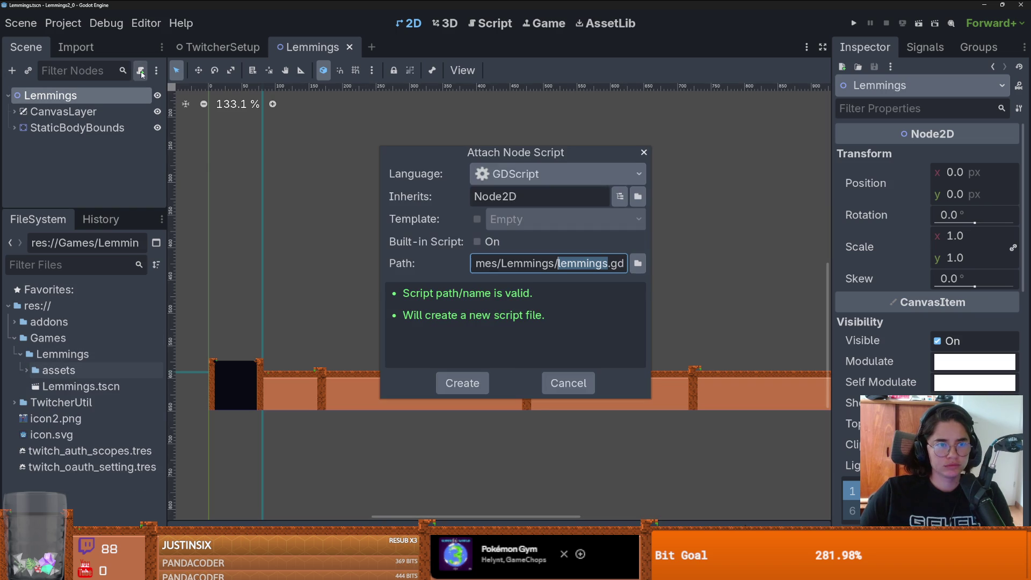
{"action": "left_click", "coordinate": [473, 383]}
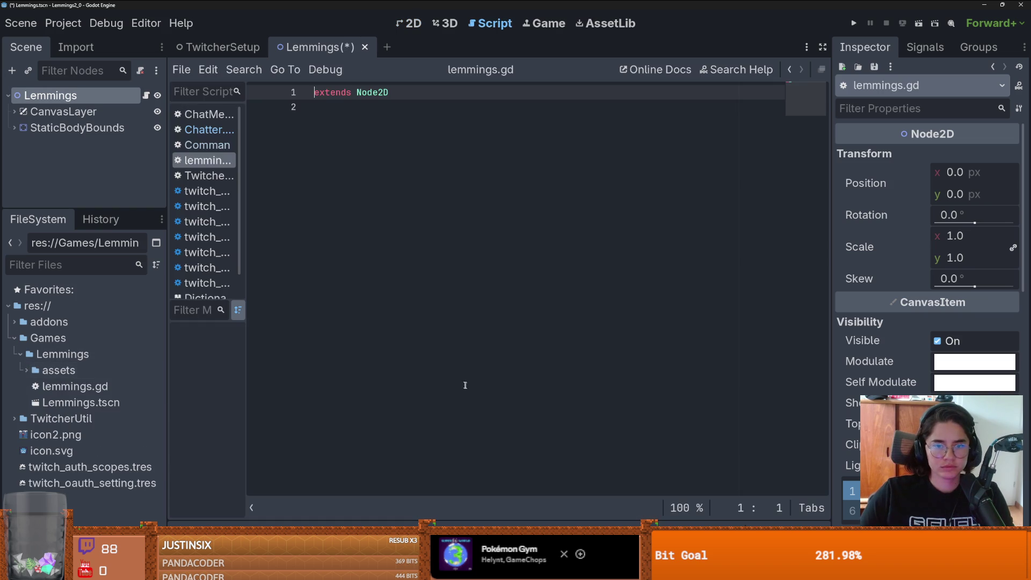
{"action": "left_click", "coordinate": [388, 141]}
{"action": "key", "text": "Return"}
{"action": "key", "text": "ctrl+s"}
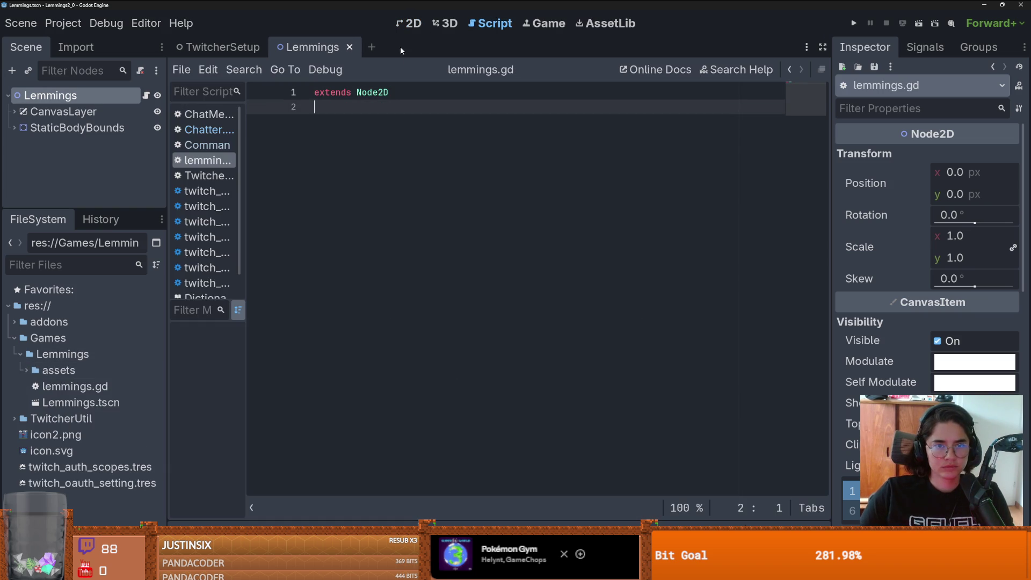
Step: Write a _ready() function calling Chatter.add_game_command("join")
{"action": "type", "text": "func _re"}
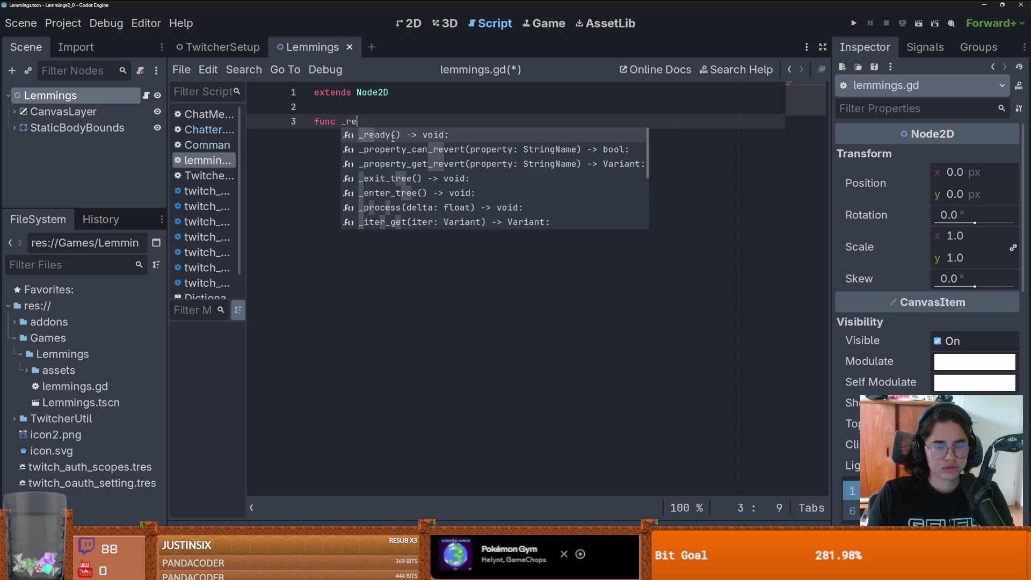
{"action": "key", "text": "Return"}
{"action": "key", "text": "Return"}
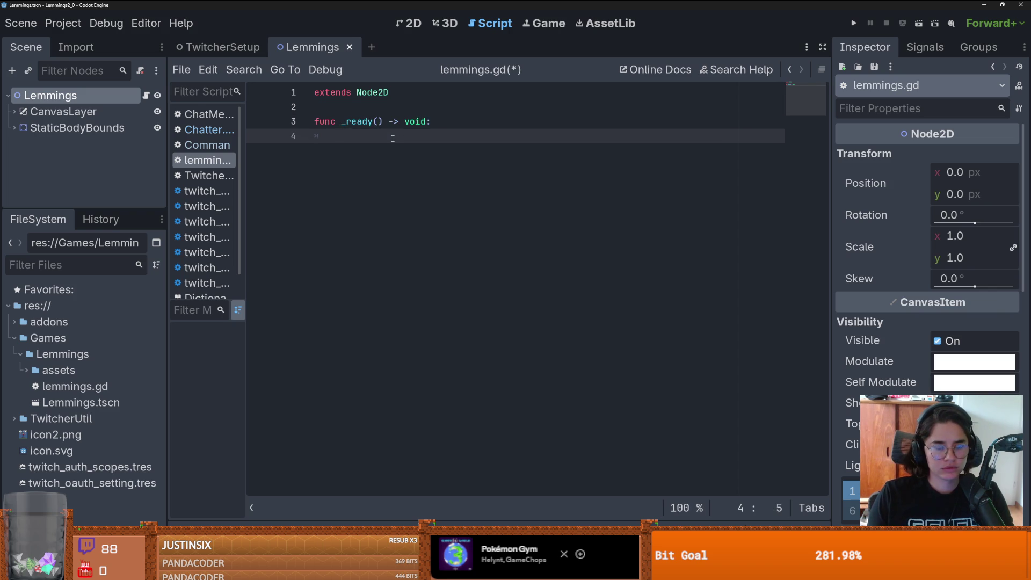
{"action": "type", "text": "Chatter."}
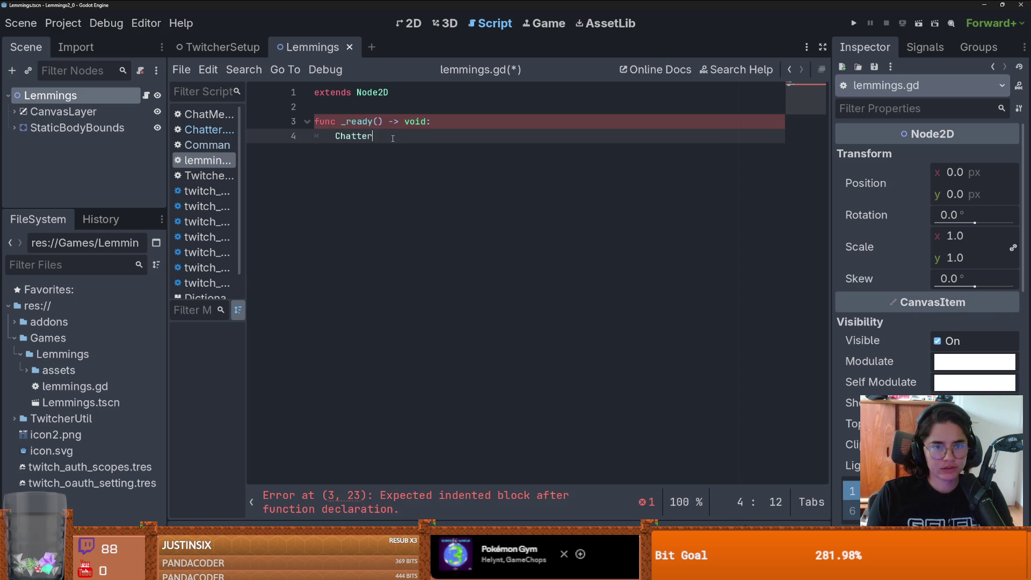
{"action": "key", "text": "Down"}
{"action": "key", "text": "Return"}
{"action": "type", "text": "\""}
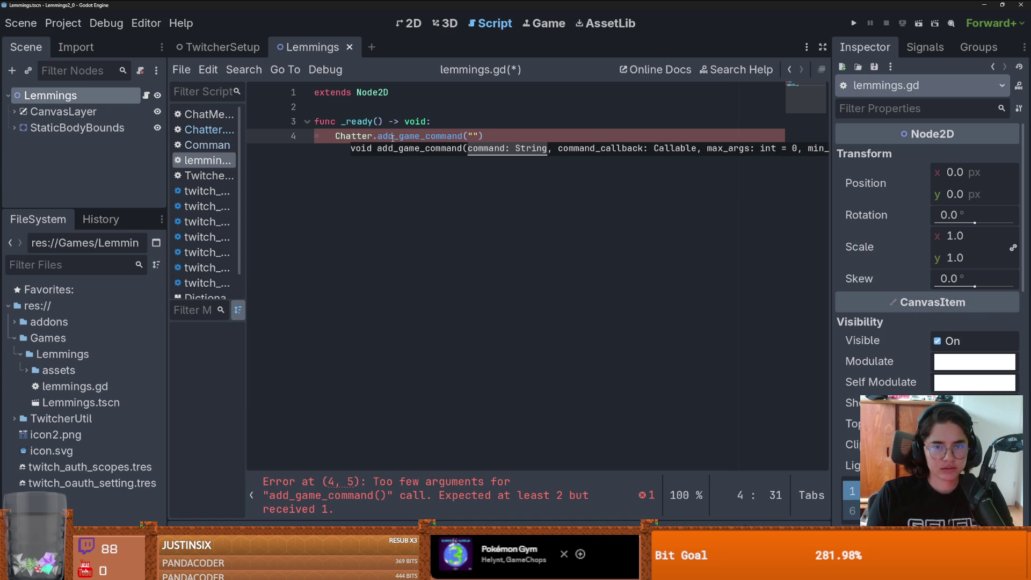
{"action": "type", "text": "join"}
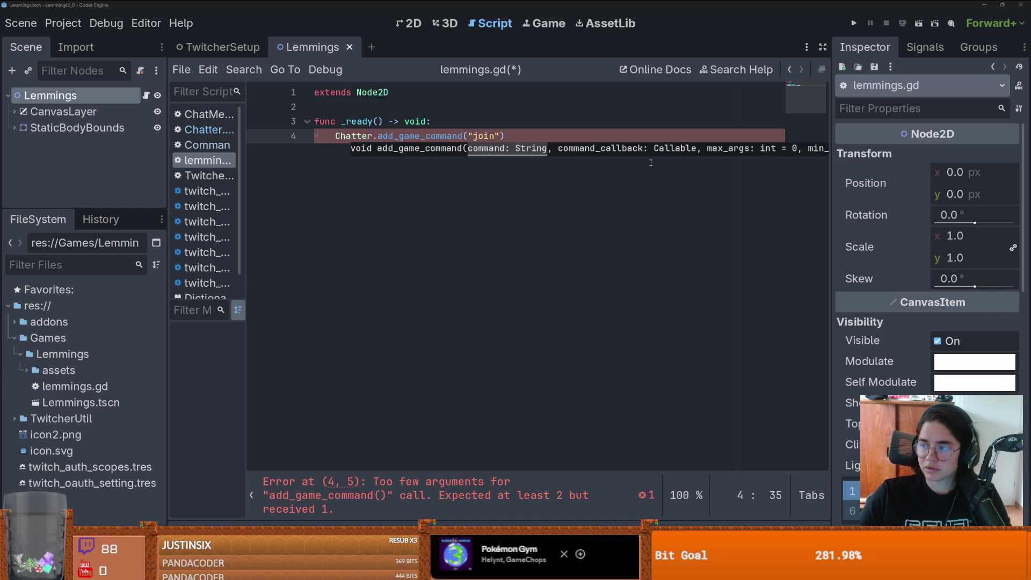
{"action": "double_click", "coordinate": [483, 137]}
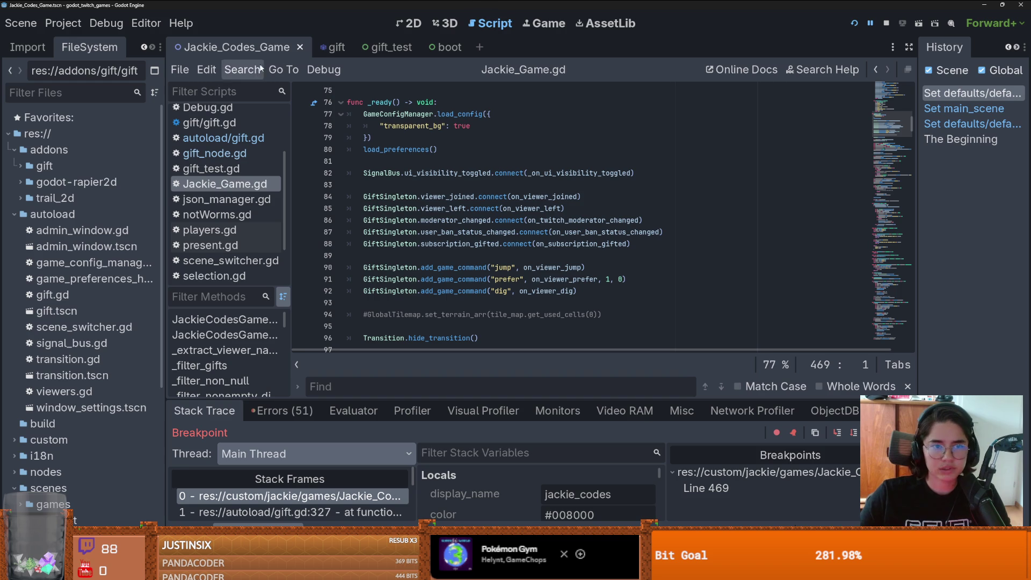
Step: Search all project files for "join" and follow gift.gd's match to add_viewer_command
{"action": "left_click", "coordinate": [242, 69]}
{"action": "left_click", "coordinate": [332, 156]}
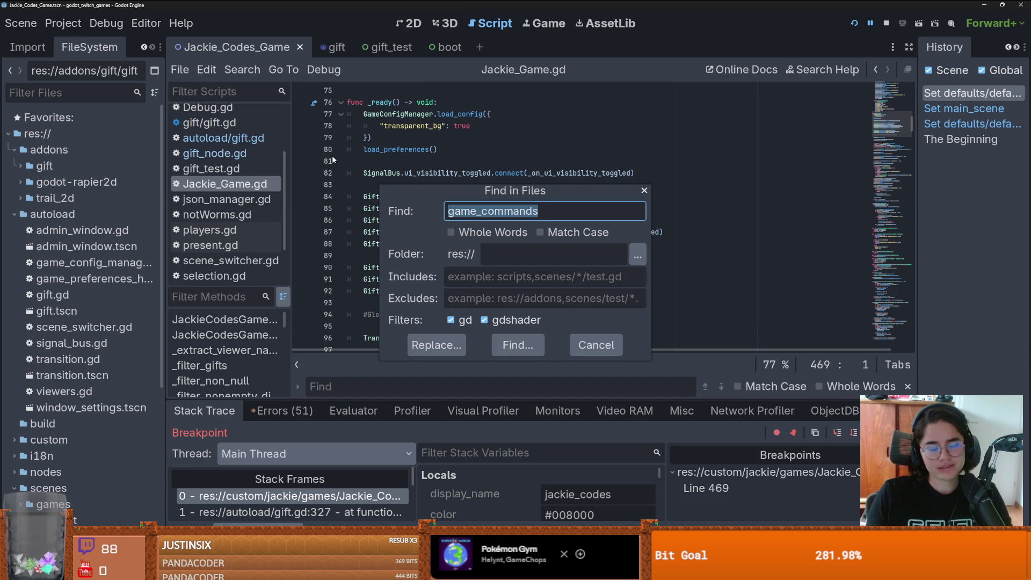
{"action": "type", "text": "\"join\""}
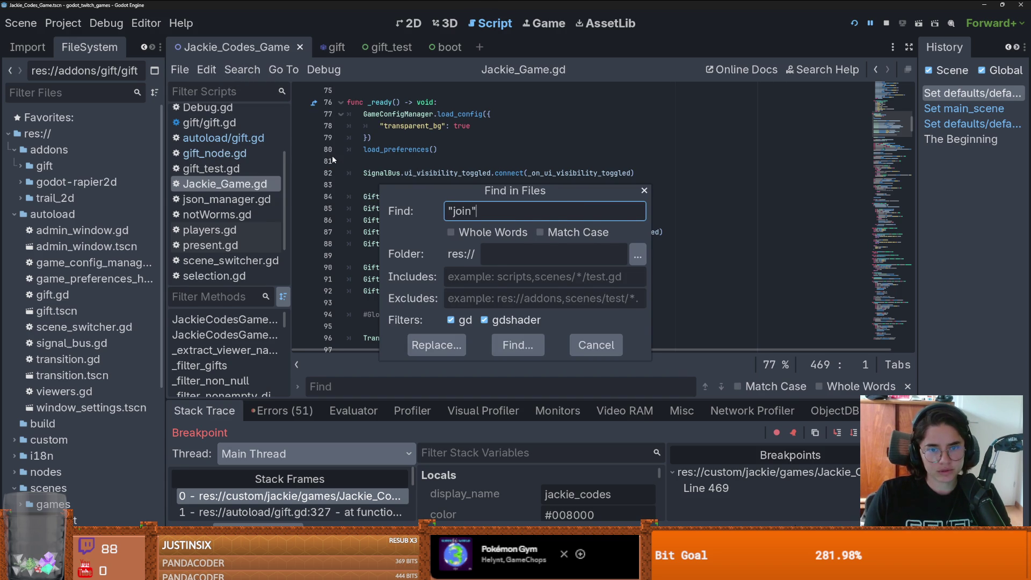
{"action": "key", "text": "Return"}
{"action": "left_click", "coordinate": [333, 499]}
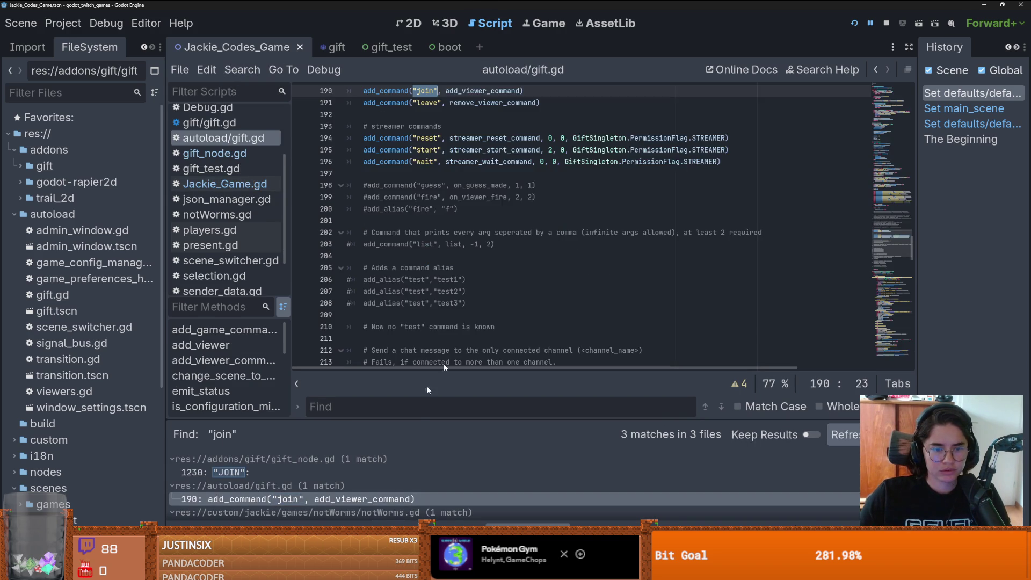
{"action": "key", "text": "BackSpace"}
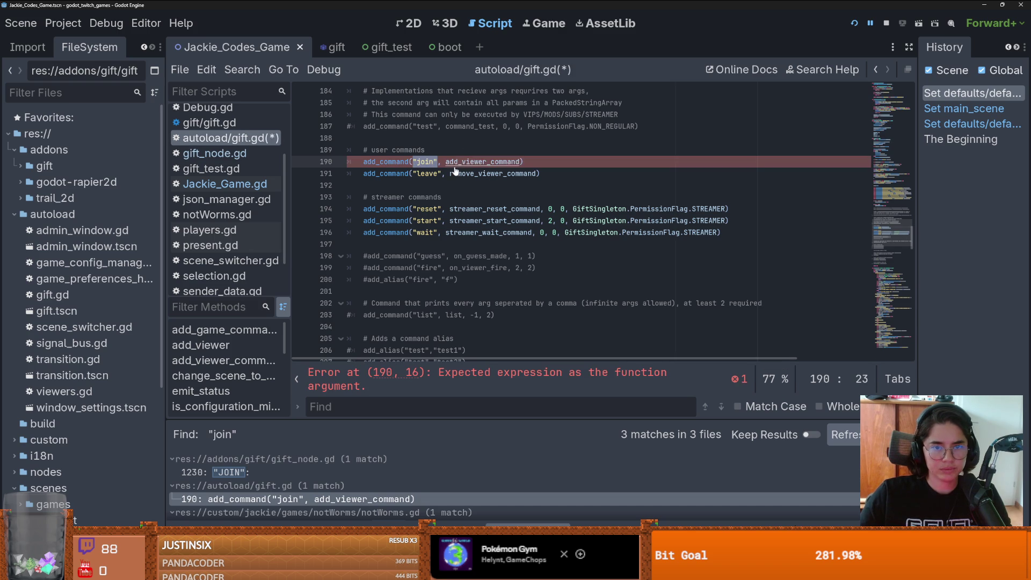
{"action": "left_click", "coordinate": [456, 162], "text": "ctrl"}
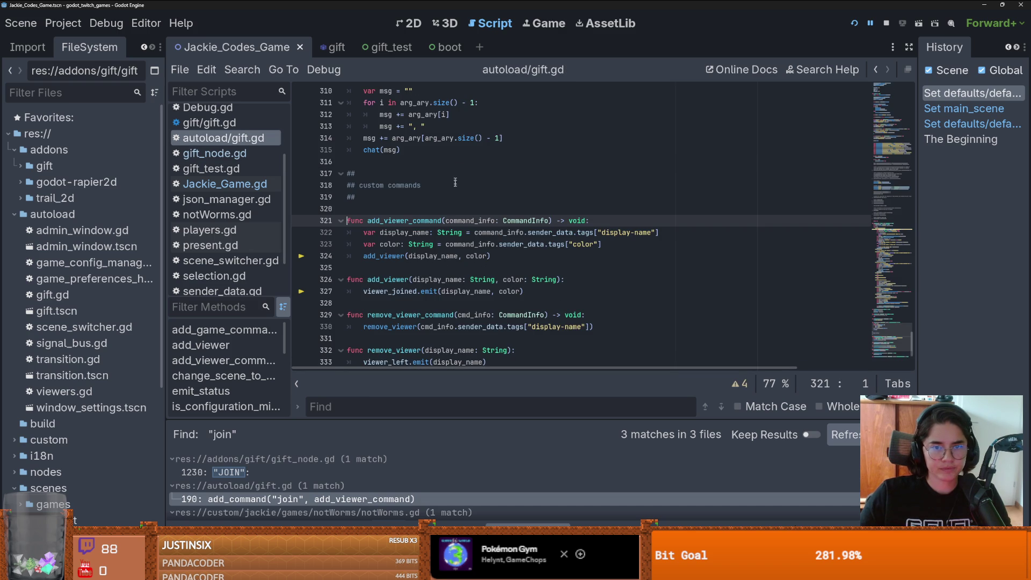
Step: Follow command_info into add_viewer and search all files for viewer_joined
{"action": "double_click", "coordinate": [465, 220]}
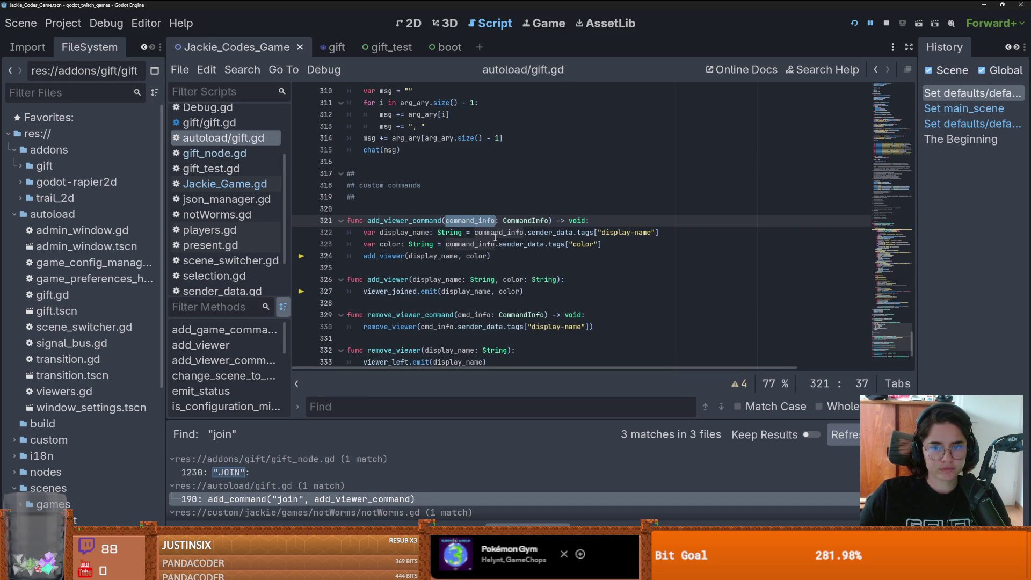
{"action": "left_click", "coordinate": [385, 256], "text": "ctrl"}
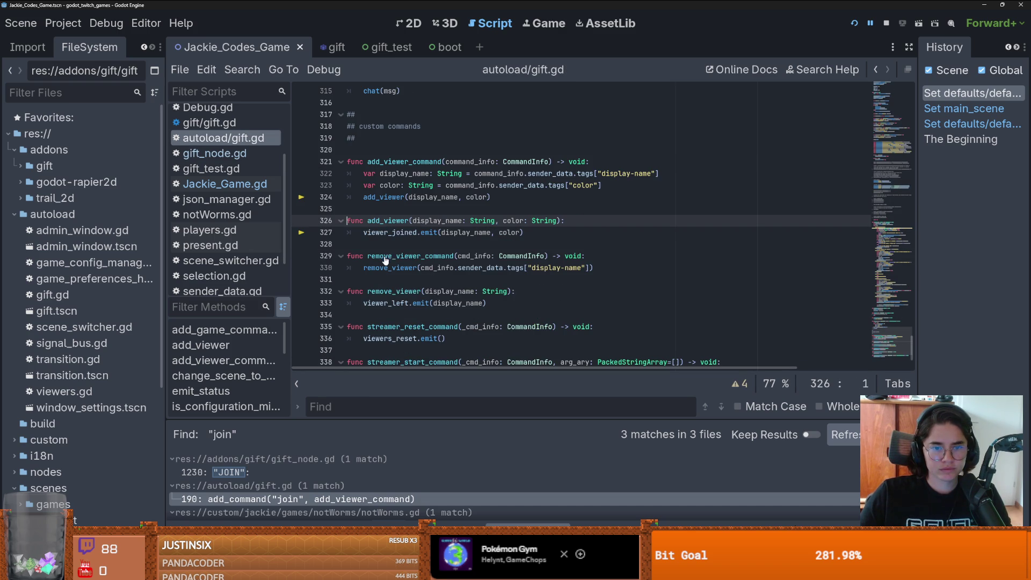
{"action": "double_click", "coordinate": [400, 233]}
{"action": "left_click", "coordinate": [242, 70]}
{"action": "left_click", "coordinate": [290, 159]}
{"action": "left_click", "coordinate": [519, 338]}
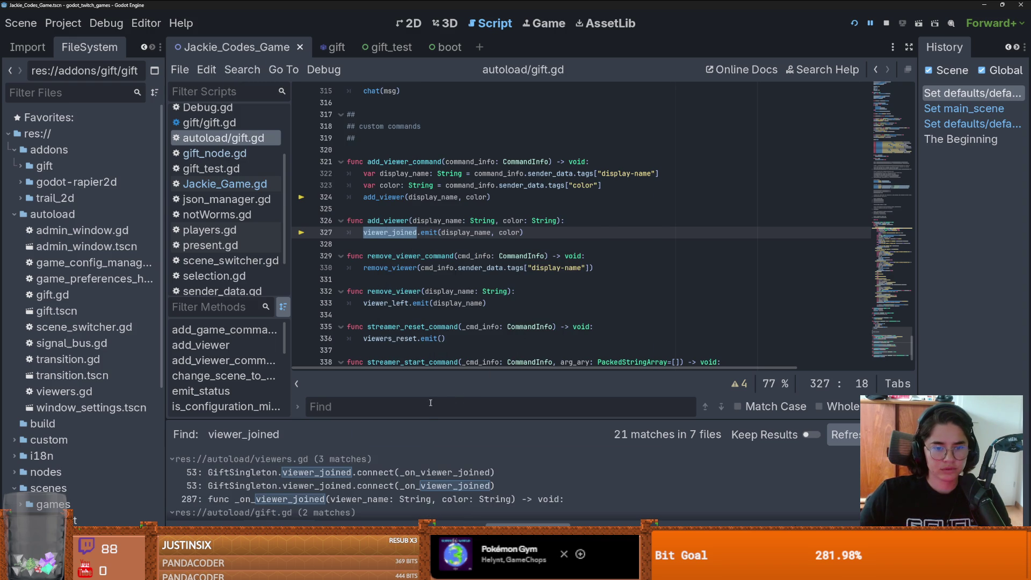
Step: Browse the enlarged viewer_joined results and open Jackie_Game.gd's connection on line 84
{"action": "left_click_drag", "start_coordinate": [465, 421], "coordinate": [451, 247]}
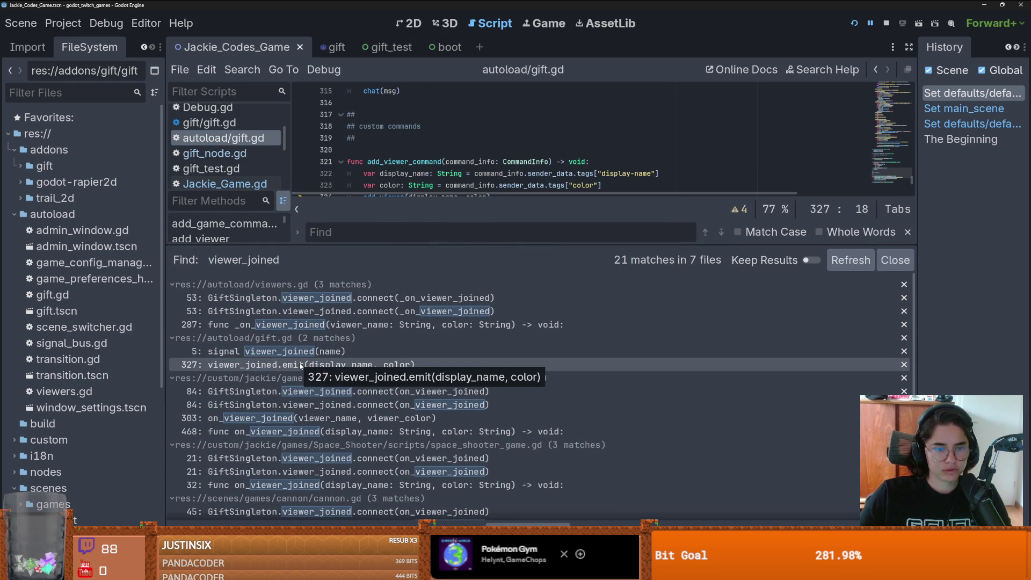
{"action": "scroll", "coordinate": [398, 411], "scroll_direction": "down", "scroll_amount": 3}
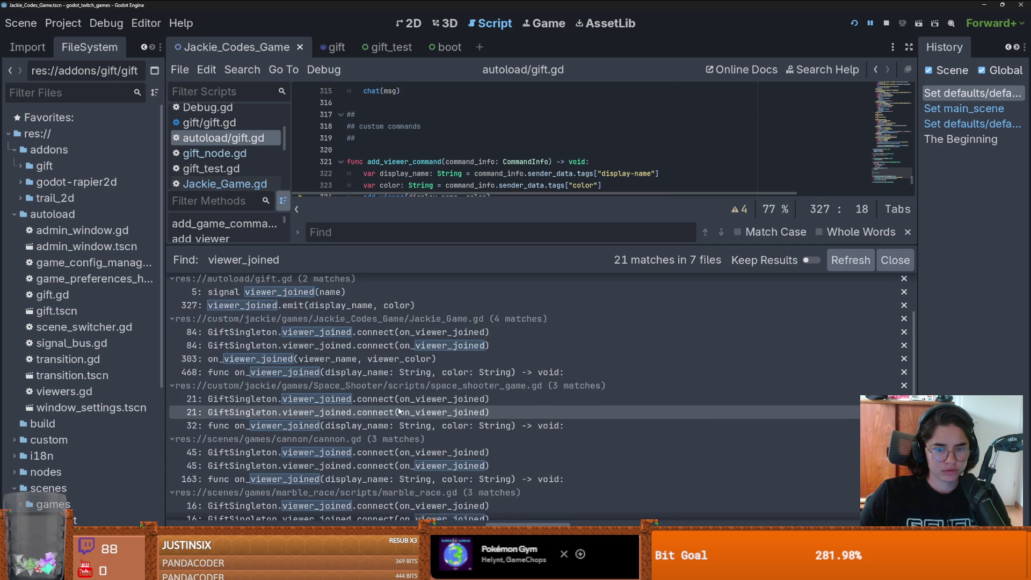
{"action": "scroll", "coordinate": [418, 432], "scroll_direction": "down", "scroll_amount": 2}
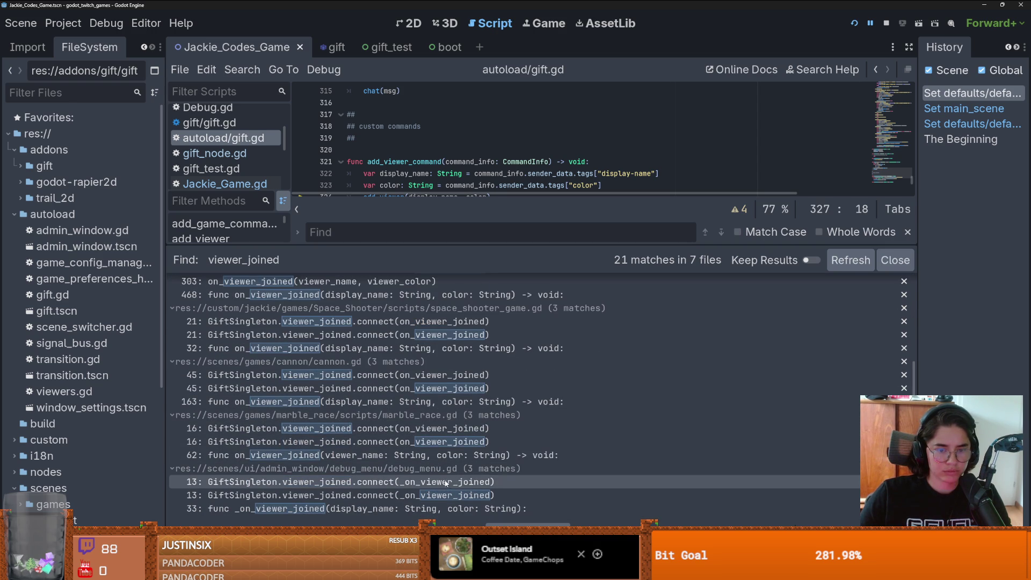
{"action": "scroll", "coordinate": [445, 483], "scroll_direction": "up", "scroll_amount": 2}
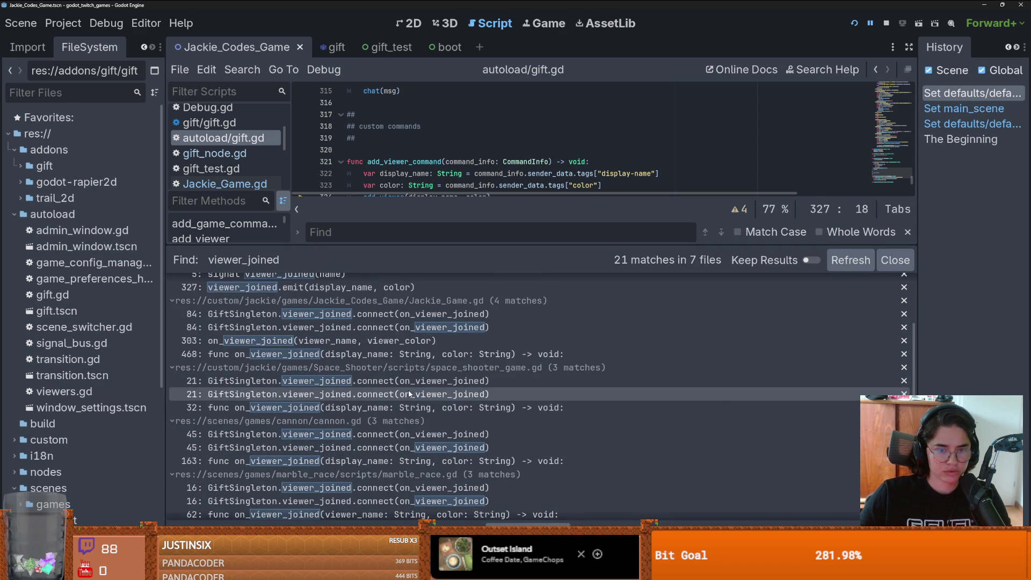
{"action": "left_click", "coordinate": [322, 314]}
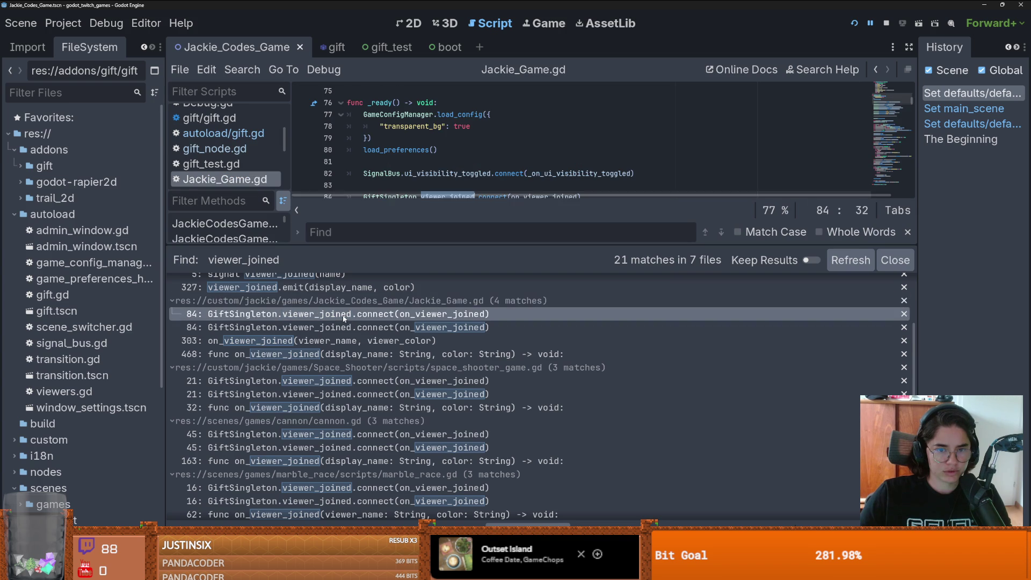
Step: Shrink the results panel, dismiss the viewer_left signal info, and save
{"action": "left_click_drag", "start_coordinate": [503, 246], "coordinate": [504, 415]}
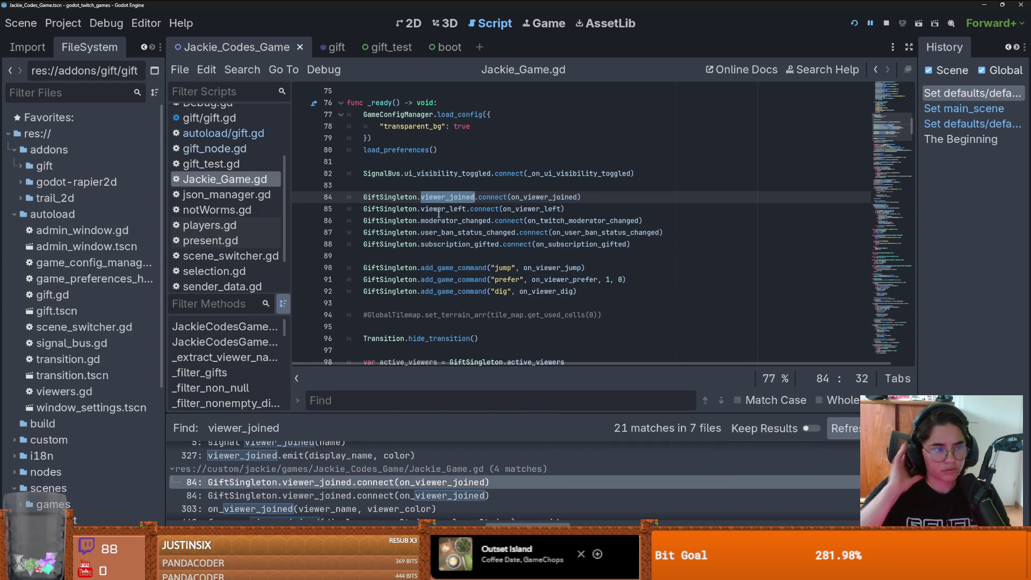
{"action": "mouse_move", "coordinate": [439, 215]}
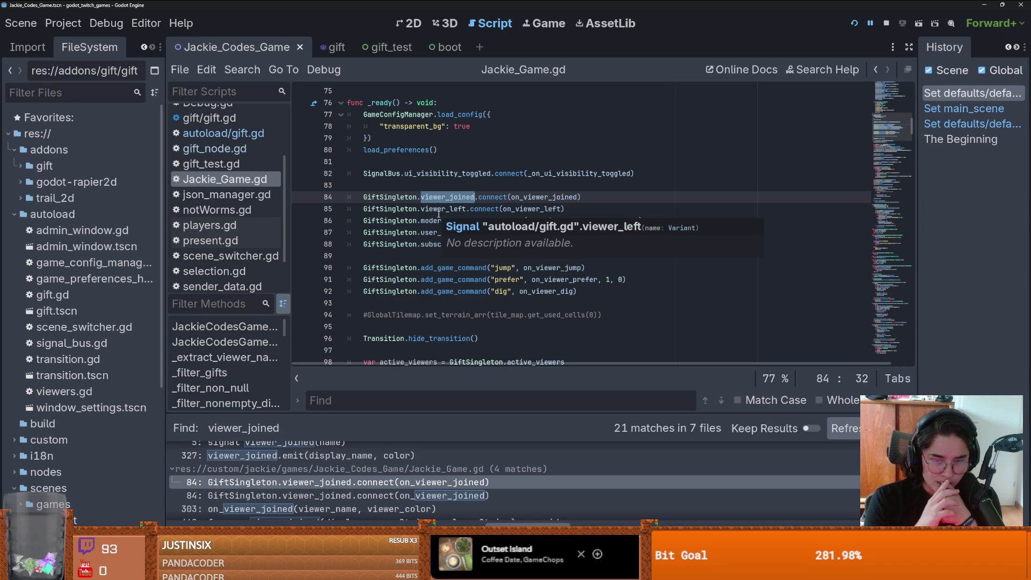
{"action": "left_click", "coordinate": [435, 210]}
{"action": "key", "text": "ctrl+s"}
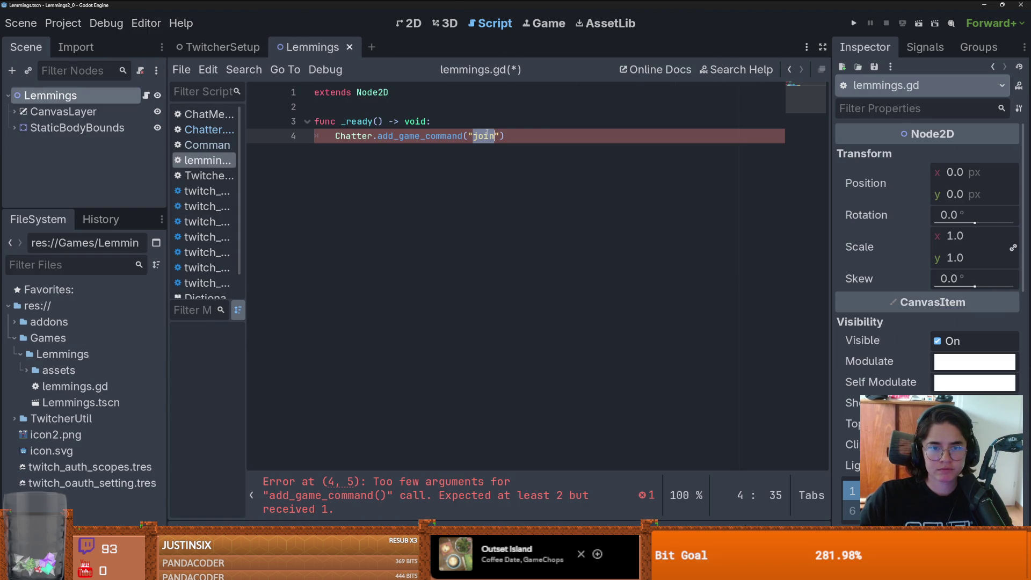
Step: Comment out the Chatter.add_game_command("join") line in lemmings.gd
{"action": "left_click", "coordinate": [465, 164]}
{"action": "double_click", "coordinate": [484, 137]}
{"action": "left_click", "coordinate": [487, 136]}
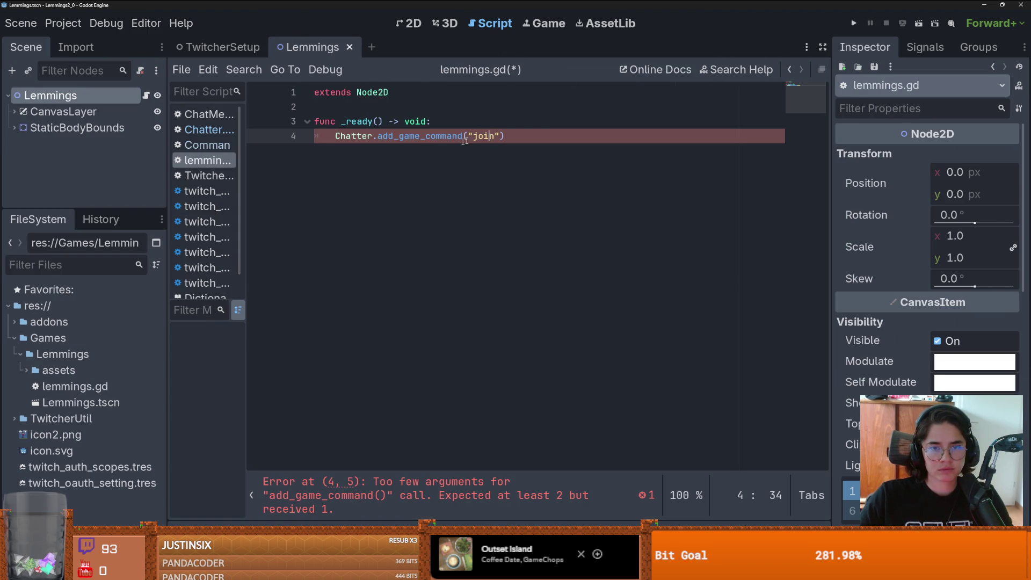
{"action": "double_click", "coordinate": [485, 136]}
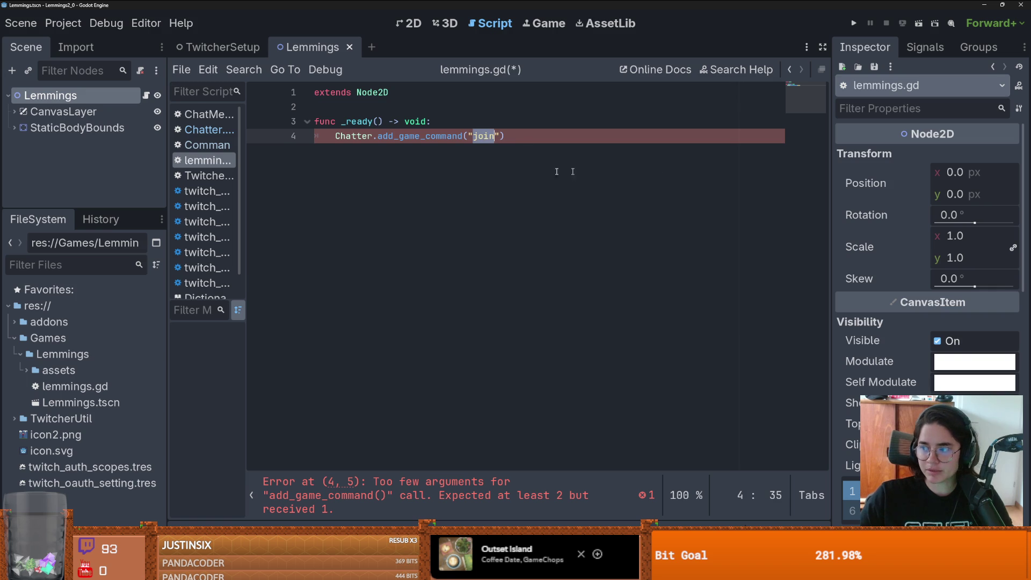
{"action": "left_click", "coordinate": [460, 137]}
{"action": "key", "text": "ctrl+k"}
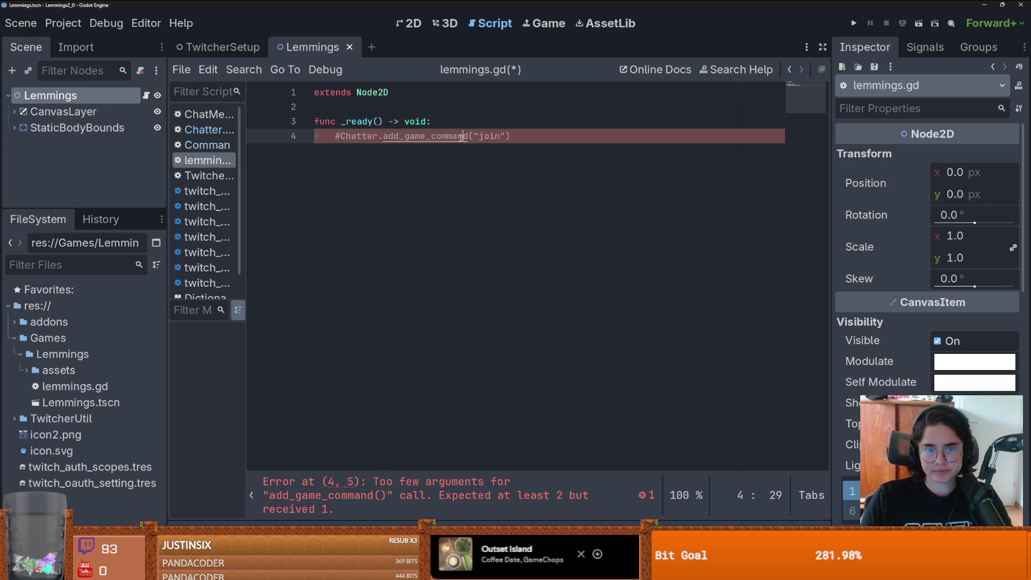
Step: Give _ready a pass body and save lemmings.gd
{"action": "left_click", "coordinate": [457, 121]}
{"action": "key", "text": "Return"}
{"action": "type", "text": "pass"}
{"action": "key", "text": "ctrl+s"}
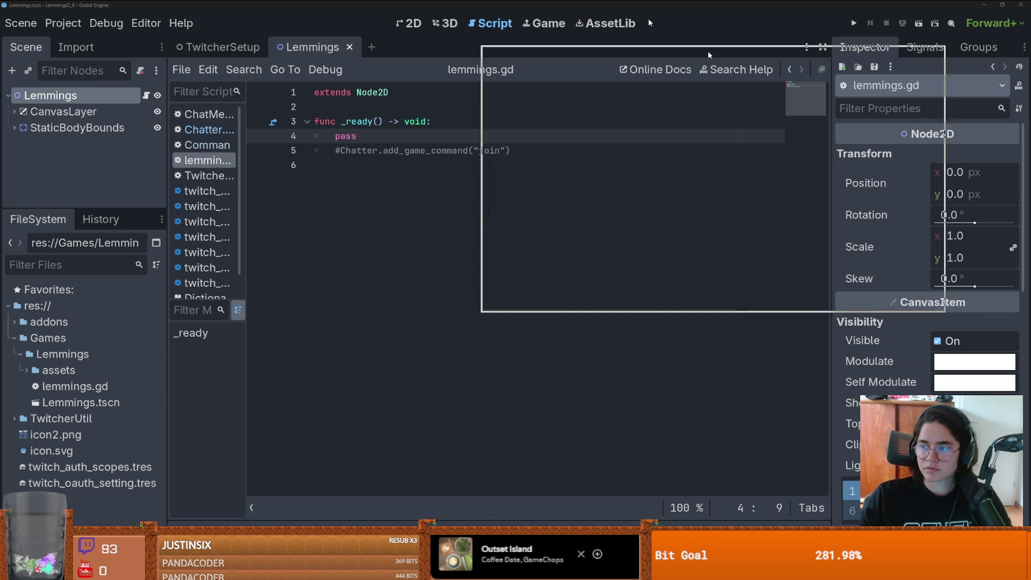
{"action": "key", "text": "alt+Tab"}
{"action": "scroll", "coordinate": [495, 320], "scroll_direction": "down", "scroll_amount": 10}
Step: Select gift.gd's line 190 join registration, then open Chatter.gd's add_game_command definition in Lemmings
{"action": "scroll", "coordinate": [495, 319], "scroll_direction": "down", "scroll_amount": 15}
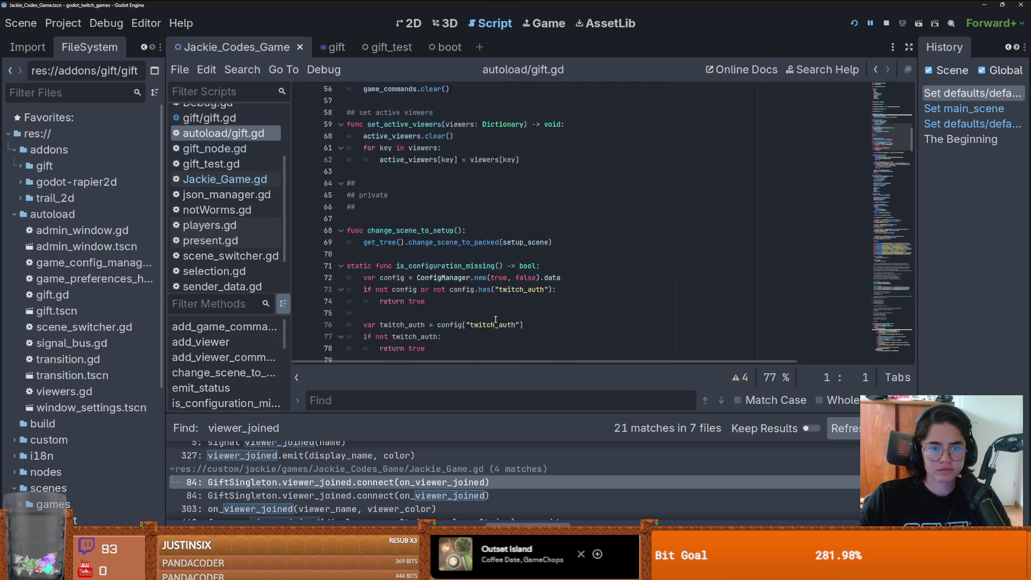
{"action": "scroll", "coordinate": [495, 319], "scroll_direction": "down", "scroll_amount": 15}
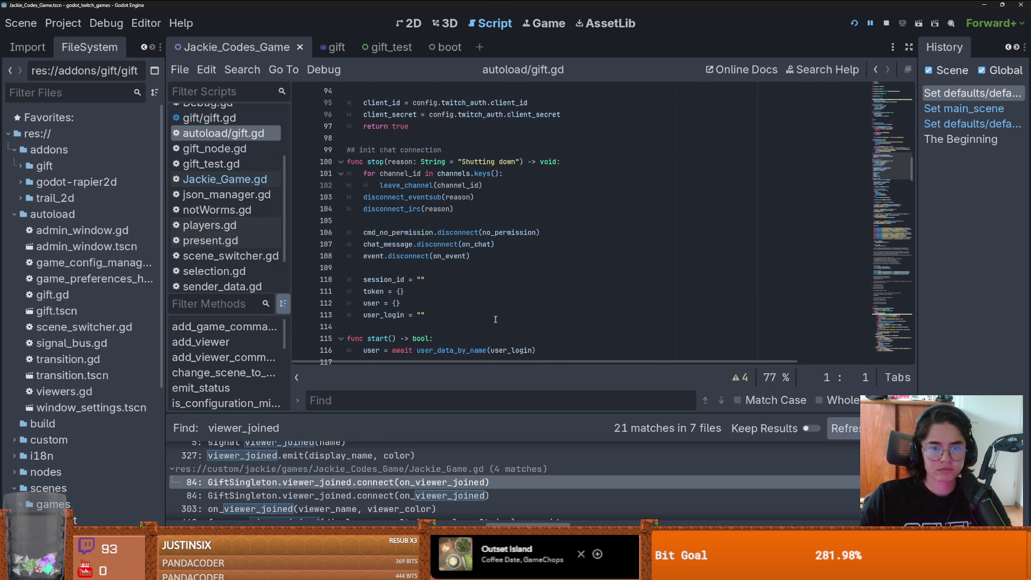
{"action": "scroll", "coordinate": [495, 320], "scroll_direction": "down", "scroll_amount": 15}
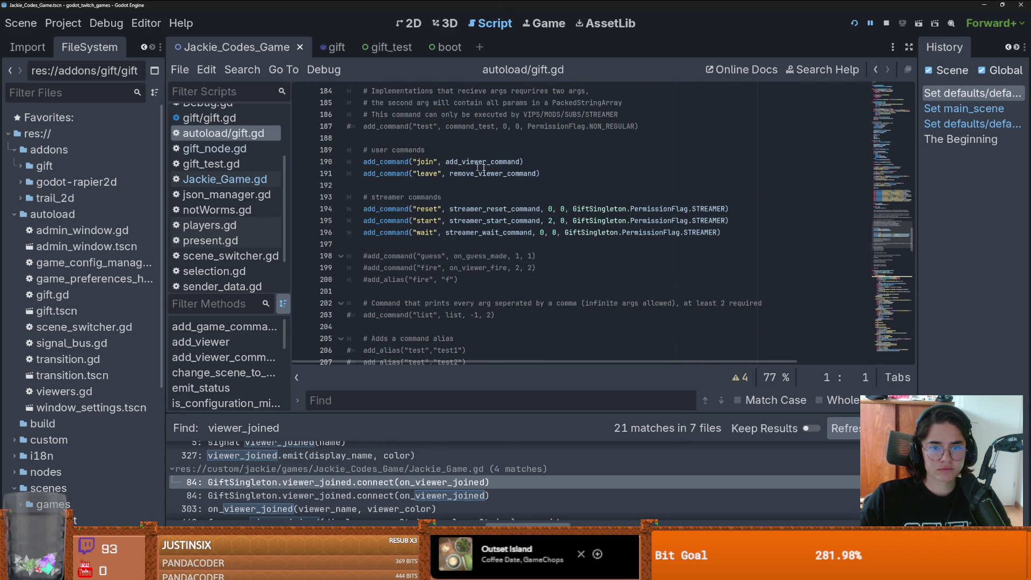
{"action": "left_click_drag", "start_coordinate": [543, 162], "coordinate": [363, 162]}
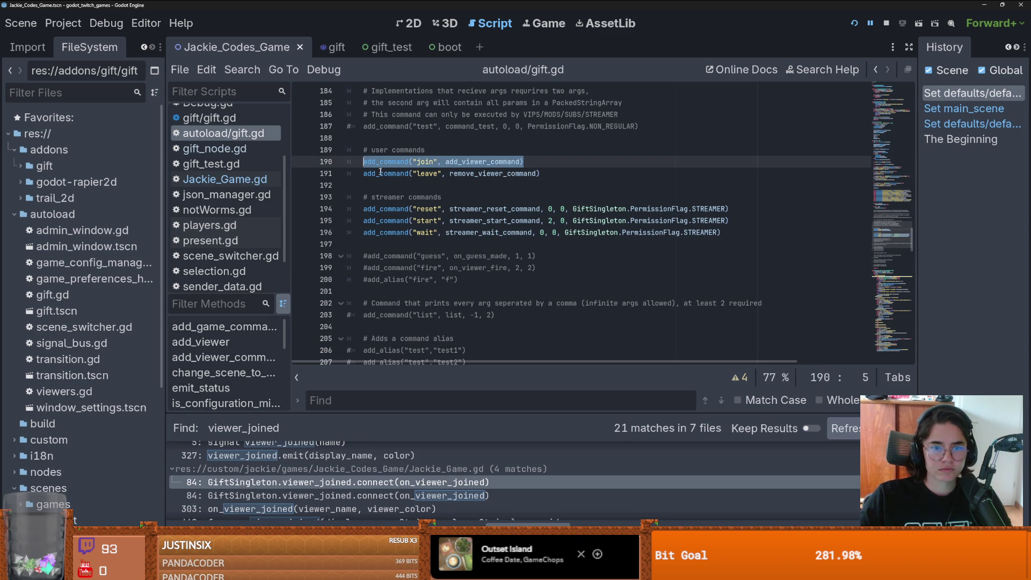
{"action": "scroll", "coordinate": [410, 175], "scroll_direction": "up", "scroll_amount": 3}
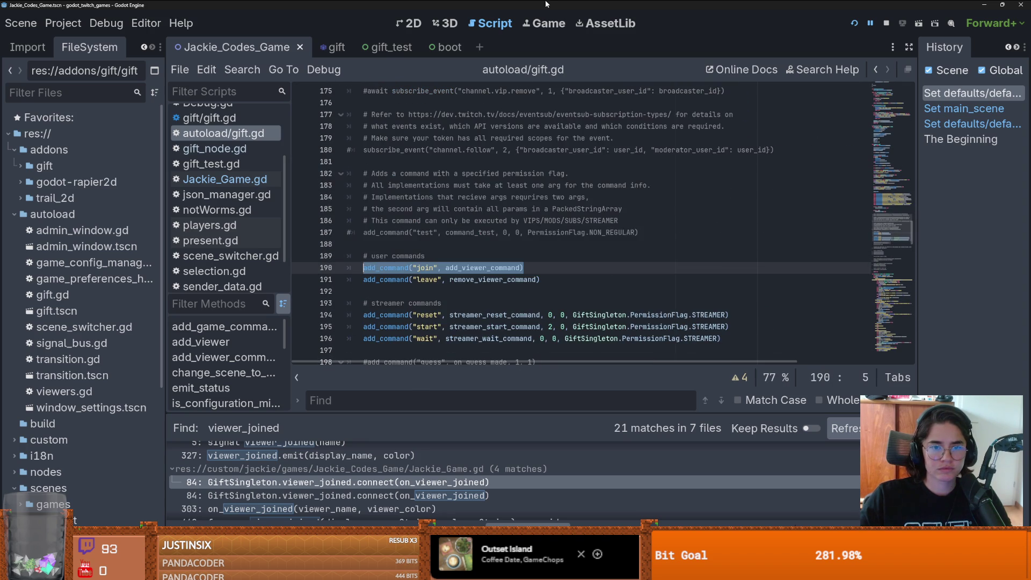
{"action": "key", "text": "alt+Tab"}
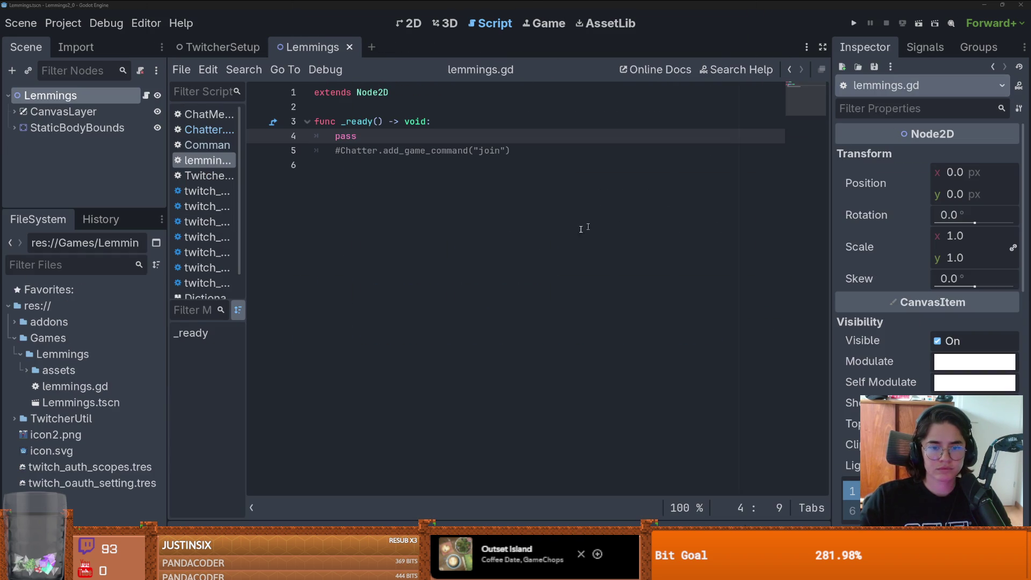
{"action": "left_click", "coordinate": [408, 151], "text": "ctrl"}
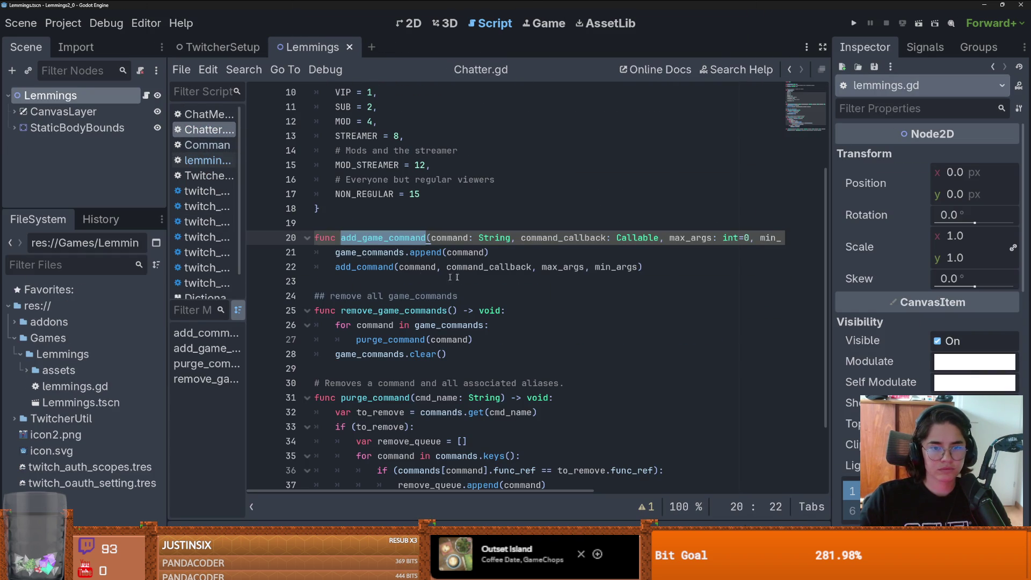
Step: Add func start() to Chatter.gd calling add_command("join", add_viewer_command)
{"action": "scroll", "coordinate": [426, 238], "scroll_direction": "down", "scroll_amount": 2}
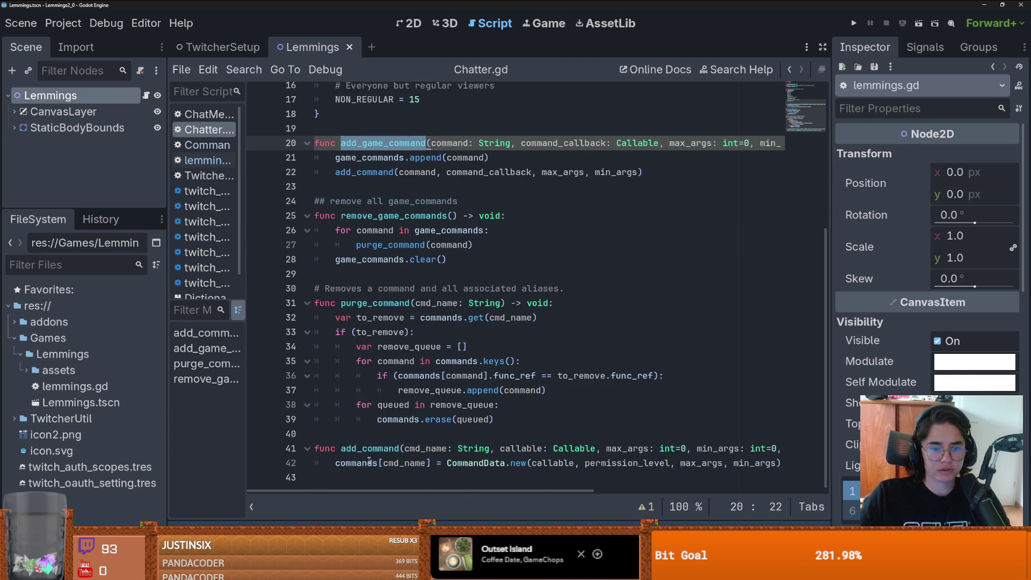
{"action": "left_click", "coordinate": [364, 477]}
{"action": "key", "text": "Return"}
{"action": "type", "text": "func start("}
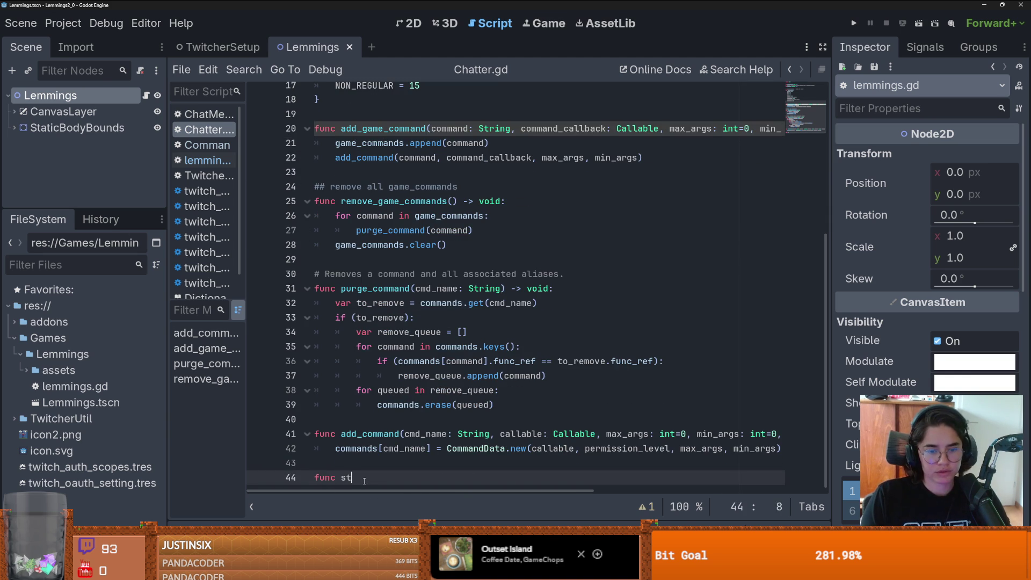
{"action": "type", "text": "):"}
{"action": "key", "text": "Return"}
{"action": "type", "text": "add_command(\"join\", add_viewer_command)"}
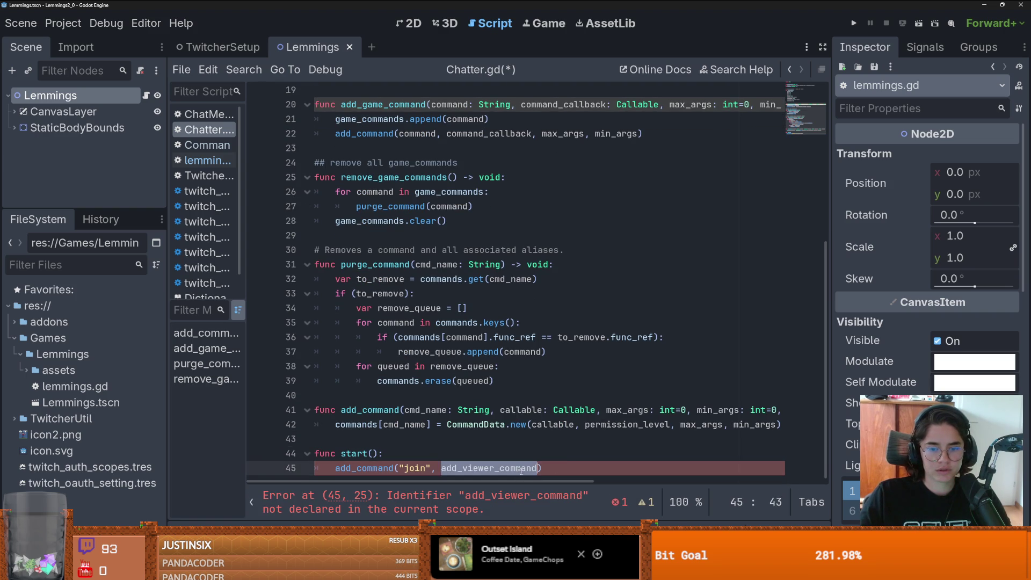
{"action": "key", "text": "Return"}
Step: Add a stub add_viewer_command() with pass, save Chatter.gd, and return to gift.gd
{"action": "key", "text": "Return"}
{"action": "type", "text": "func add_viewer_command():"}
{"action": "key", "text": "Return"}
{"action": "type", "text": "pass"}
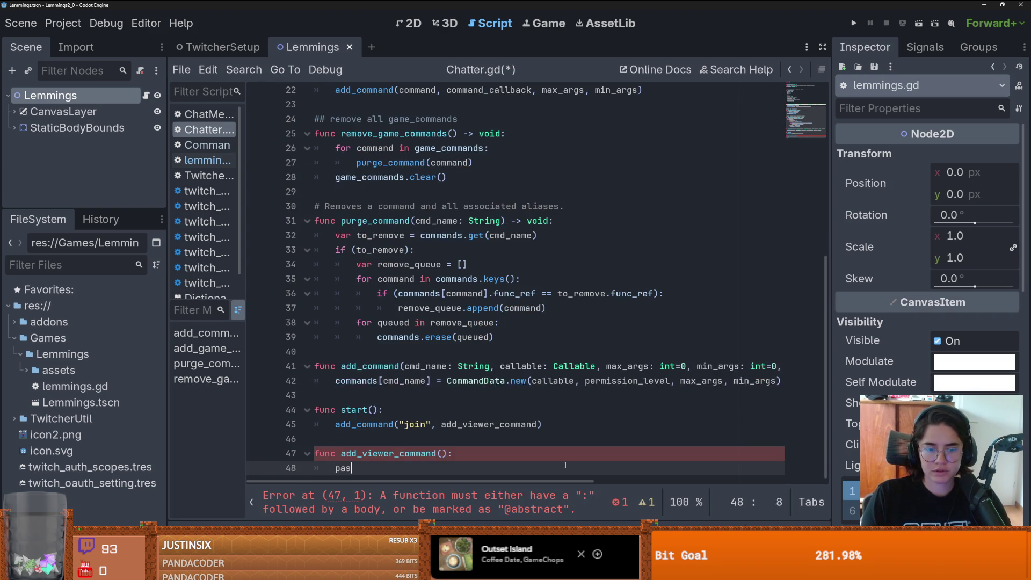
{"action": "key", "text": "ctrl+s"}
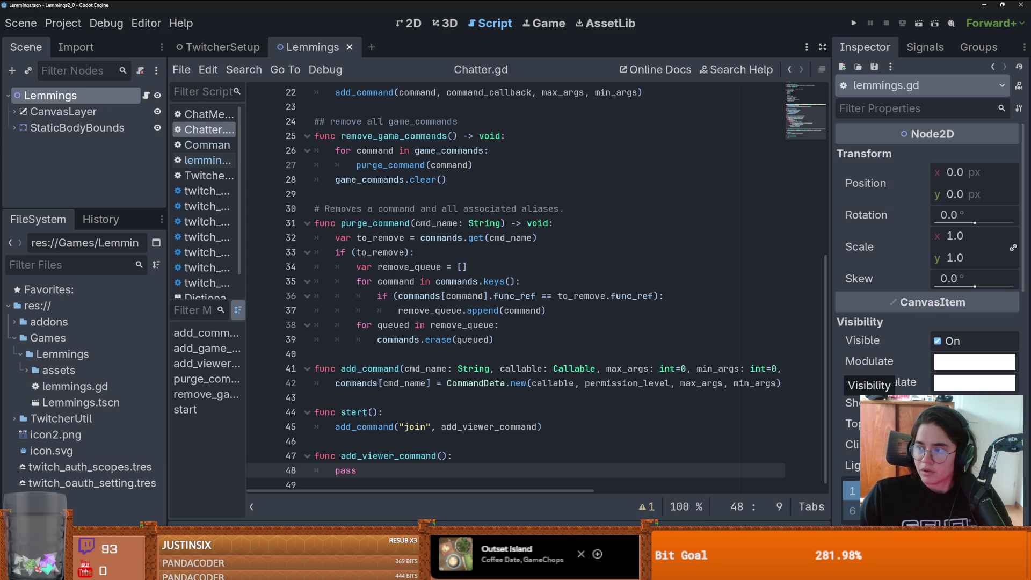
{"action": "key", "text": "alt+Tab"}
{"action": "scroll", "coordinate": [461, 267], "scroll_direction": "down", "scroll_amount": 6}
{"action": "scroll", "coordinate": [461, 267], "scroll_direction": "down", "scroll_amount": 15}
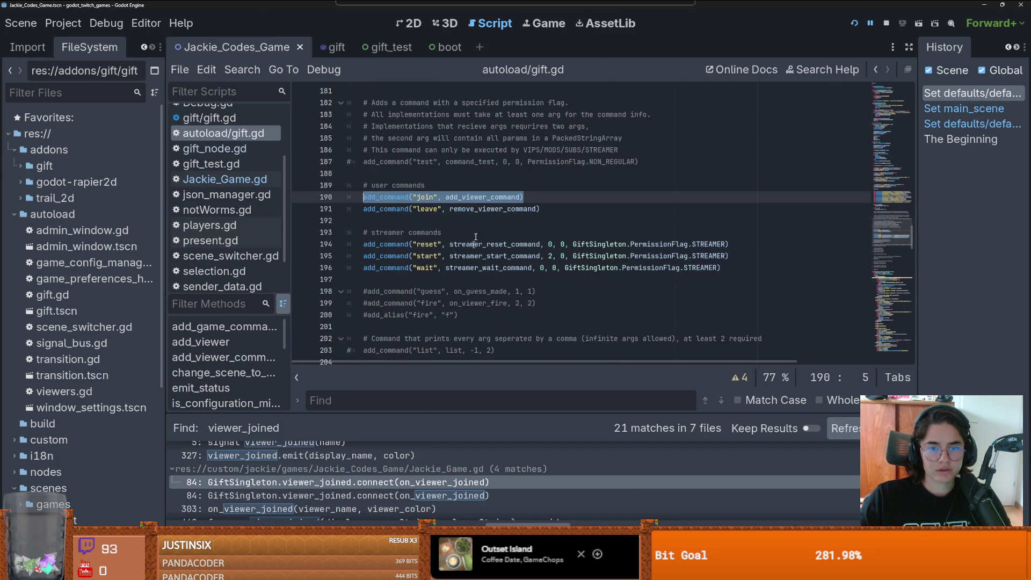
Step: Copy gift.gd's add_viewer_command function and paste it over the stub in Chatter.gd
{"action": "left_click", "coordinate": [477, 199], "text": "ctrl"}
{"action": "double_click", "coordinate": [413, 233]}
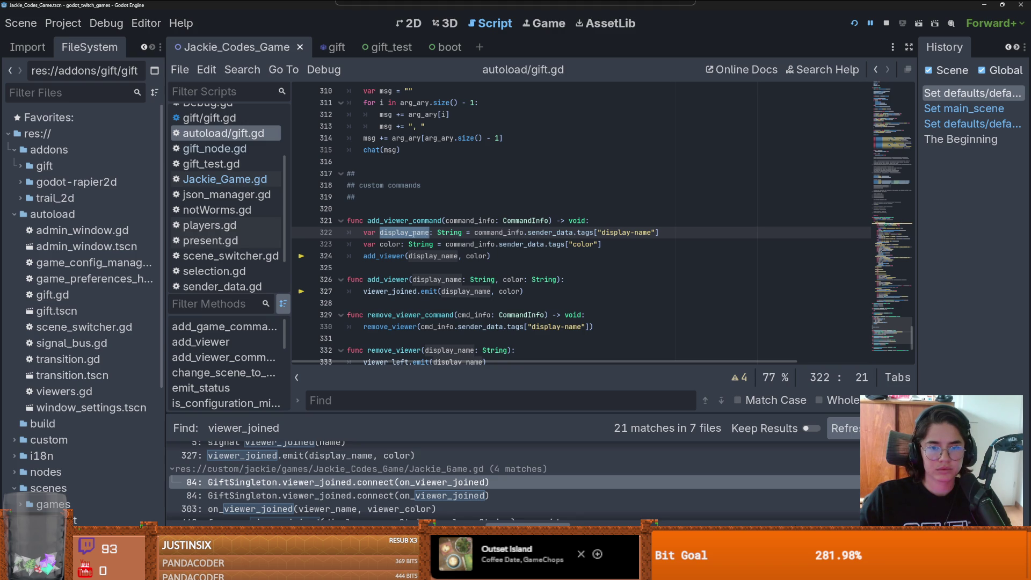
{"action": "double_click", "coordinate": [466, 221]}
{"action": "double_click", "coordinate": [520, 220]}
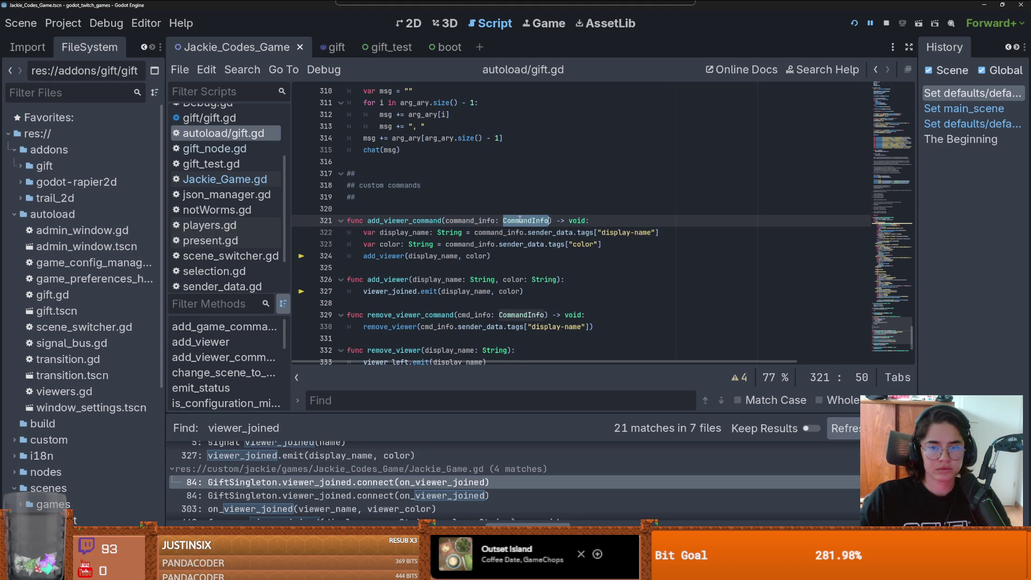
{"action": "left_click_drag", "start_coordinate": [490, 257], "coordinate": [347, 222]}
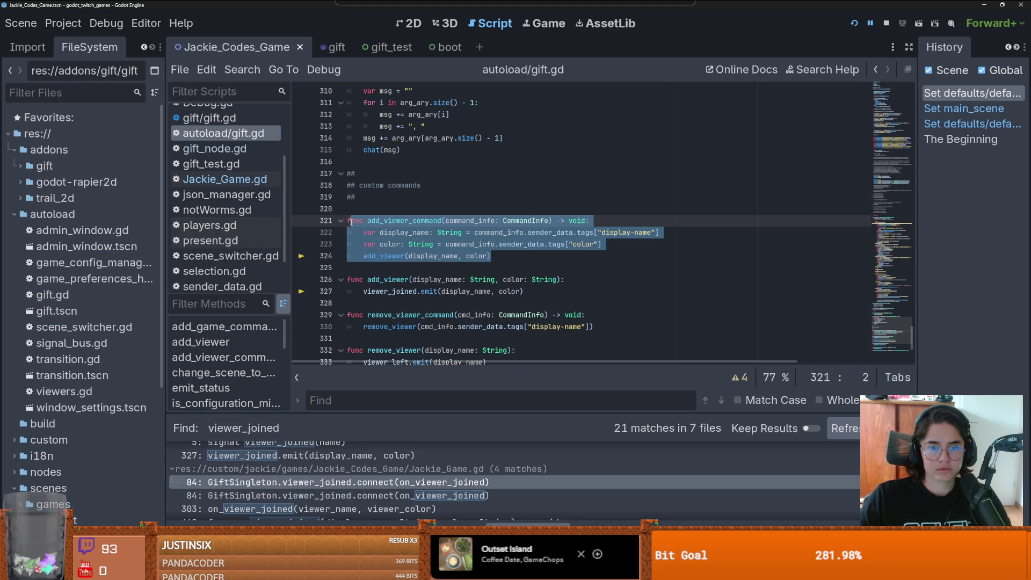
{"action": "key", "text": "alt+Tab"}
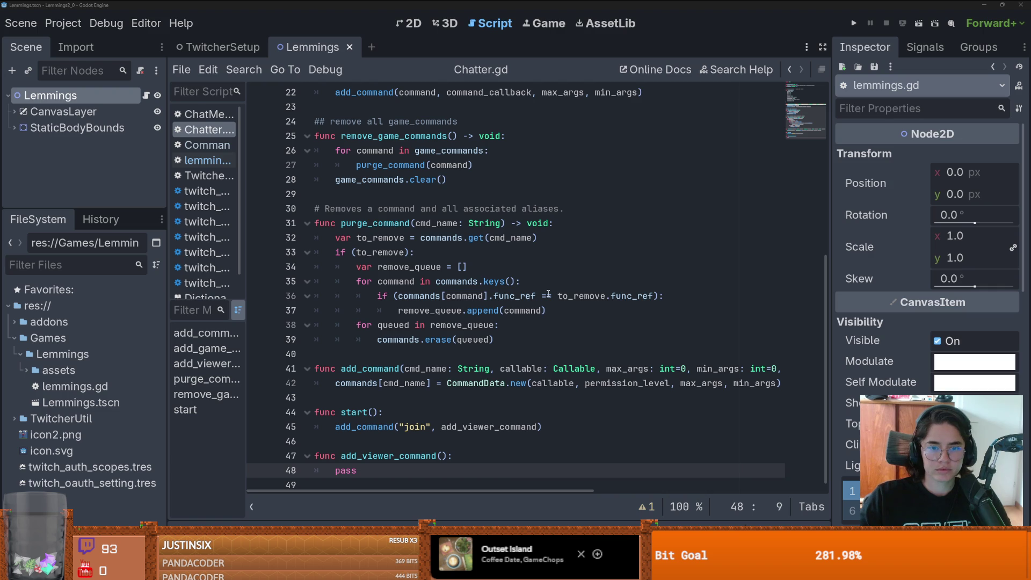
{"action": "left_click_drag", "start_coordinate": [316, 448], "coordinate": [392, 463]}
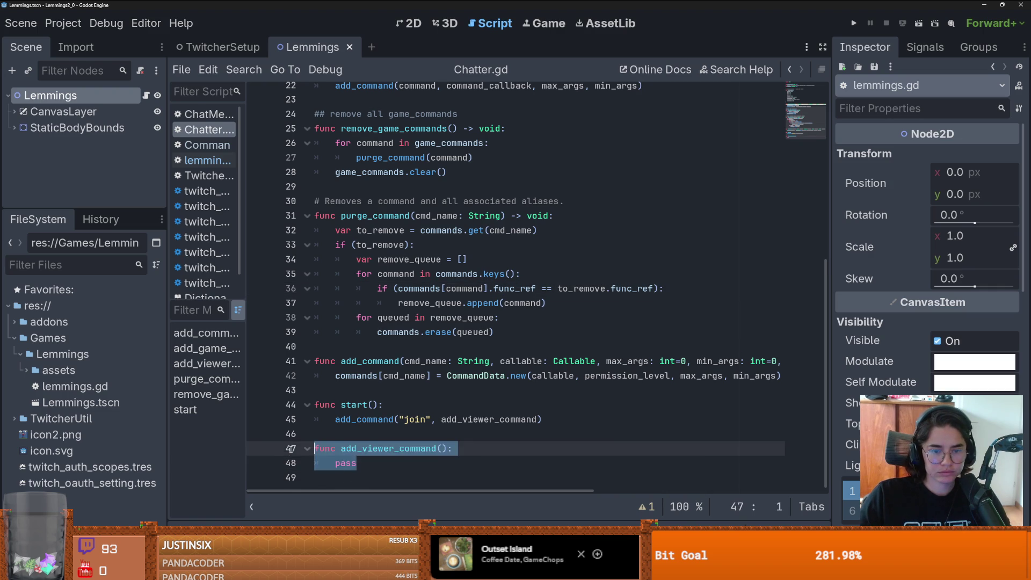
{"action": "type", "text": "func add_viewer_command(command_info: CommandInfo) -> void: \tvar display_name: String = command_info.sender_data.tags[\"display-name\"] \tvar color: String = command_info.sender_data.tags[\"color\"] \tadd_viewer(display_name, color)"}
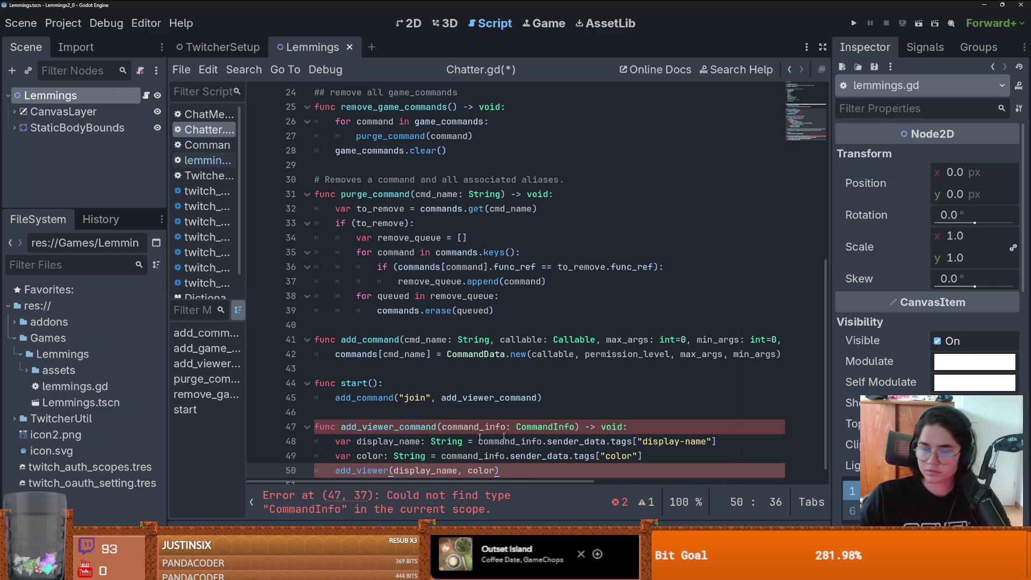
Step: Insert a blank line in start(), save Chatter.gd, and review the join registration line
{"action": "left_click", "coordinate": [500, 397]}
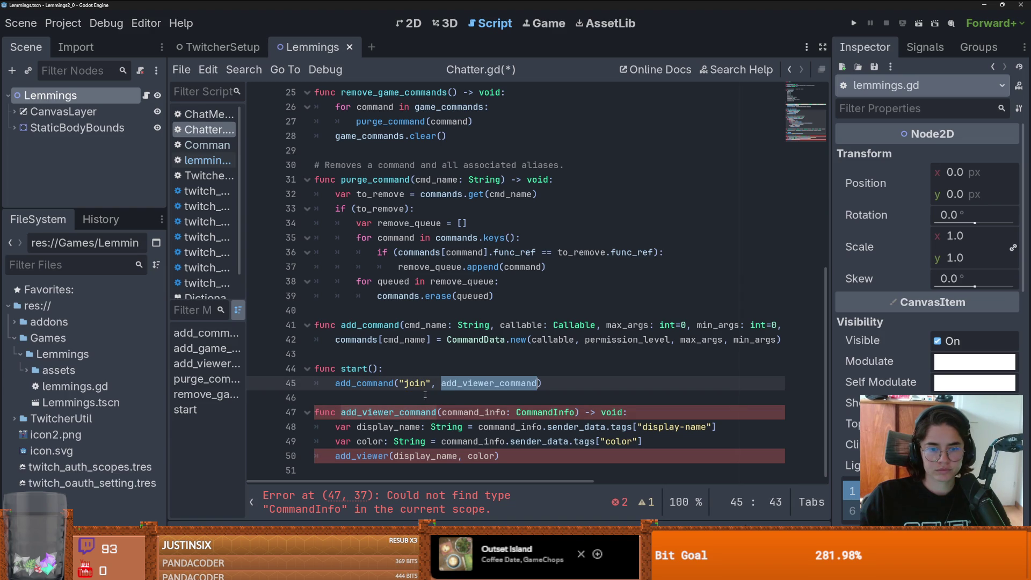
{"action": "left_click", "coordinate": [450, 373]}
{"action": "key", "text": "Return"}
{"action": "key", "text": "ctrl+s"}
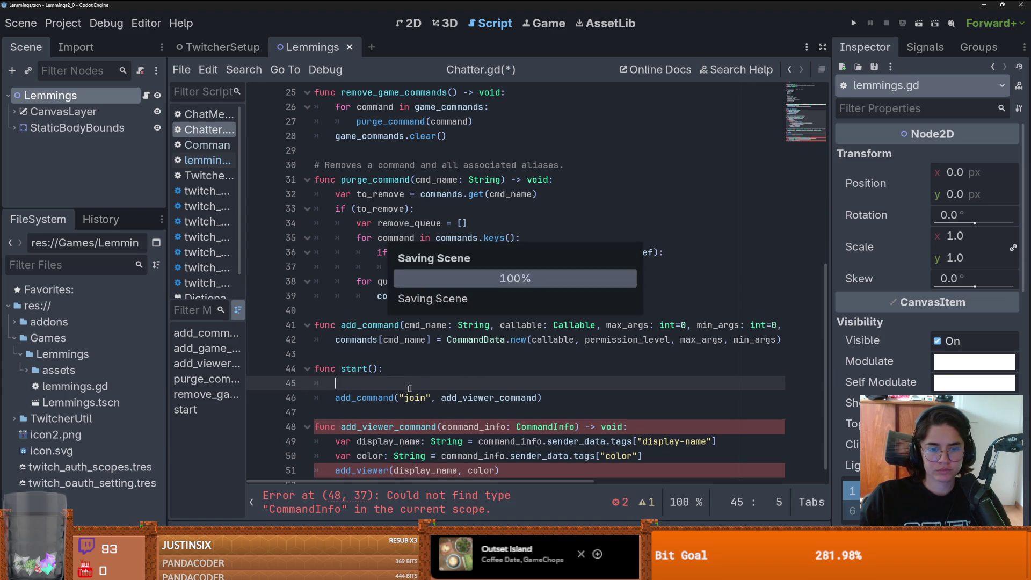
{"action": "double_click", "coordinate": [488, 397]}
{"action": "scroll", "coordinate": [475, 418], "scroll_direction": "down", "scroll_amount": 1}
{"action": "double_click", "coordinate": [365, 383]}
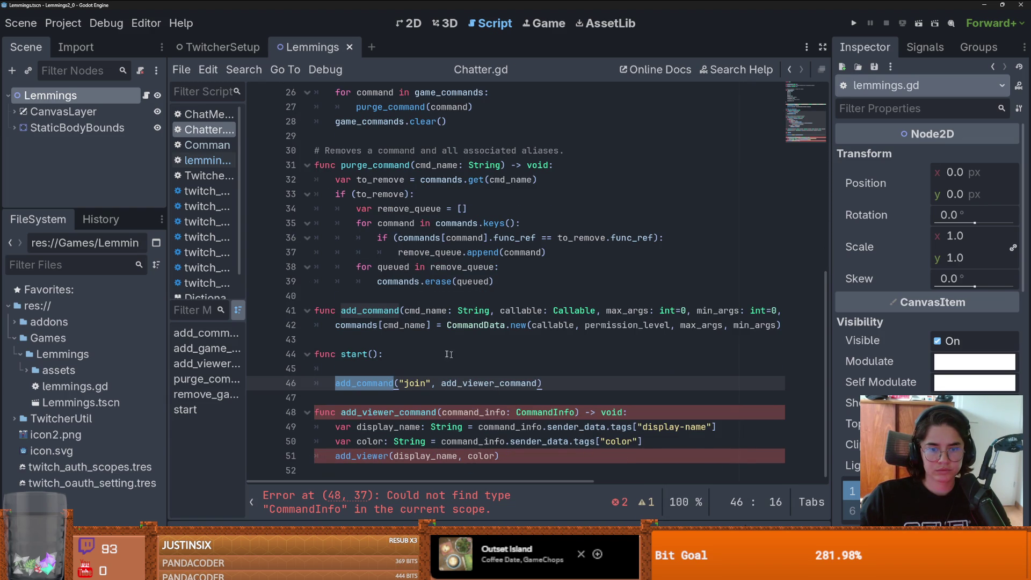
{"action": "double_click", "coordinate": [470, 381]}
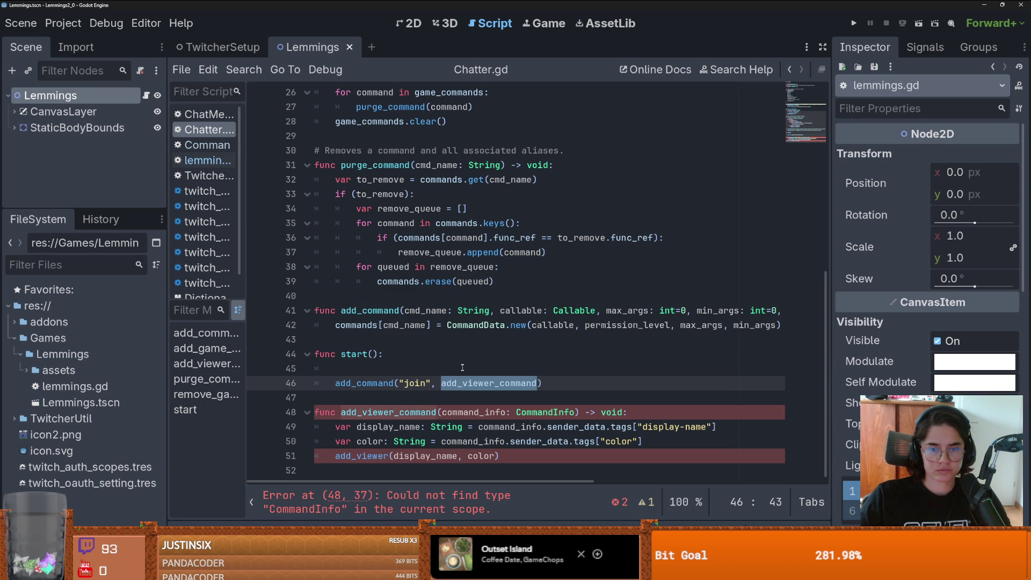
Step: Trace add_command's cmd_name and callable parameters and add_viewer_command's display_name line
{"action": "double_click", "coordinate": [429, 312]}
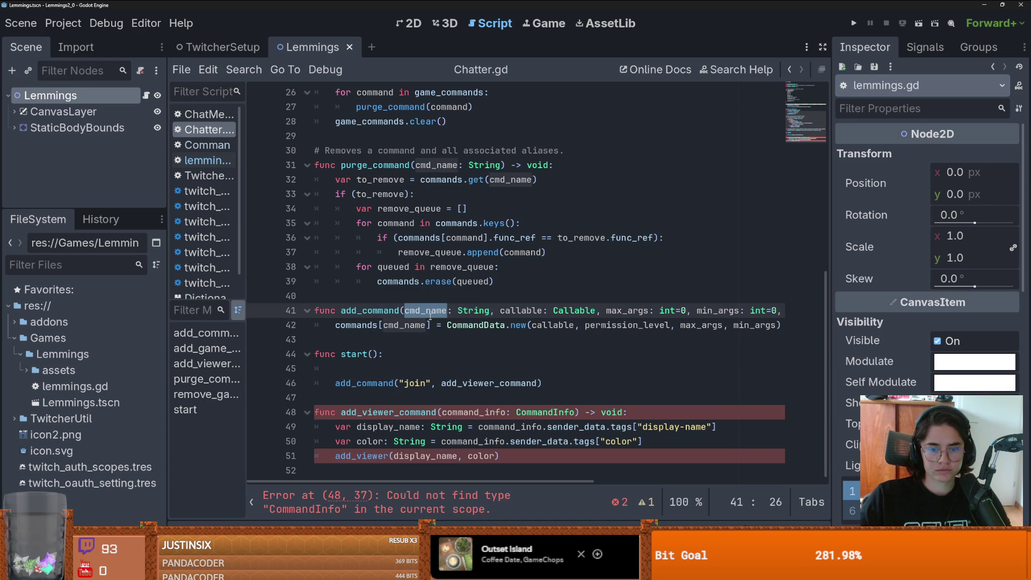
{"action": "double_click", "coordinate": [520, 311]}
{"action": "double_click", "coordinate": [553, 325]}
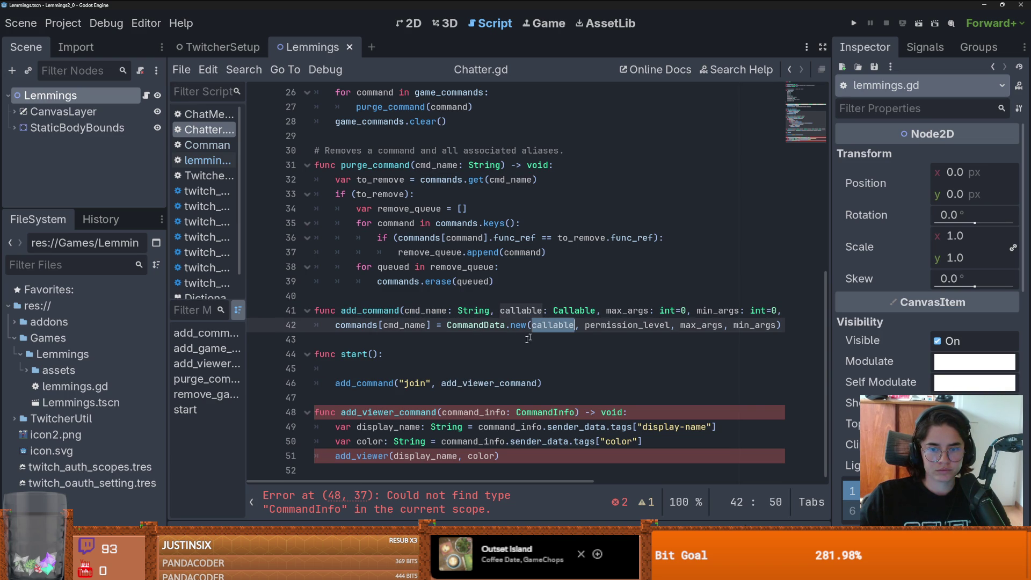
{"action": "left_click", "coordinate": [431, 412]}
{"action": "double_click", "coordinate": [387, 427]}
{"action": "double_click", "coordinate": [494, 426]}
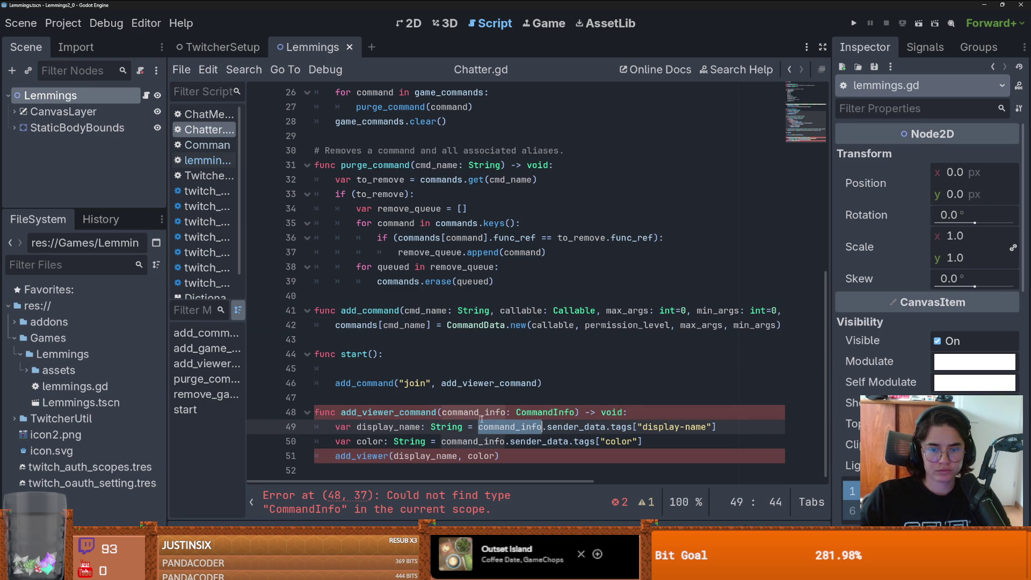
{"action": "double_click", "coordinate": [387, 411]}
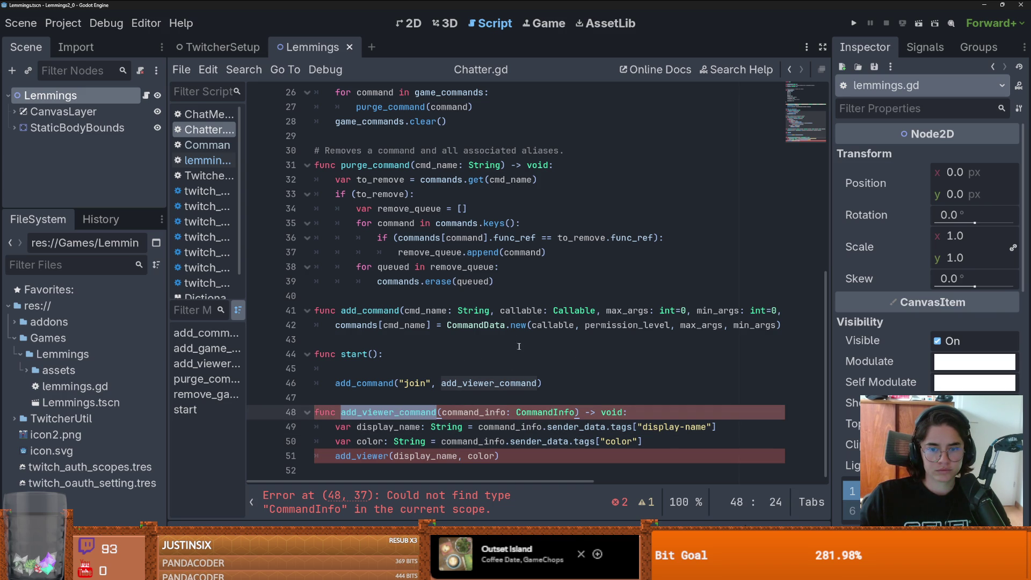
Step: Inspect the CommandData arguments on line 42: callable, permission_level and min_args
{"action": "double_click", "coordinate": [485, 325]}
{"action": "double_click", "coordinate": [537, 325]}
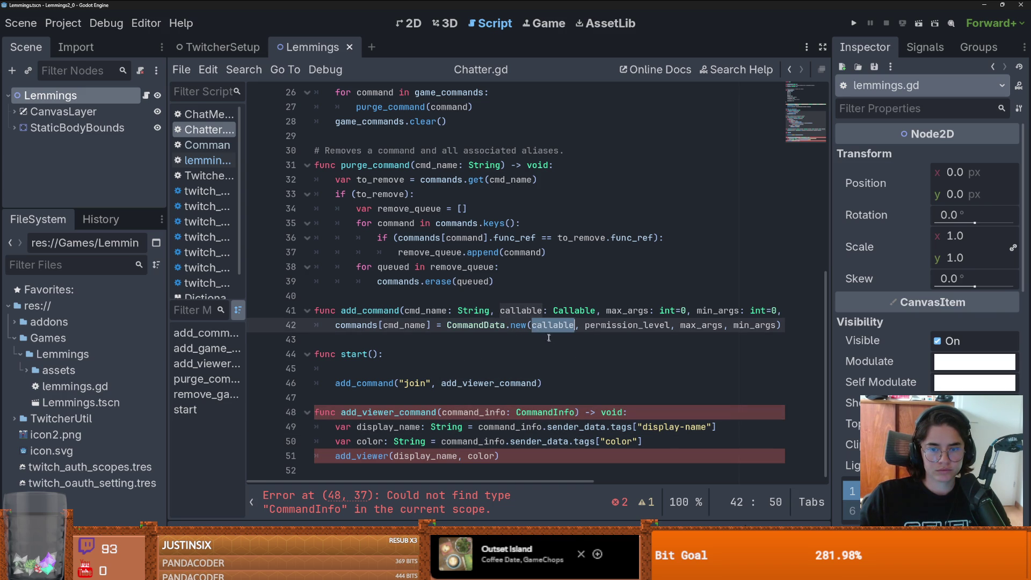
{"action": "double_click", "coordinate": [594, 326]}
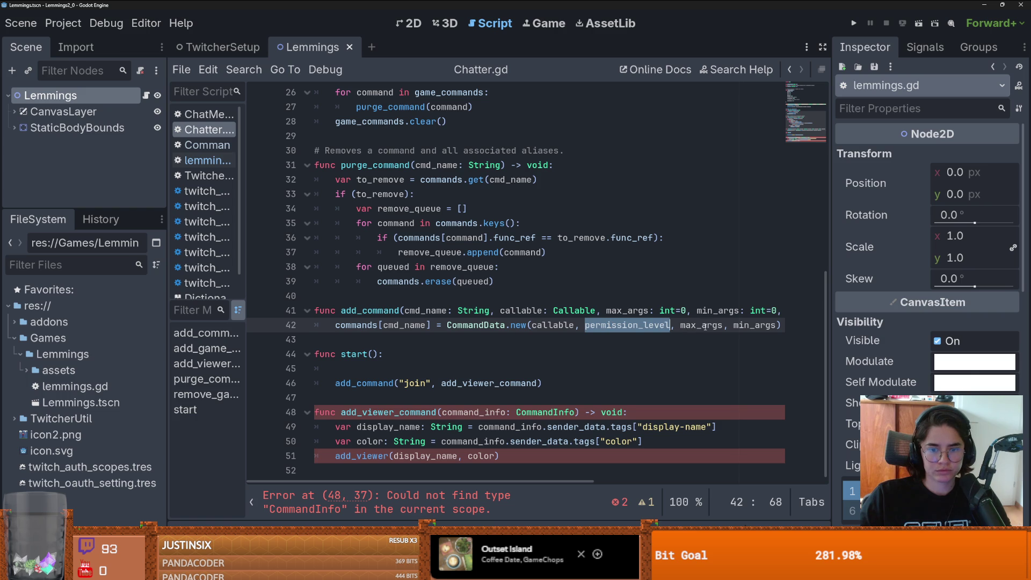
{"action": "left_click", "coordinate": [765, 325]}
{"action": "double_click", "coordinate": [764, 325]}
{"action": "scroll", "coordinate": [601, 397], "scroll_direction": "right", "scroll_amount": 2}
{"action": "scroll", "coordinate": [537, 386], "scroll_direction": "left", "scroll_amount": 3}
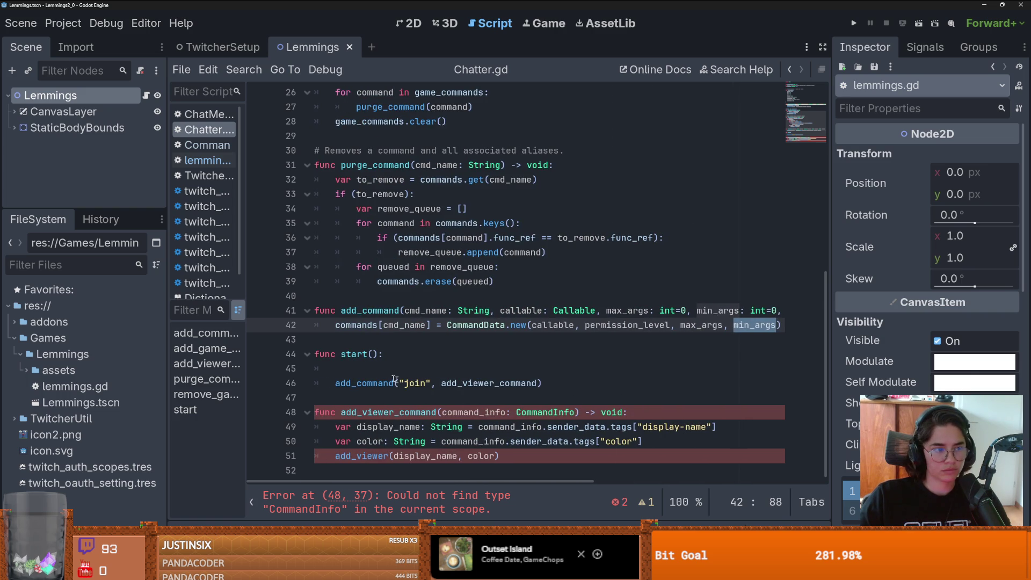
Step: Inspect line 49's command_info, sender_data and display-name tag lookup
{"action": "double_click", "coordinate": [467, 412]}
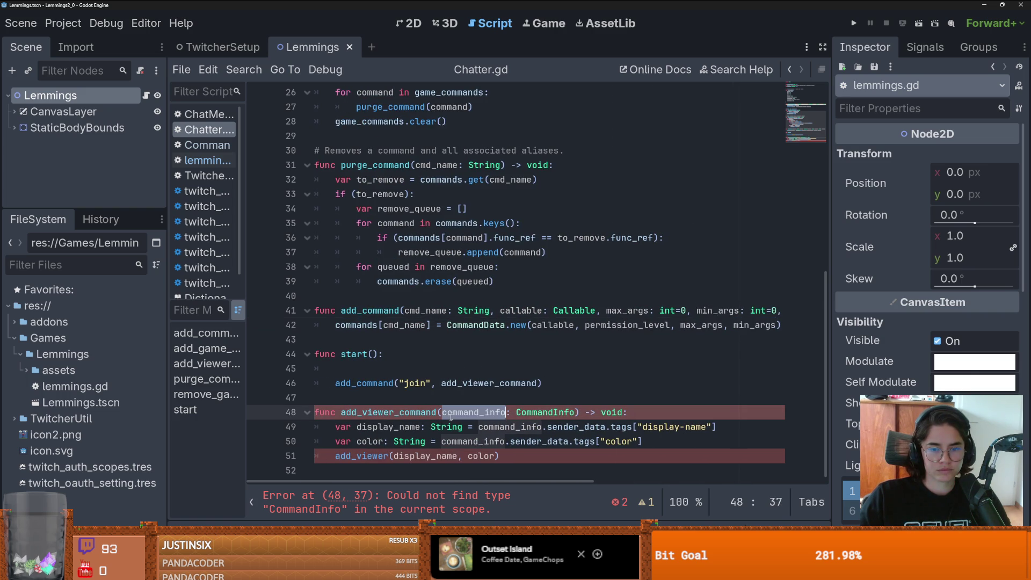
{"action": "double_click", "coordinate": [504, 427]}
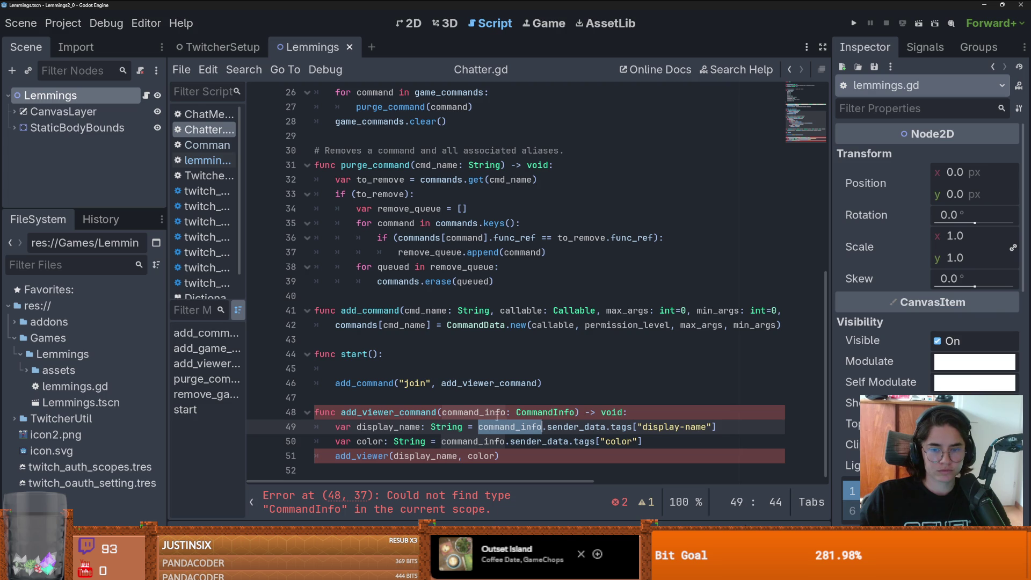
{"action": "double_click", "coordinate": [418, 427]}
{"action": "double_click", "coordinate": [510, 427]}
{"action": "double_click", "coordinate": [561, 426]}
{"action": "double_click", "coordinate": [673, 427]}
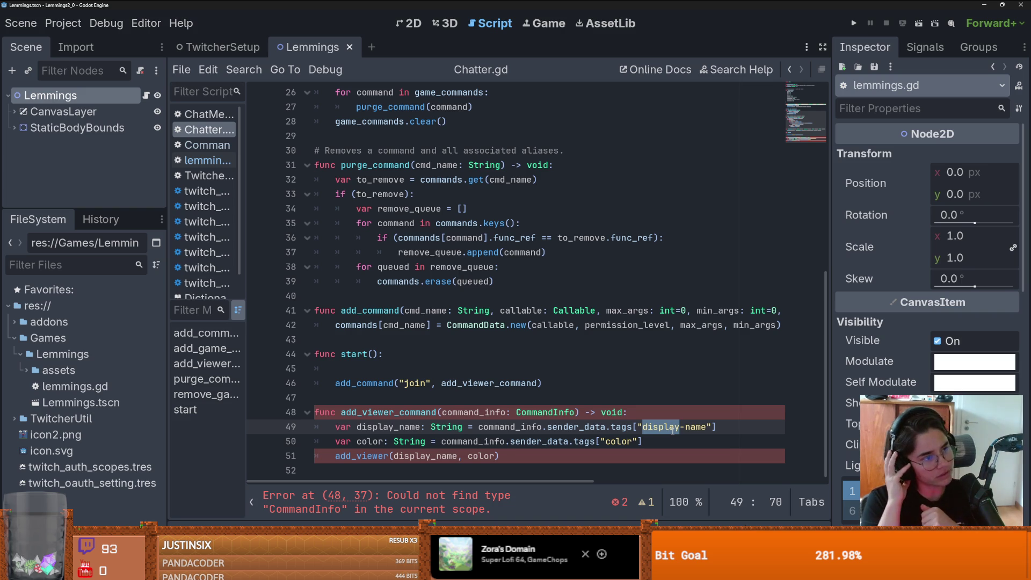
{"action": "key", "text": "Down"}
{"action": "key", "text": "Down"}
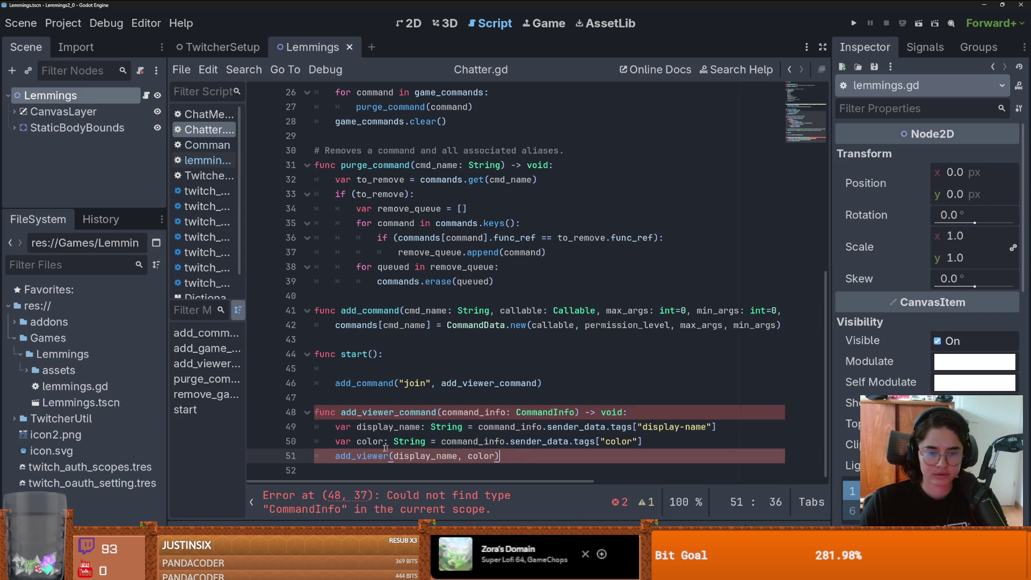
Step: Add a stub function add_viewer(display_name, color) with a pass body and save Chatter.gd
{"action": "double_click", "coordinate": [379, 454]}
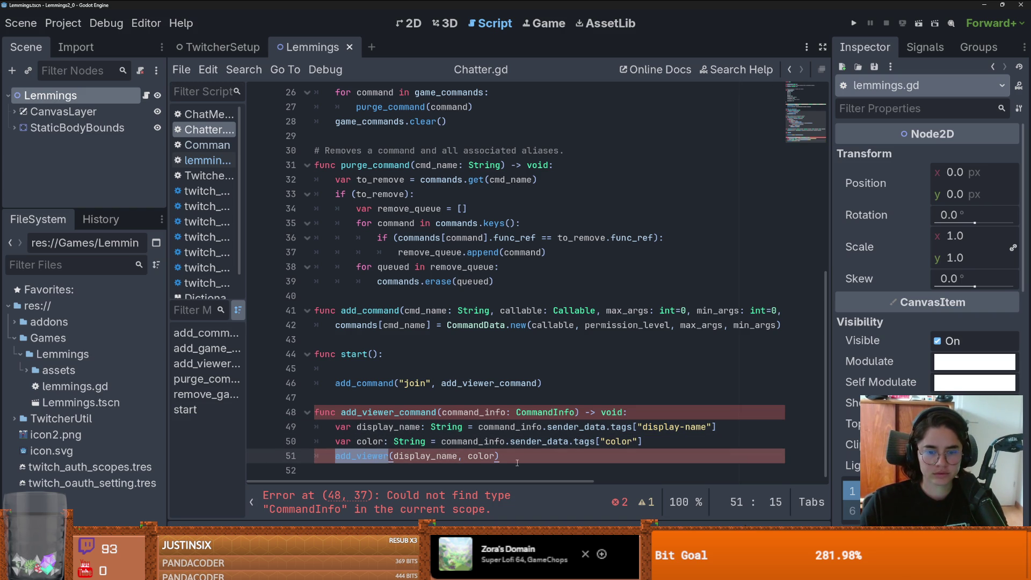
{"action": "left_click_drag", "start_coordinate": [517, 463], "coordinate": [331, 459]}
{"action": "left_click", "coordinate": [361, 470]}
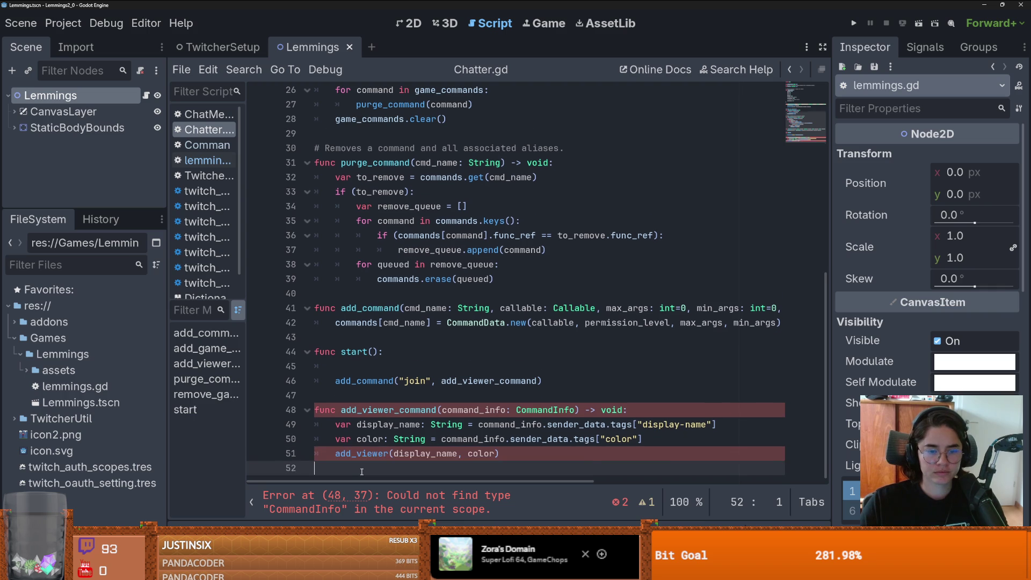
{"action": "key", "text": "Return"}
{"action": "type", "text": "func add_viewer(display_name, color):"}
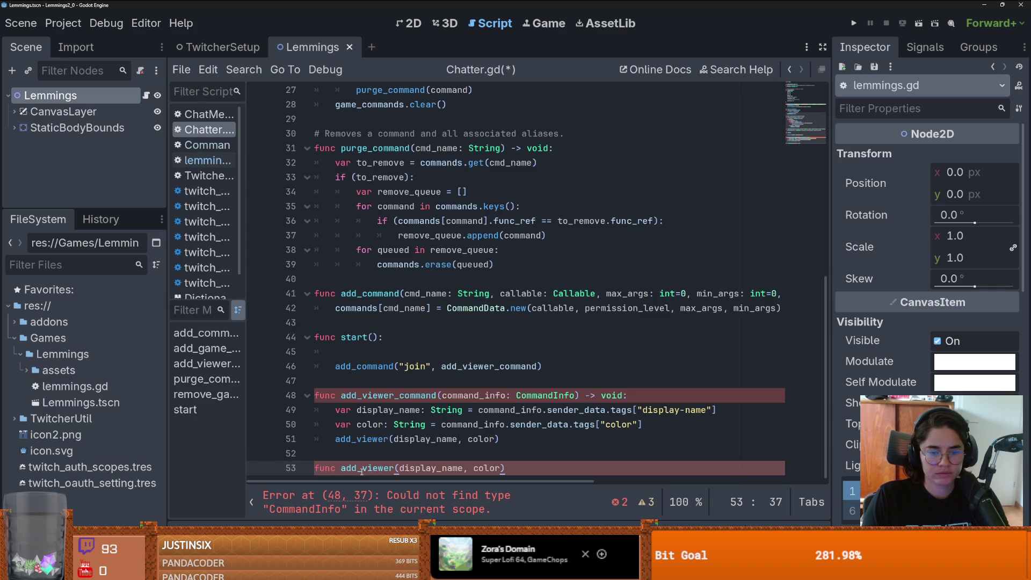
{"action": "key", "text": "Return"}
{"action": "type", "text": "pass"}
{"action": "key", "text": "ctrl+s"}
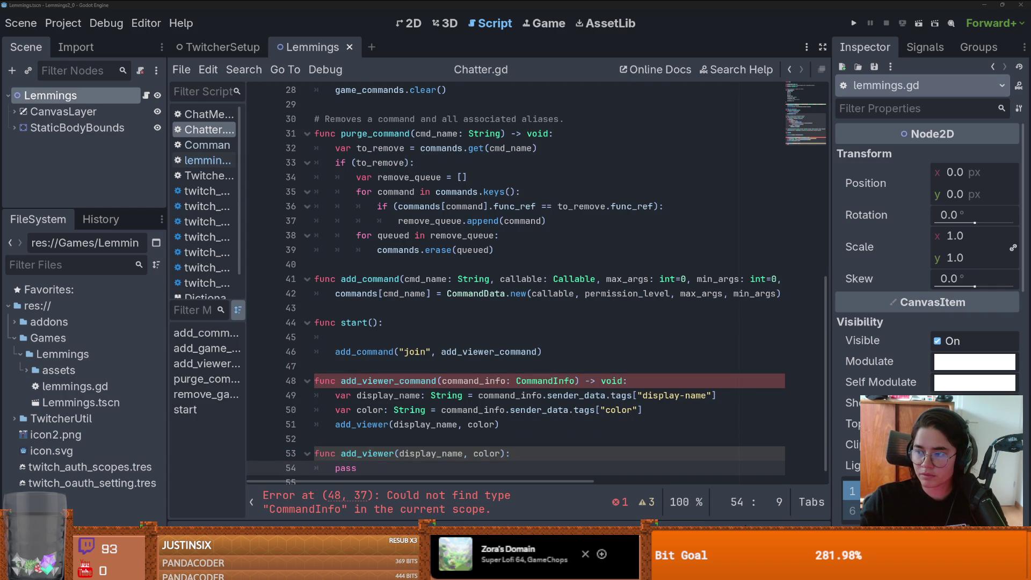
Step: Replace pass in add_viewer with viewer_joined.emit(display_name, color)
{"action": "double_click", "coordinate": [347, 467]}
{"action": "type", "text": "viewer_joined.emit(display_name, color)"}
{"action": "double_click", "coordinate": [370, 455]}
Step: Paste the viewer_joined signal declaration near the top of Chatter.gd and save
{"action": "scroll", "coordinate": [429, 412], "scroll_direction": "up", "scroll_amount": 2}
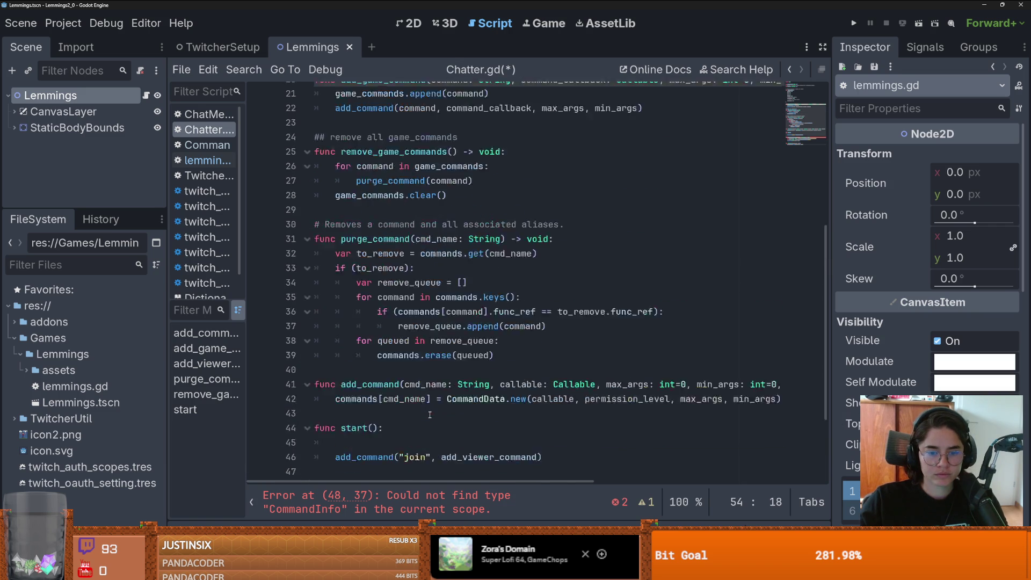
{"action": "scroll", "coordinate": [429, 413], "scroll_direction": "up", "scroll_amount": 3}
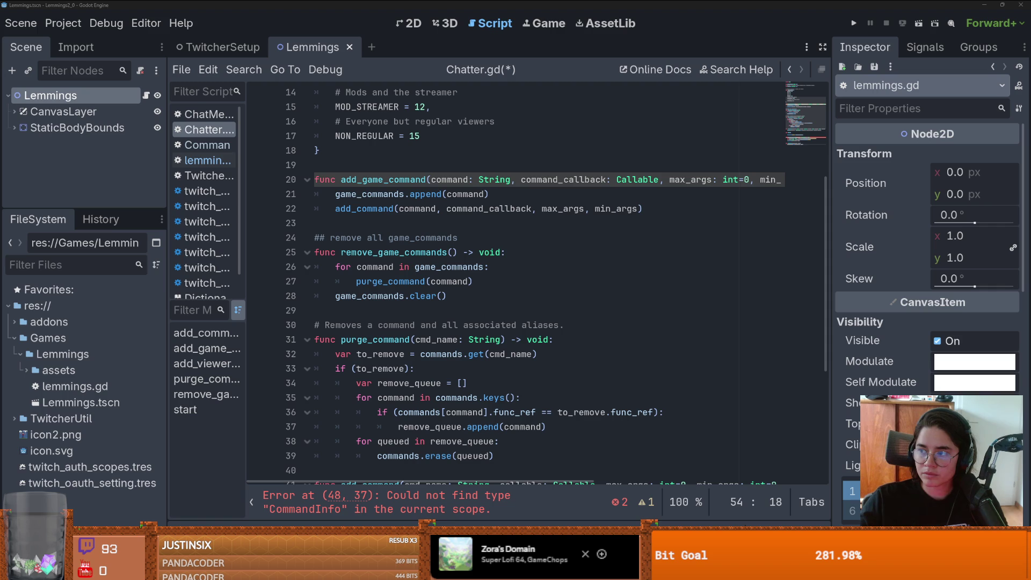
{"action": "scroll", "coordinate": [365, 189], "scroll_direction": "up", "scroll_amount": 4}
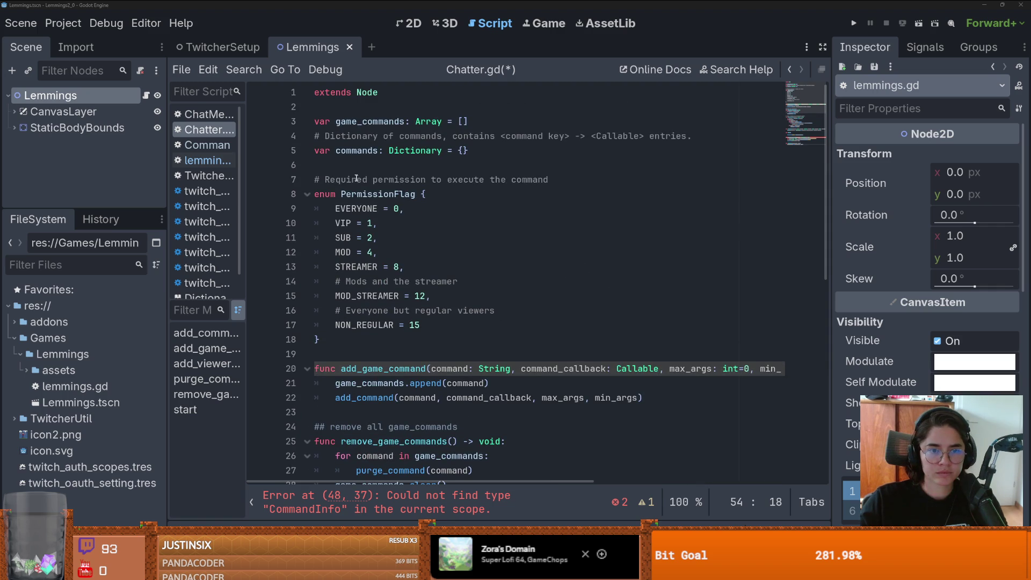
{"action": "left_click", "coordinate": [347, 164]}
{"action": "key", "text": "Return"}
{"action": "key", "text": "Return"}
{"action": "key", "text": "ctrl+v"}
{"action": "key", "text": "alt+Up"}
{"action": "key", "text": "Return"}
{"action": "key", "text": "ctrl+s"}
Step: Check the unresolved CommandInfo type, then switch to the godot_twitch_games project window
{"action": "scroll", "coordinate": [496, 209], "scroll_direction": "down", "scroll_amount": 3}
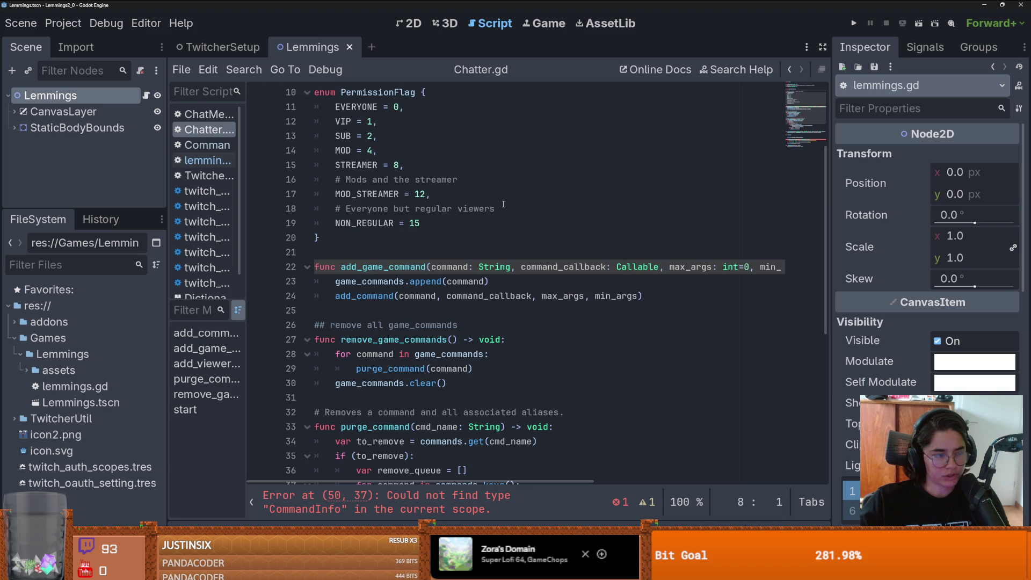
{"action": "scroll", "coordinate": [503, 204], "scroll_direction": "down", "scroll_amount": 7}
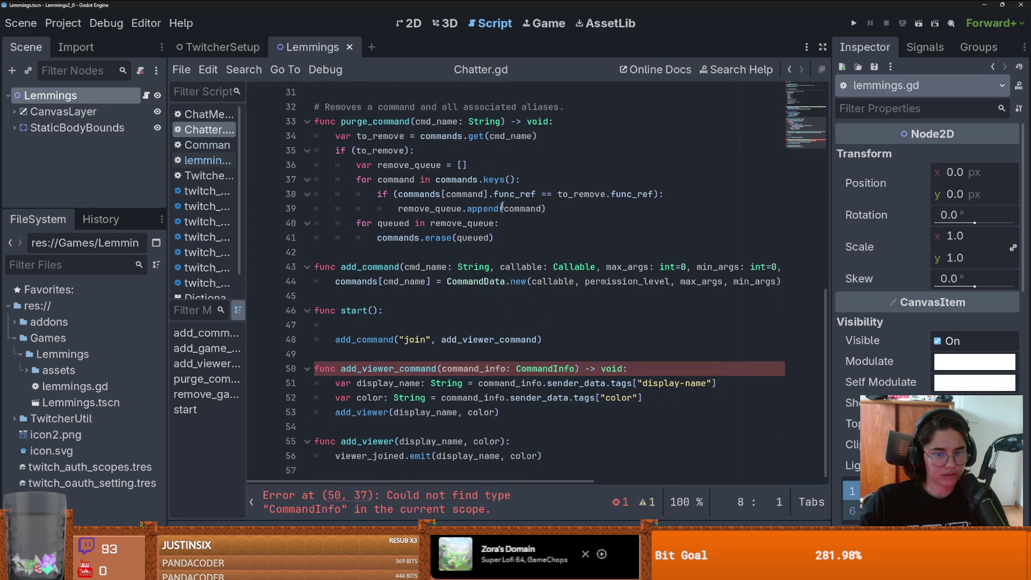
{"action": "double_click", "coordinate": [543, 368]}
{"action": "scroll", "coordinate": [531, 383], "scroll_direction": "up", "scroll_amount": 2}
{"action": "scroll", "coordinate": [531, 383], "scroll_direction": "down", "scroll_amount": 2}
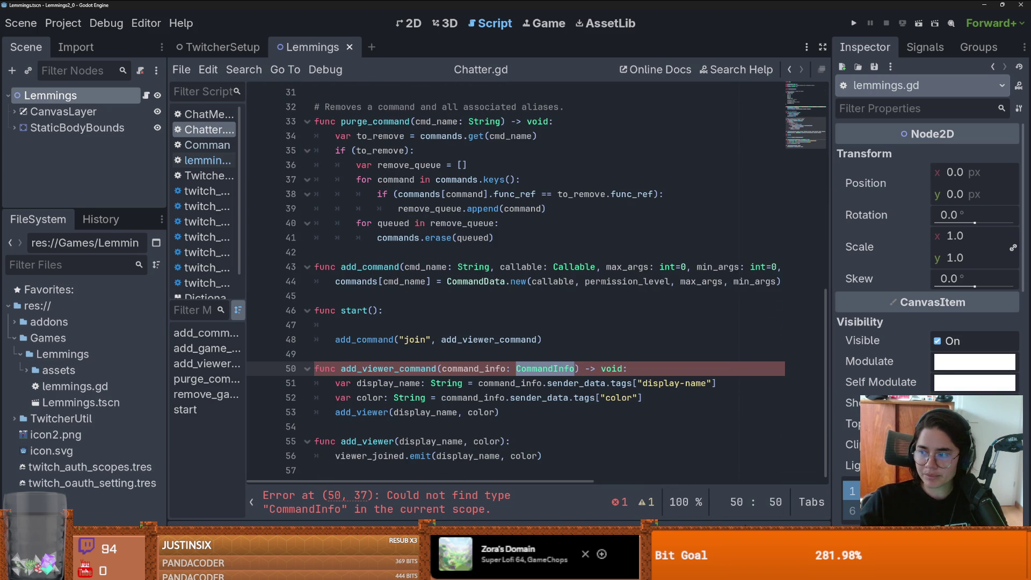
{"action": "key", "text": "alt+Tab"}
{"action": "scroll", "coordinate": [584, 263], "scroll_direction": "down", "scroll_amount": 5}
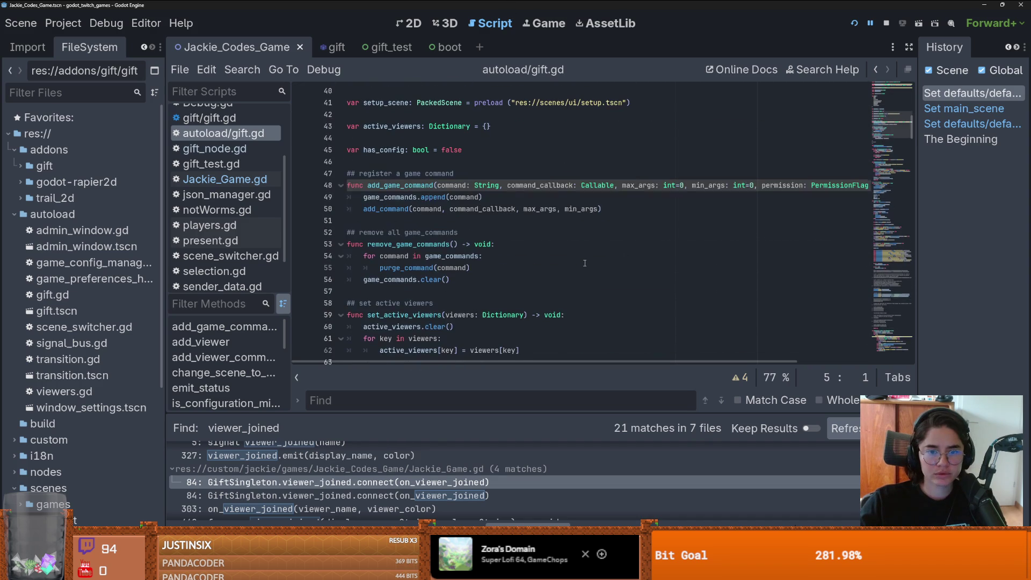
Step: Jump to the add_command definition in gift_node.gd
{"action": "scroll", "coordinate": [413, 217], "scroll_direction": "down", "scroll_amount": 1}
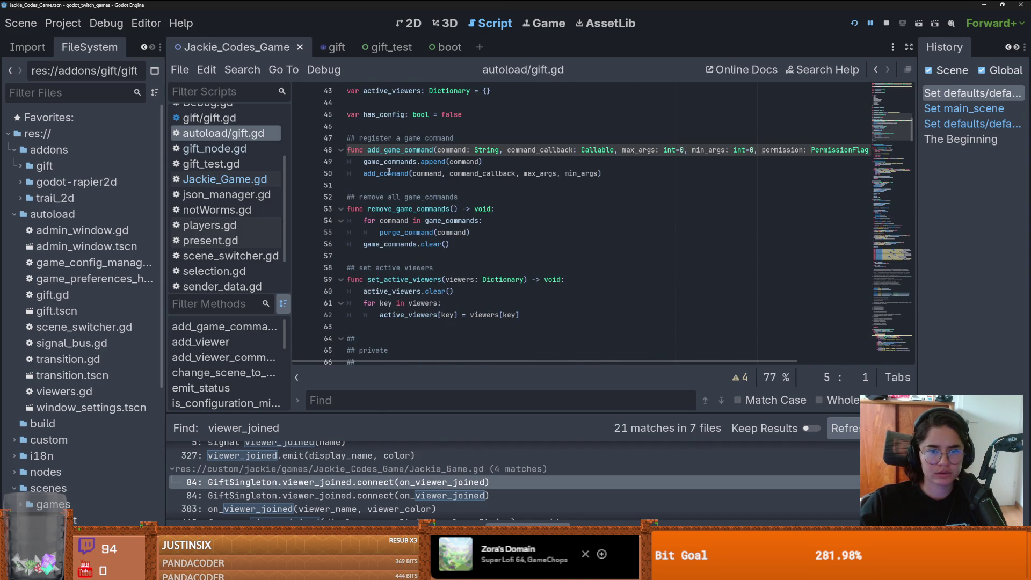
{"action": "left_click", "coordinate": [408, 202], "text": "ctrl"}
{"action": "scroll", "coordinate": [513, 242], "scroll_direction": "down", "scroll_amount": 6}
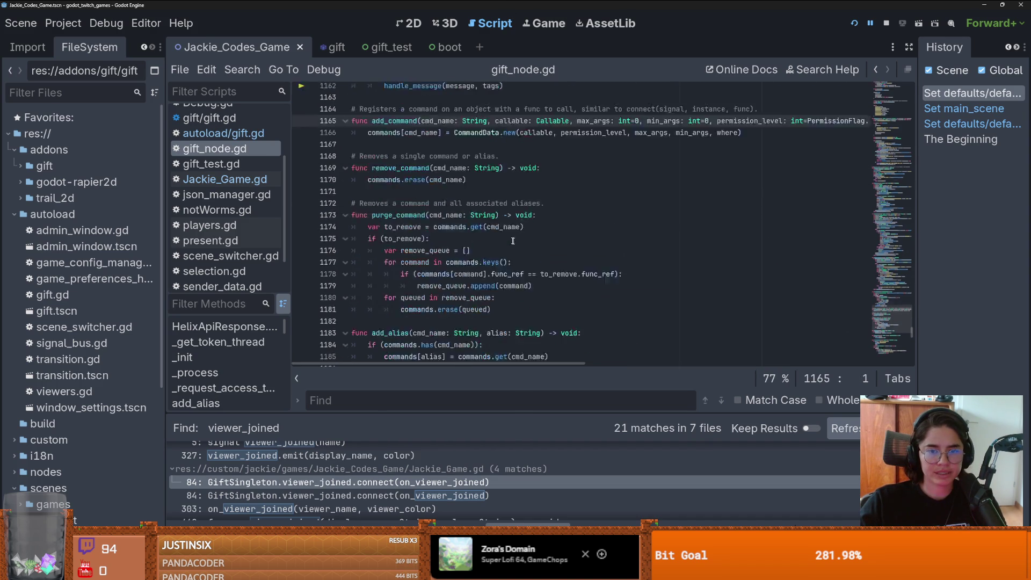
{"action": "scroll", "coordinate": [513, 242], "scroll_direction": "down", "scroll_amount": 10}
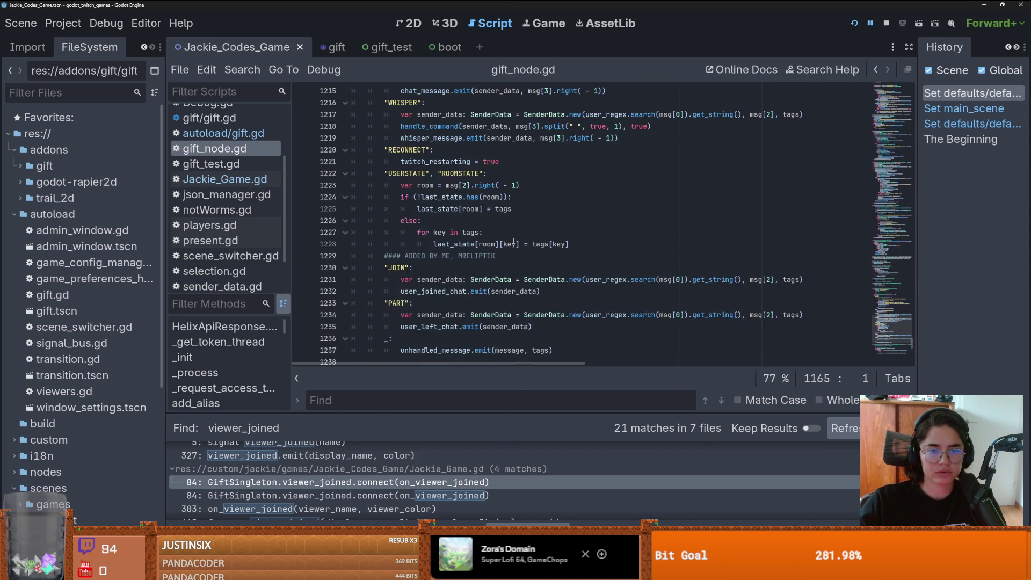
{"action": "scroll", "coordinate": [514, 241], "scroll_direction": "down", "scroll_amount": 3}
Step: Search gift_node.gd for CommandInfo and move to the CommandInfo.new calls
{"action": "key", "text": "ctrl+f"}
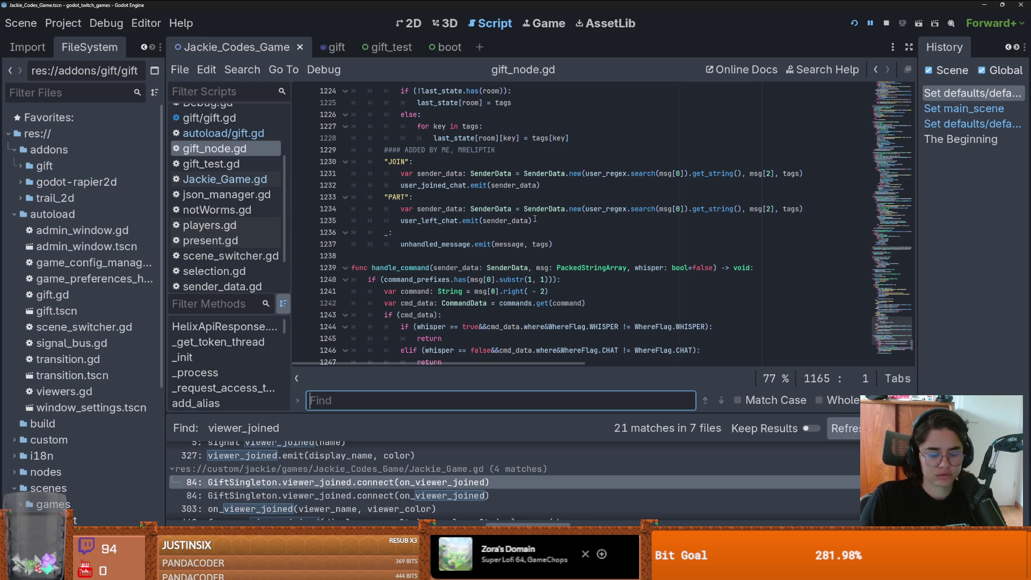
{"action": "type", "text": "CommandInfo"}
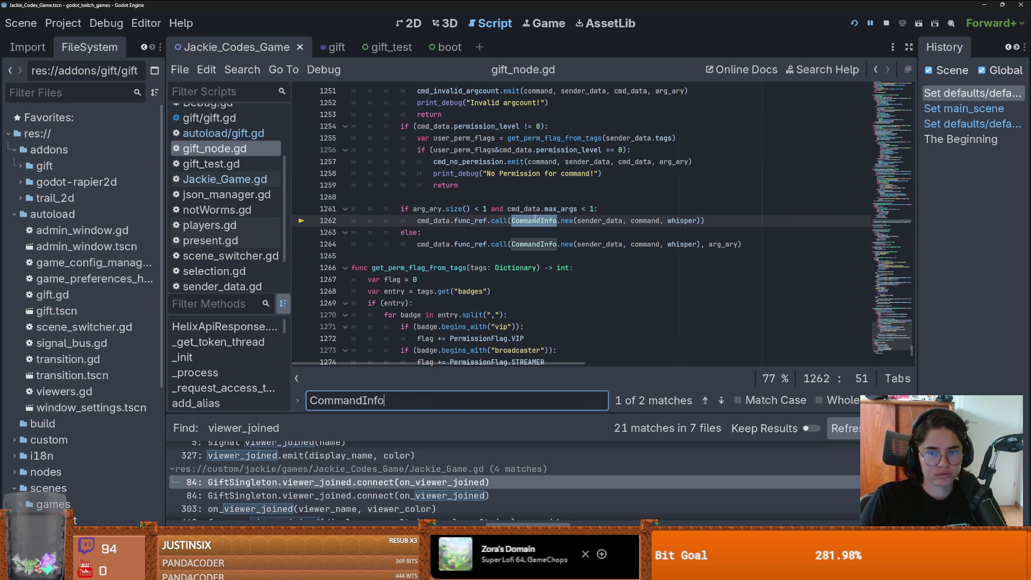
{"action": "key", "text": "Page_Up"}
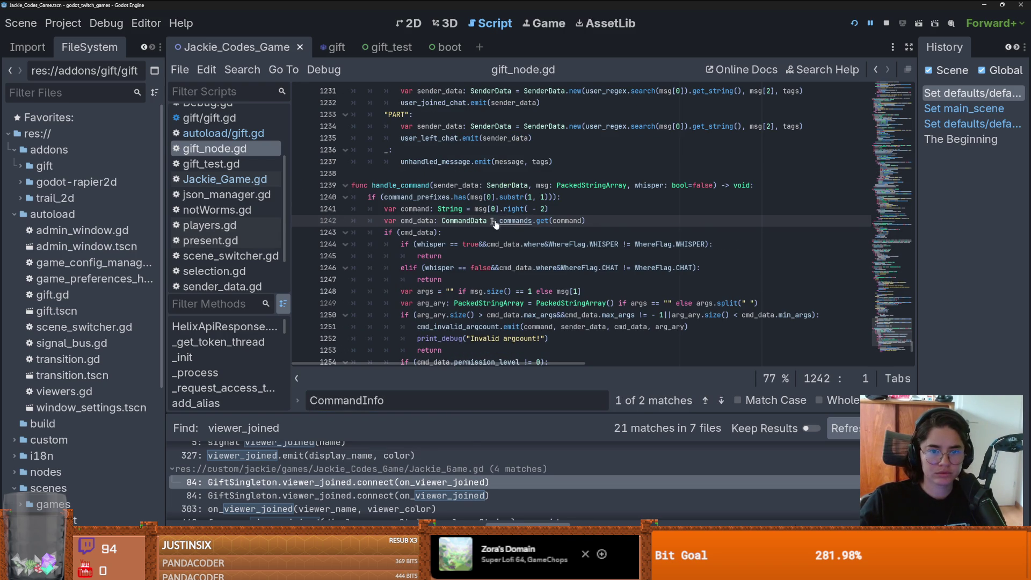
{"action": "key", "text": "Page_Down"}
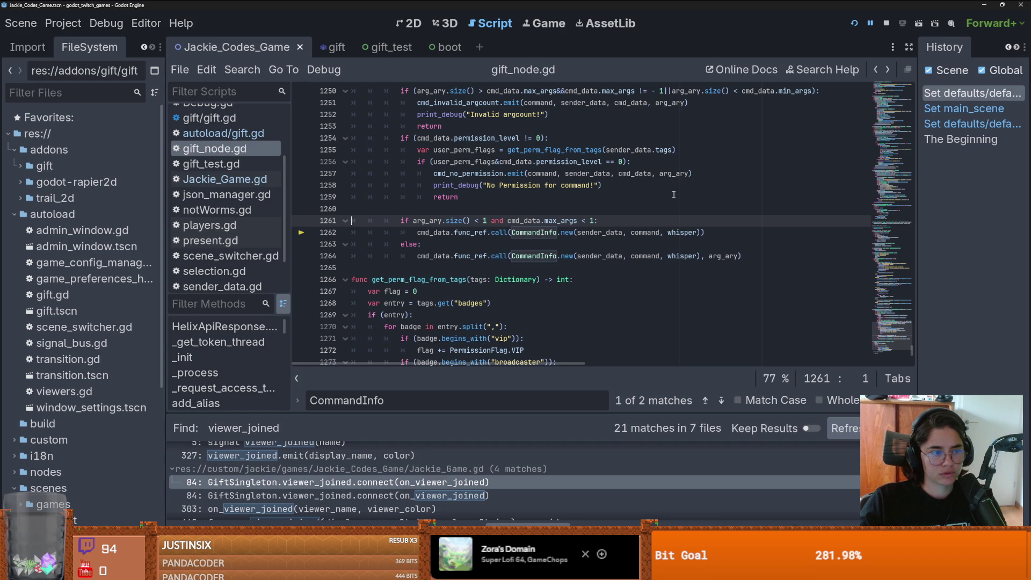
Step: Open the CommandInfo class definition in cmd_info.gd, review its code and save it
{"action": "left_click", "coordinate": [540, 236], "text": "ctrl"}
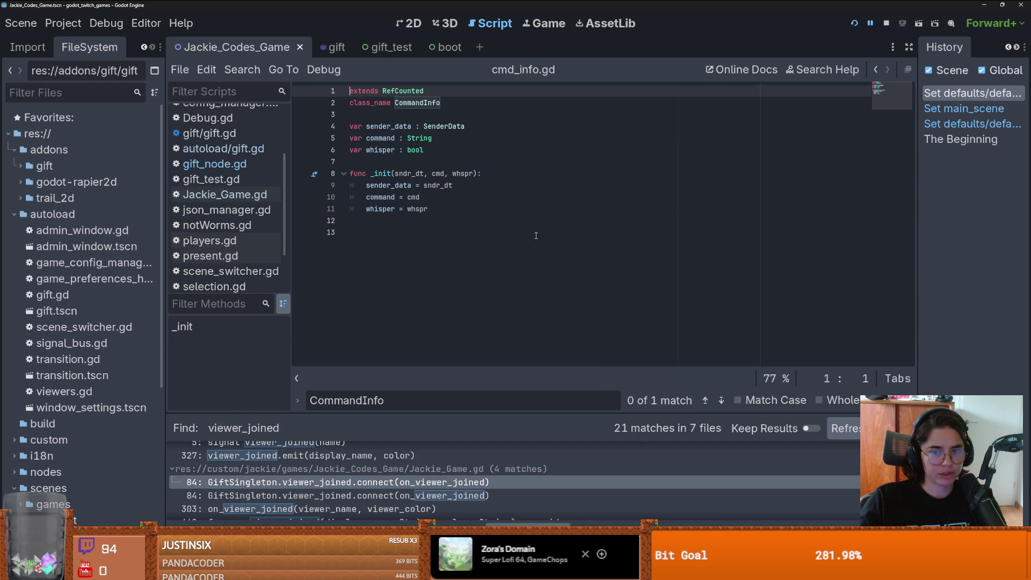
{"action": "key", "text": "Down"}
{"action": "key", "text": "Down"}
{"action": "key", "text": "Down"}
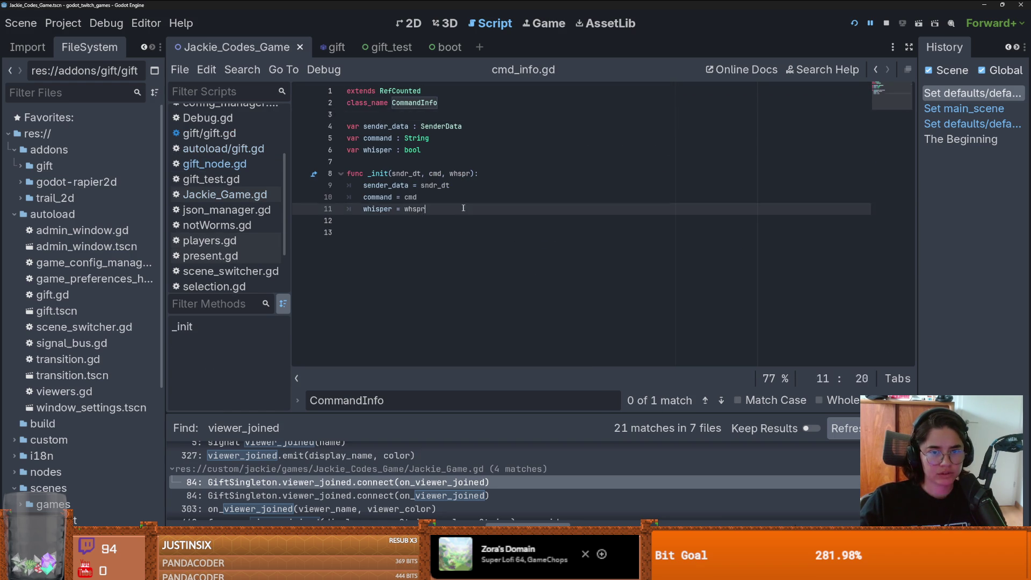
{"action": "left_click_drag", "start_coordinate": [458, 209], "coordinate": [284, 70]}
{"action": "left_click", "coordinate": [512, 155]}
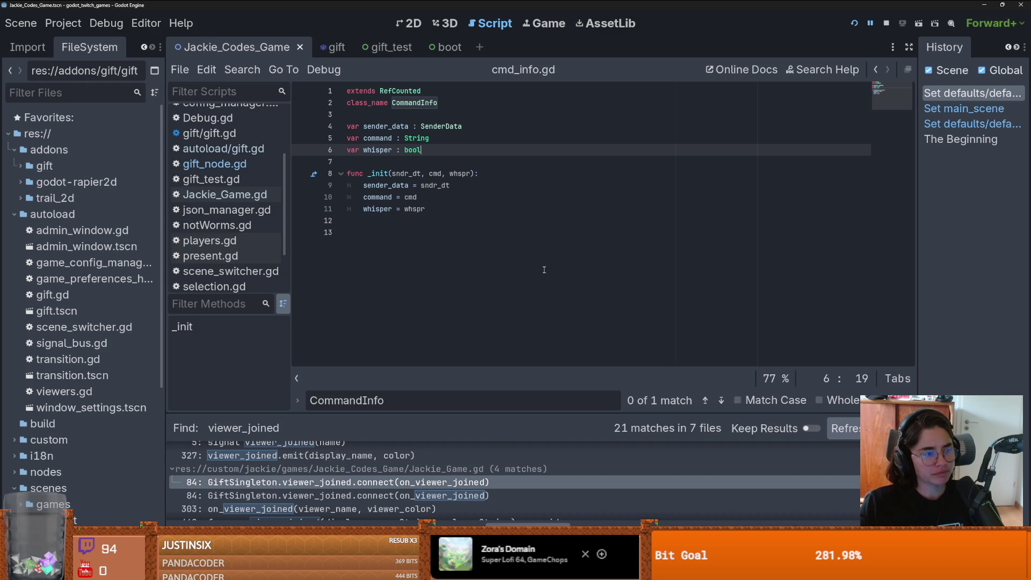
{"action": "left_click", "coordinate": [460, 267]}
{"action": "key", "text": "ctrl+s"}
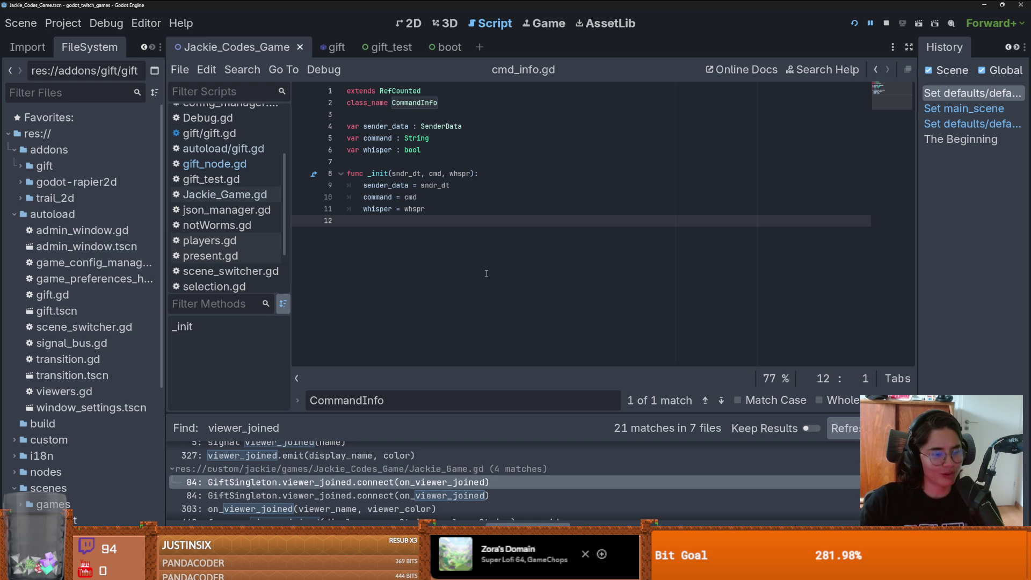
{"action": "key", "text": "ctrl+s"}
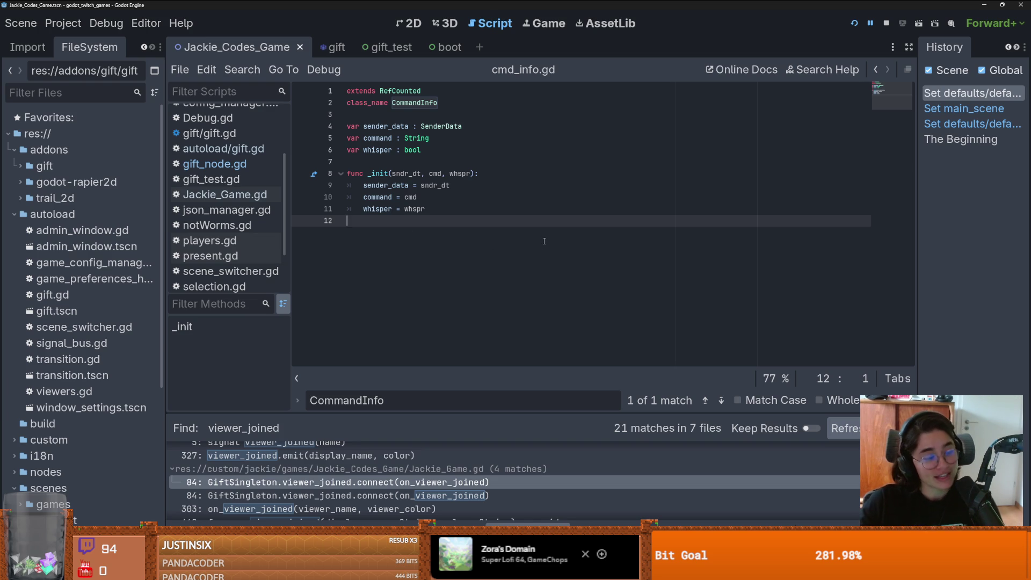
{"action": "key", "text": "ctrl+s"}
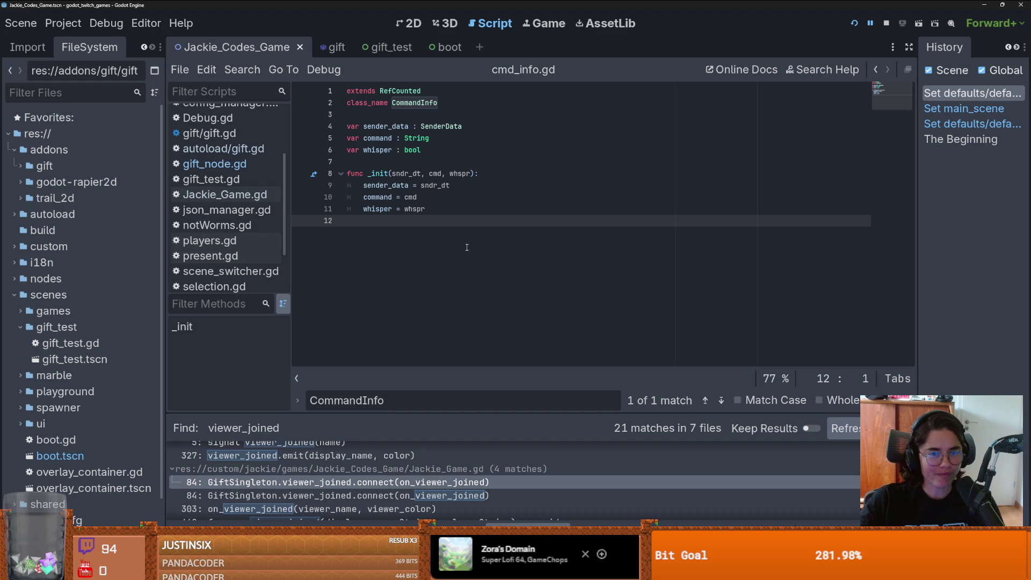
Step: Select all of cmd_info.gd and switch back to the Lemmings project window
{"action": "left_click", "coordinate": [400, 162]}
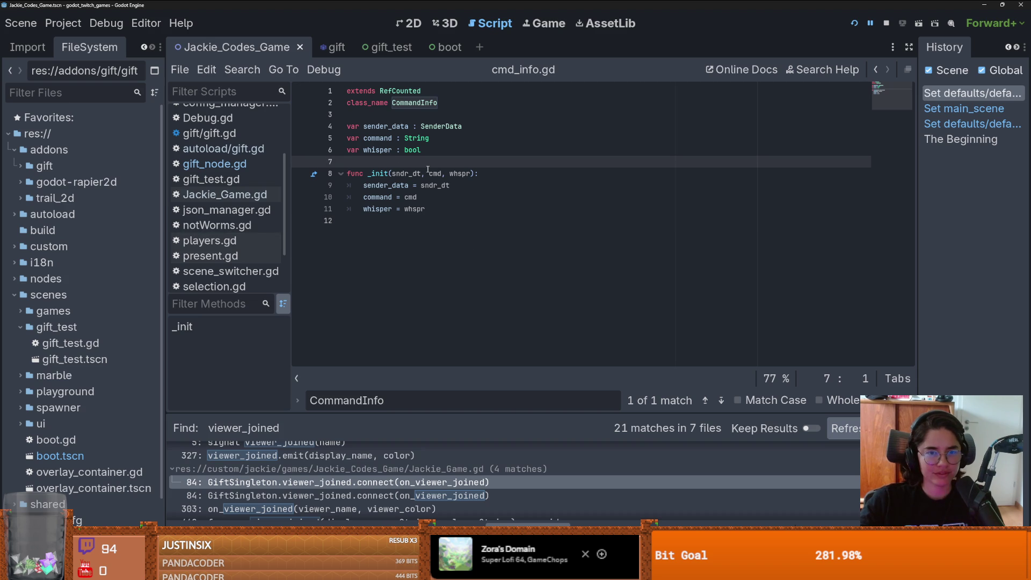
{"action": "key", "text": "ctrl+a"}
{"action": "key", "text": "alt+Tab"}
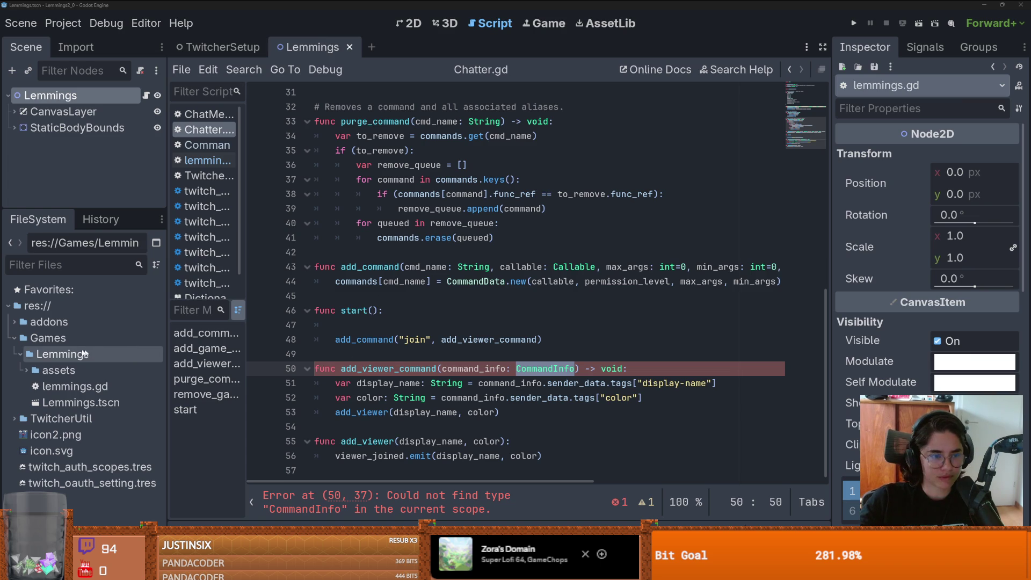
{"action": "double_click", "coordinate": [94, 352]}
{"action": "double_click", "coordinate": [29, 369]}
{"action": "right_click", "coordinate": [64, 376]}
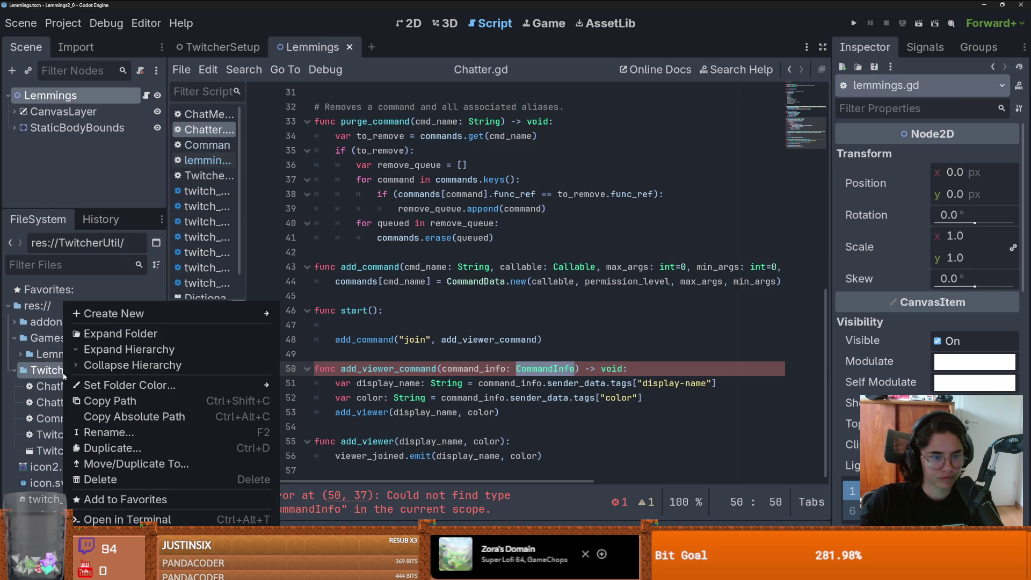
{"action": "mouse_move", "coordinate": [201, 320]}
{"action": "left_click", "coordinate": [316, 346]}
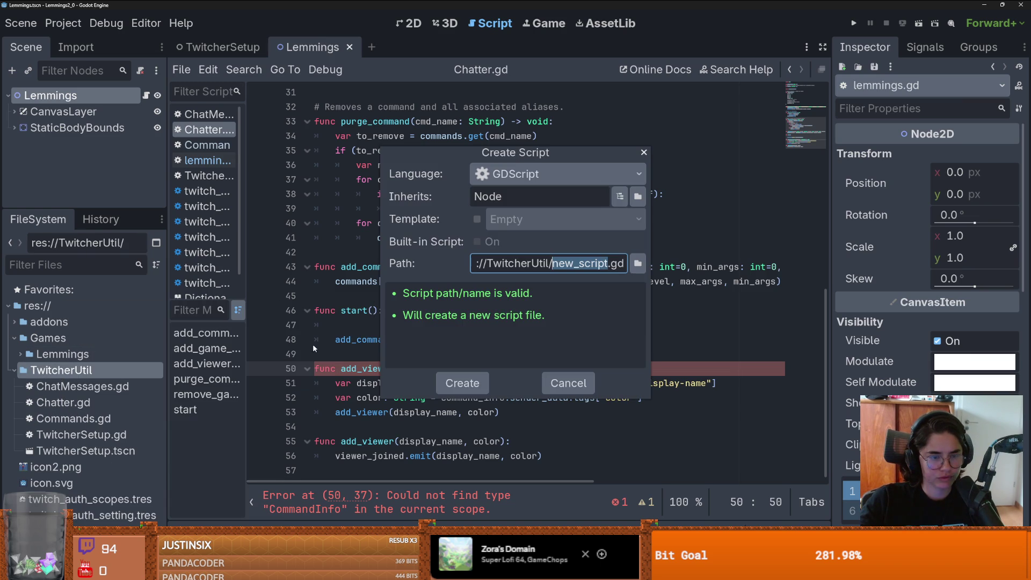
{"action": "left_click", "coordinate": [605, 263]}
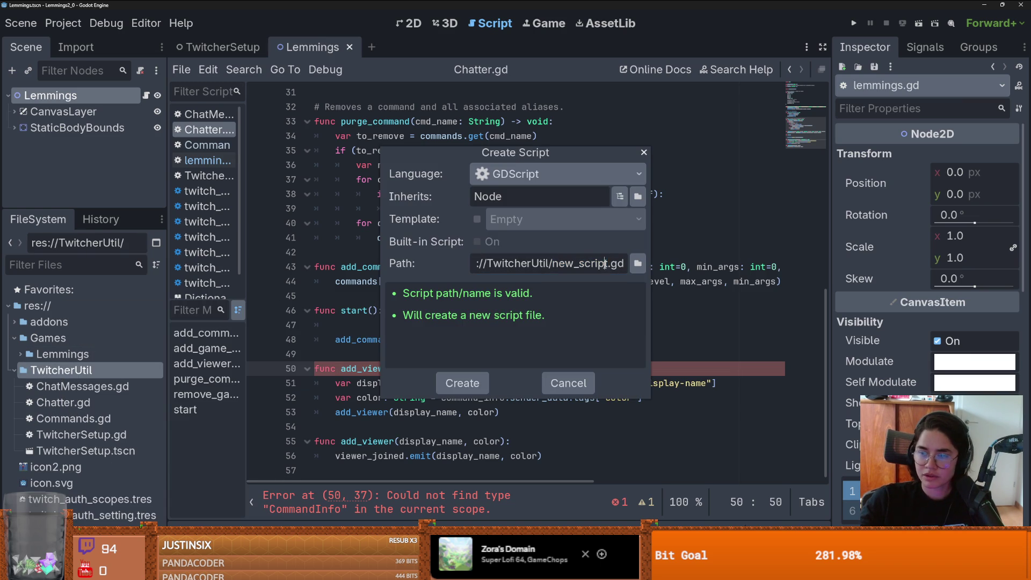
{"action": "left_click_drag", "start_coordinate": [607, 263], "coordinate": [553, 263]}
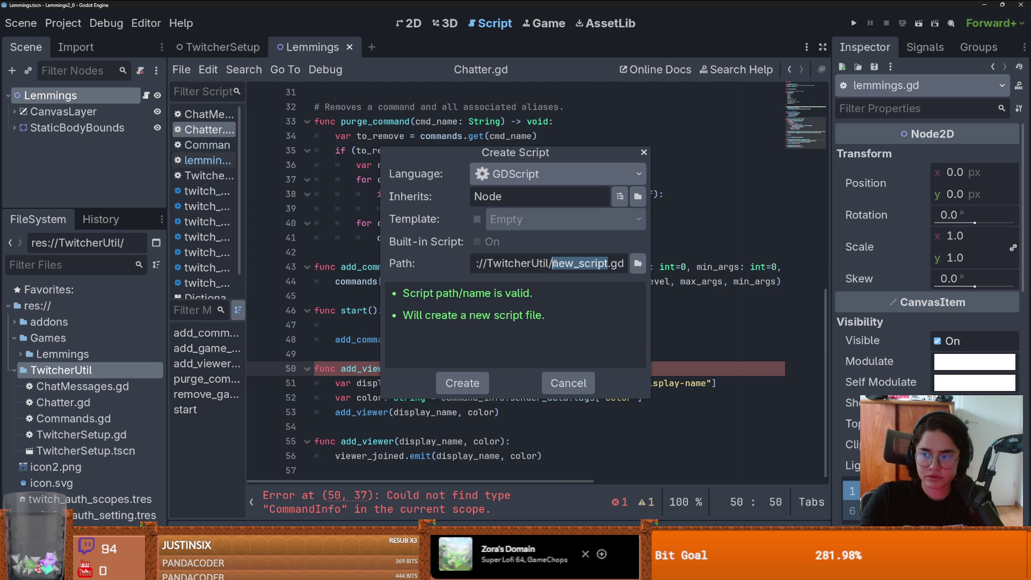
{"action": "type", "text": "command_info"}
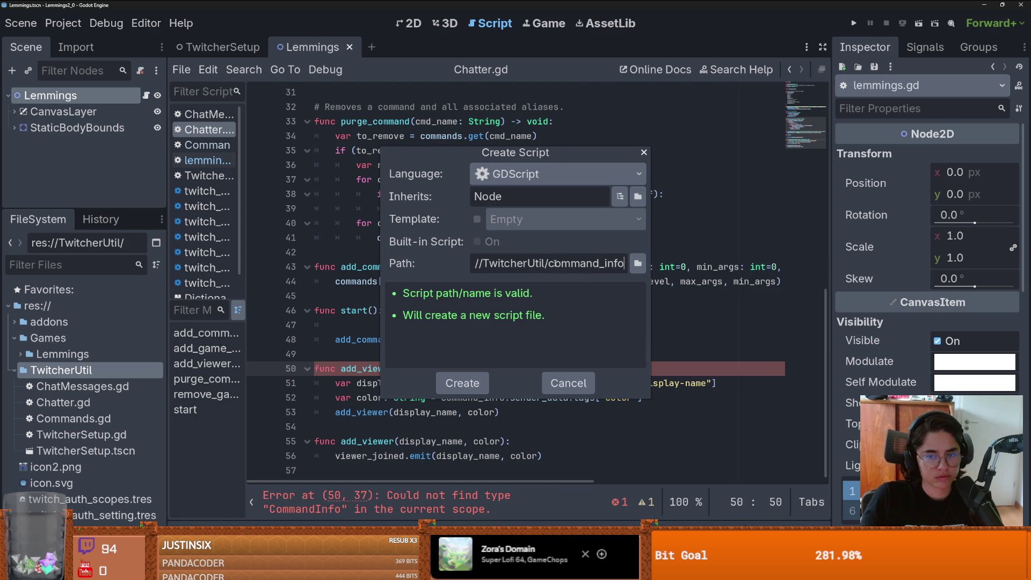
{"action": "key", "text": "Return"}
{"action": "key", "text": "ctrl+a"}
{"action": "key", "text": "ctrl+v"}
{"action": "key", "text": "ctrl+s"}
{"action": "left_click", "coordinate": [408, 179]}
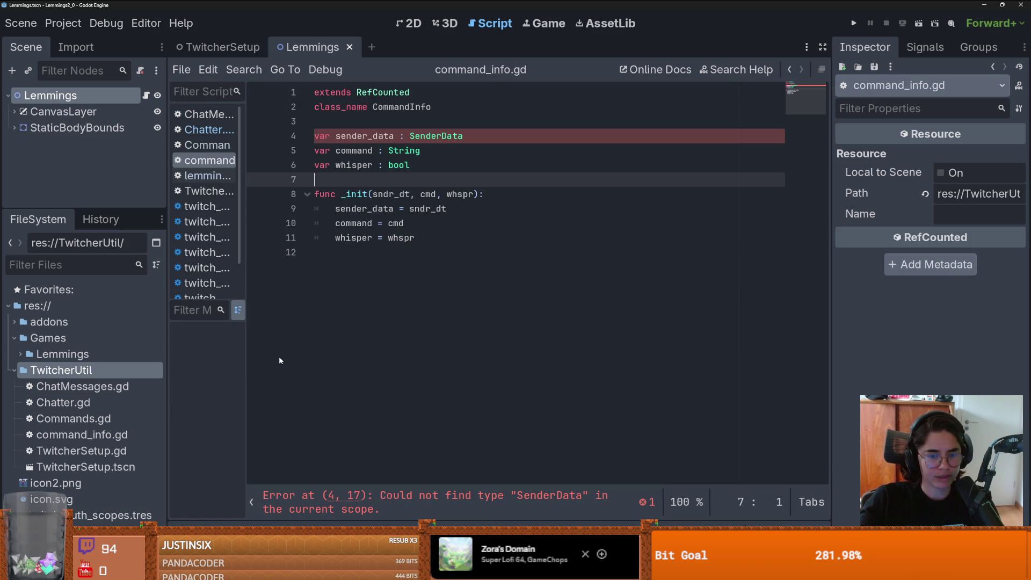
{"action": "double_click", "coordinate": [436, 136]}
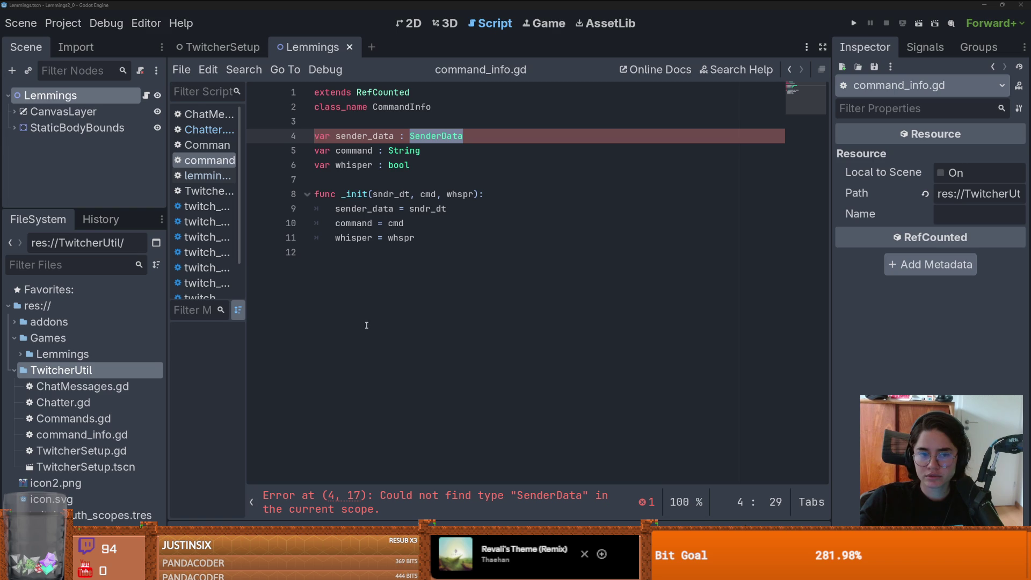
{"action": "right_click", "coordinate": [61, 370]}
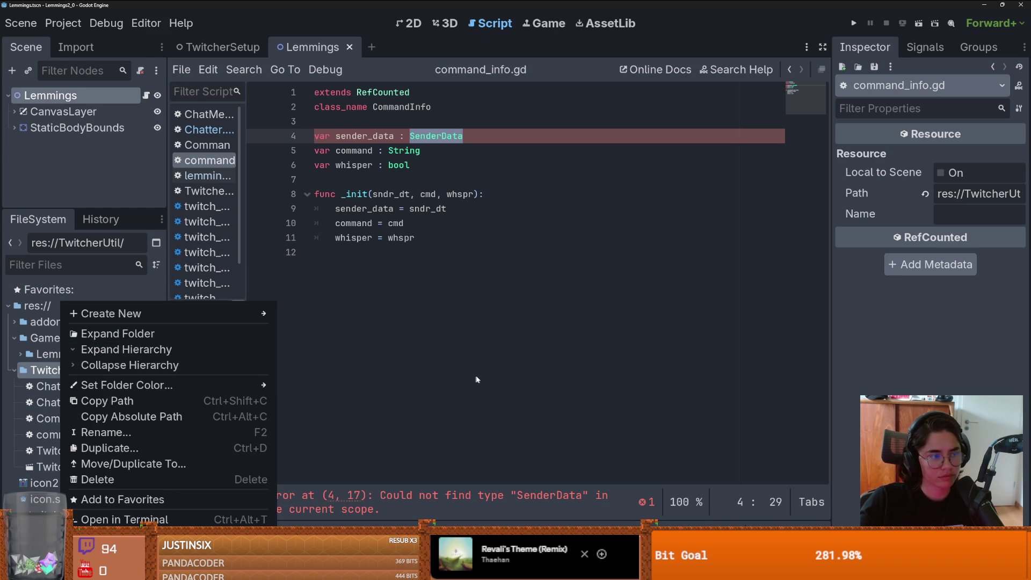
Step: Create sender_data.gd in TwitcherUtil and replace its contents with the pasted SenderData class
{"action": "mouse_move", "coordinate": [258, 313]}
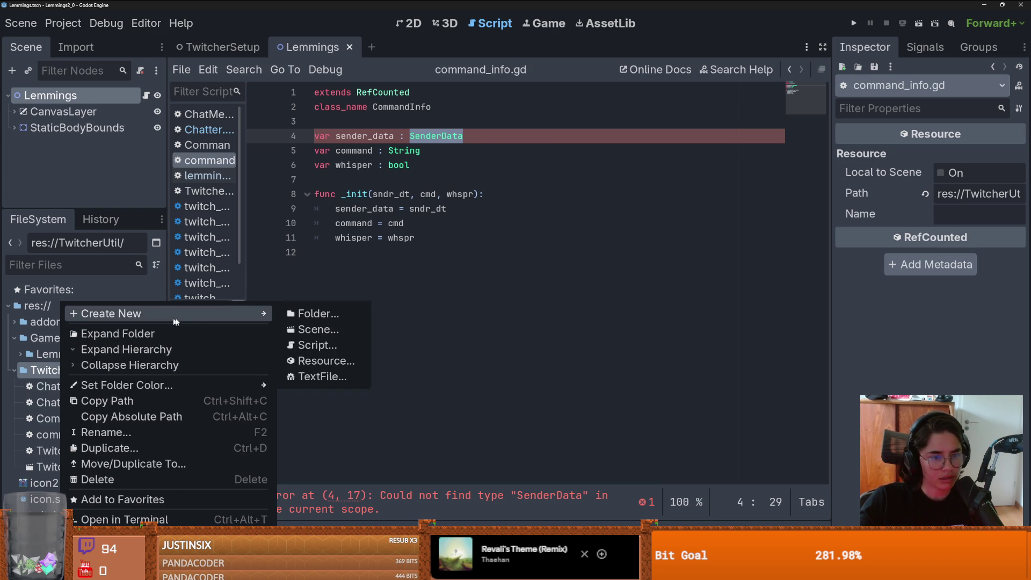
{"action": "left_click", "coordinate": [320, 348]}
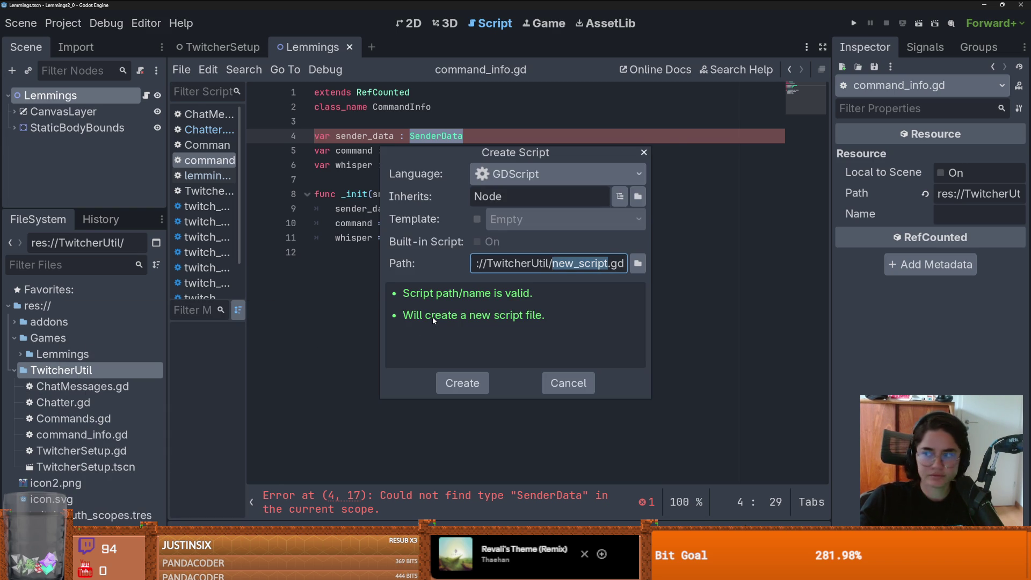
{"action": "type", "text": "sender_data"}
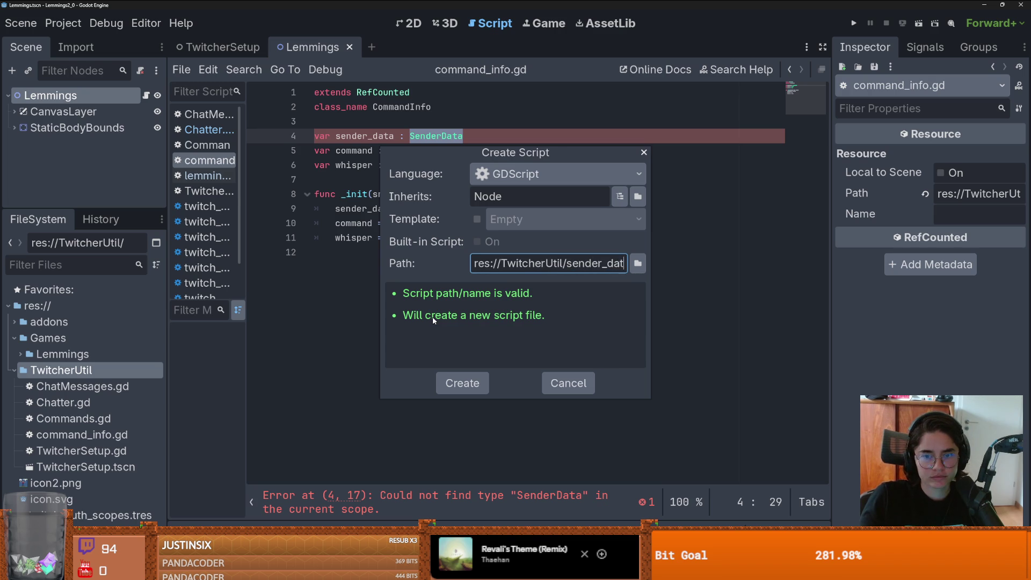
{"action": "key", "text": "Return"}
{"action": "key", "text": "ctrl+a"}
{"action": "key", "text": "ctrl+v"}
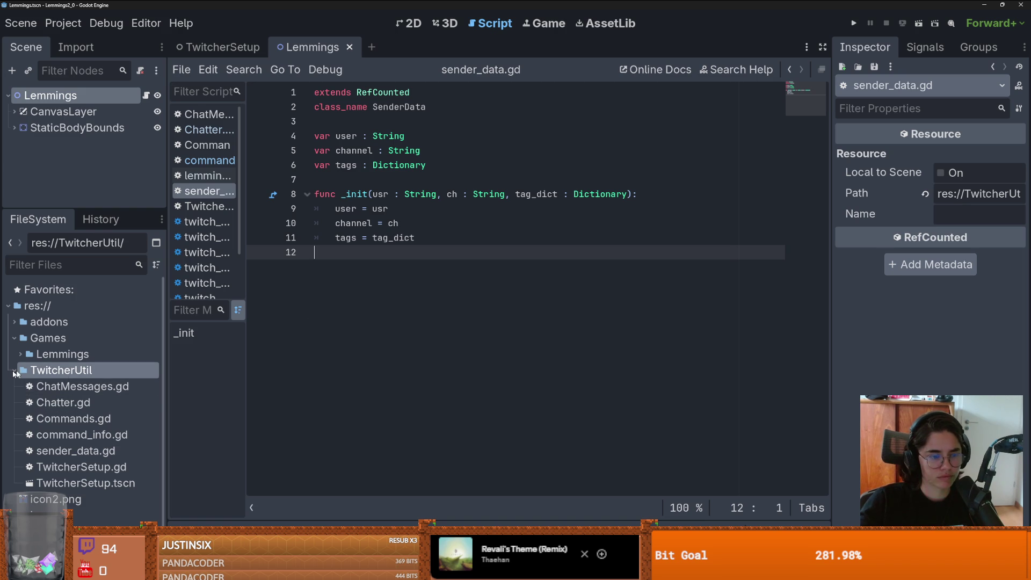
Step: Look through command_info.gd, Commands.gd, ChatMessages.gd and Chatter.gd, checking CommandData and add_viewer_command
{"action": "left_click", "coordinate": [94, 418]}
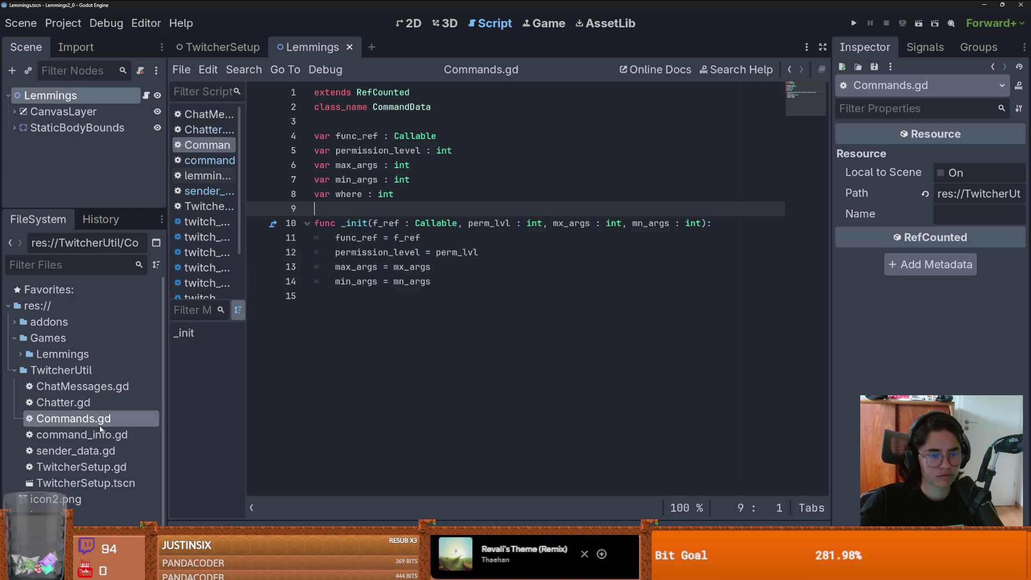
{"action": "left_click", "coordinate": [106, 429]}
{"action": "left_click", "coordinate": [94, 387]}
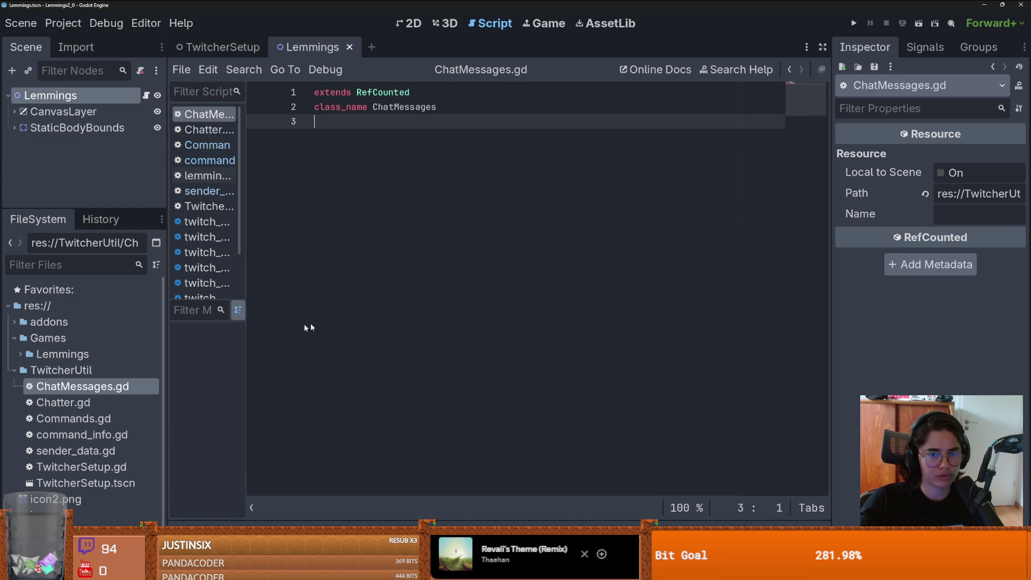
{"action": "left_click", "coordinate": [108, 402]}
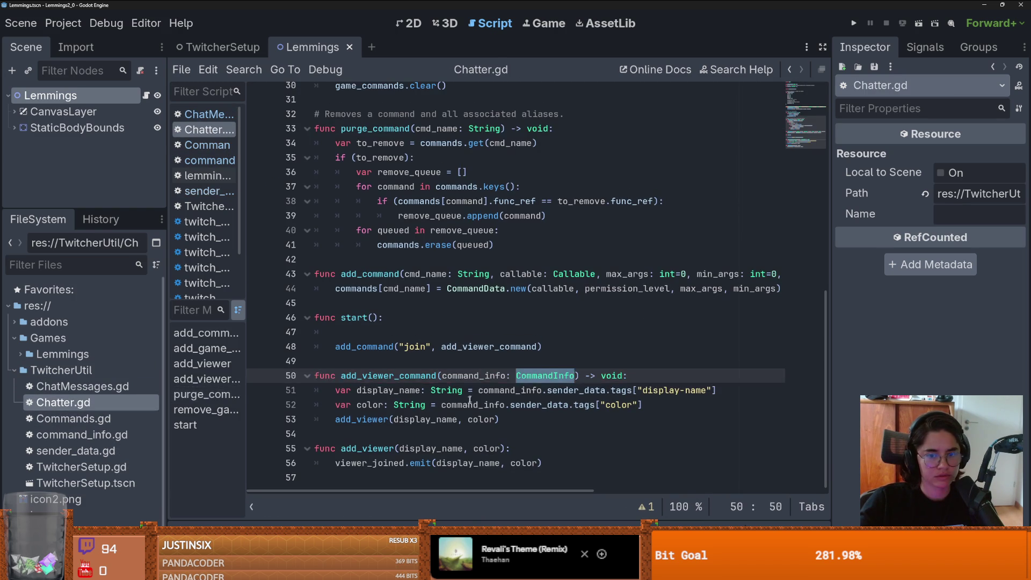
{"action": "left_click", "coordinate": [478, 390]}
{"action": "double_click", "coordinate": [384, 375]}
{"action": "scroll", "coordinate": [384, 375], "scroll_direction": "up", "scroll_amount": 2}
{"action": "double_click", "coordinate": [475, 376]}
{"action": "scroll", "coordinate": [437, 424], "scroll_direction": "down", "scroll_amount": 1}
{"action": "double_click", "coordinate": [401, 424]}
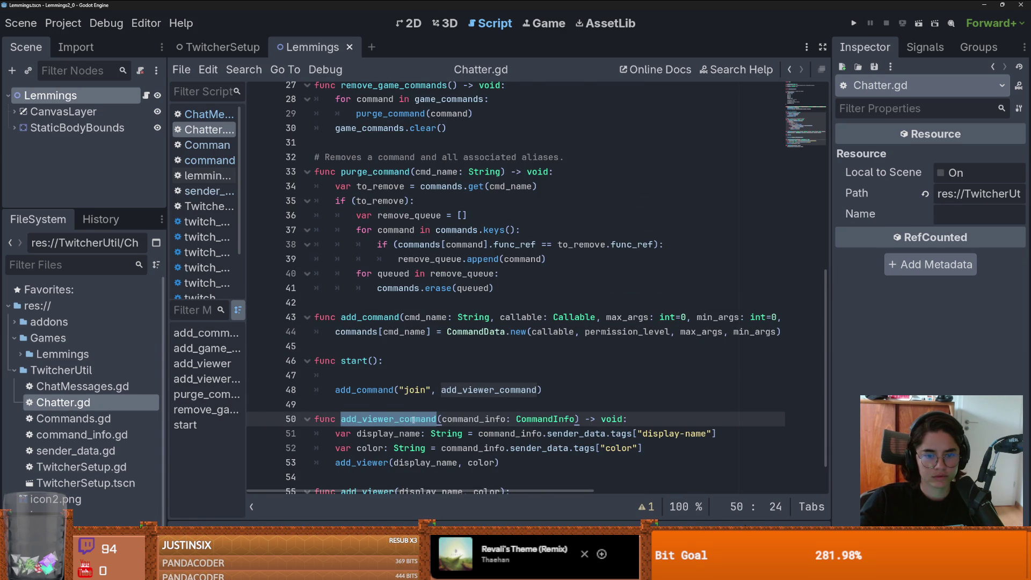
Step: Delete the blank line after func start(): in Chatter.gd and save
{"action": "left_click", "coordinate": [389, 377]}
{"action": "key", "text": "BackSpace"}
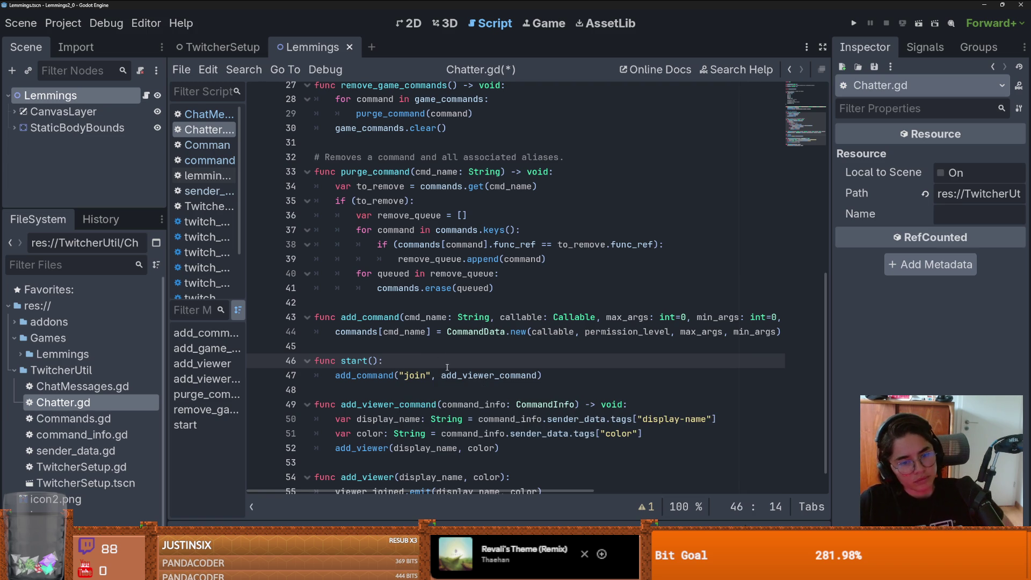
{"action": "mouse_move", "coordinate": [441, 372]}
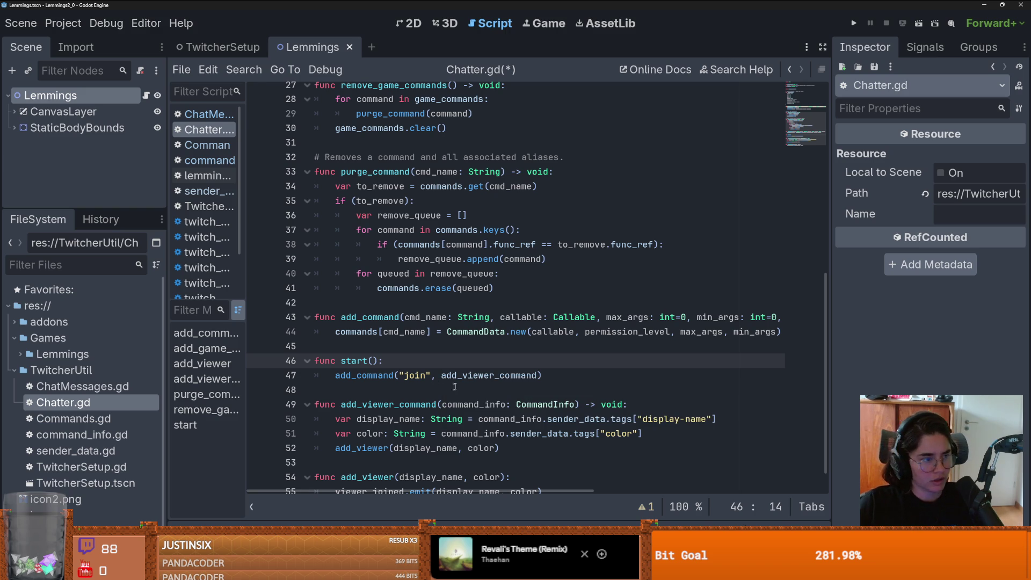
{"action": "mouse_move", "coordinate": [617, 337]}
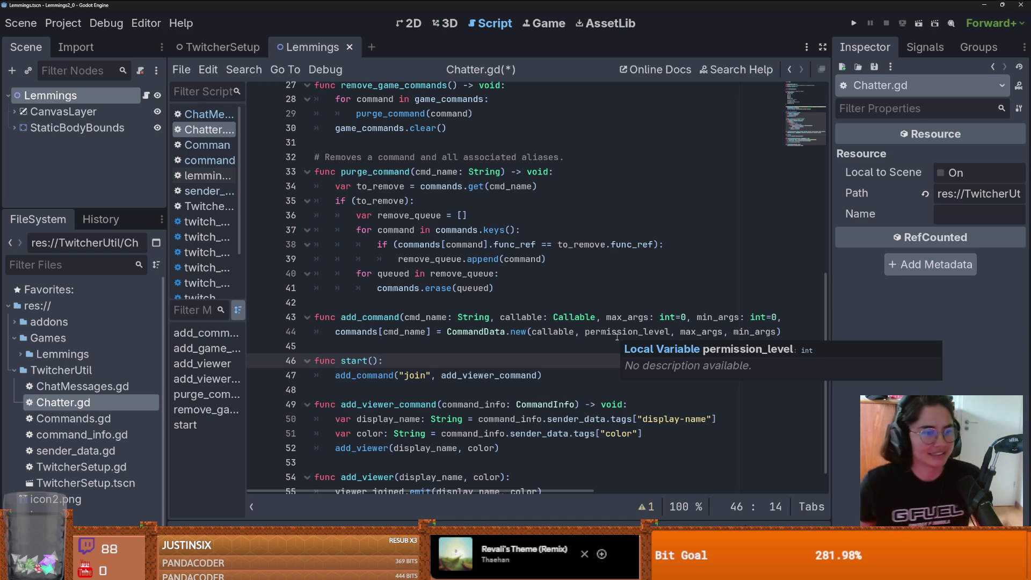
{"action": "left_click", "coordinate": [438, 350]}
{"action": "key", "text": "ctrl+s"}
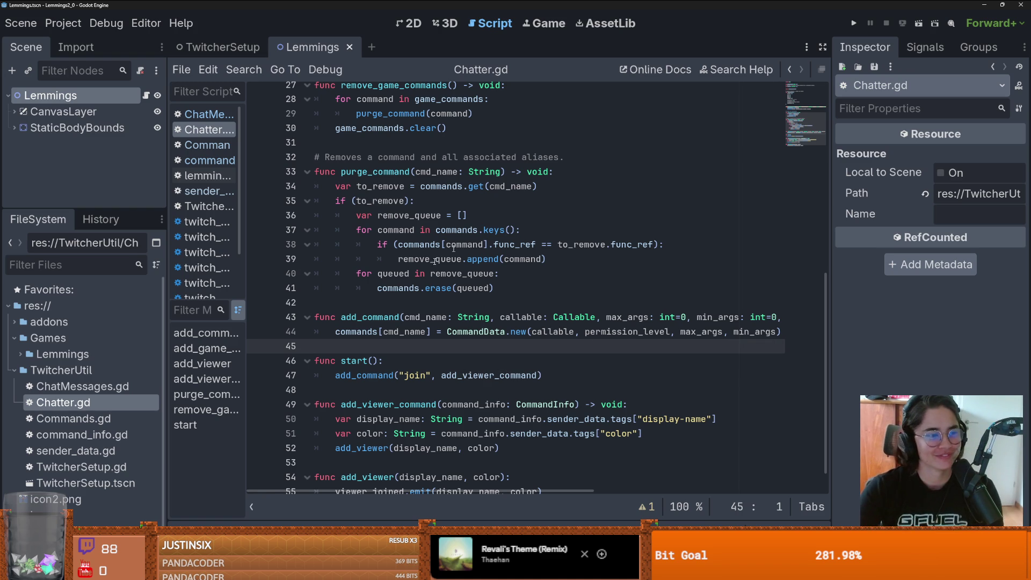
Step: Save again and review the add_command, add_viewer_command and start lines in Chatter.gd
{"action": "left_click", "coordinate": [479, 331]}
{"action": "key", "text": "ctrl+s"}
{"action": "scroll", "coordinate": [488, 358], "scroll_direction": "down", "scroll_amount": 1}
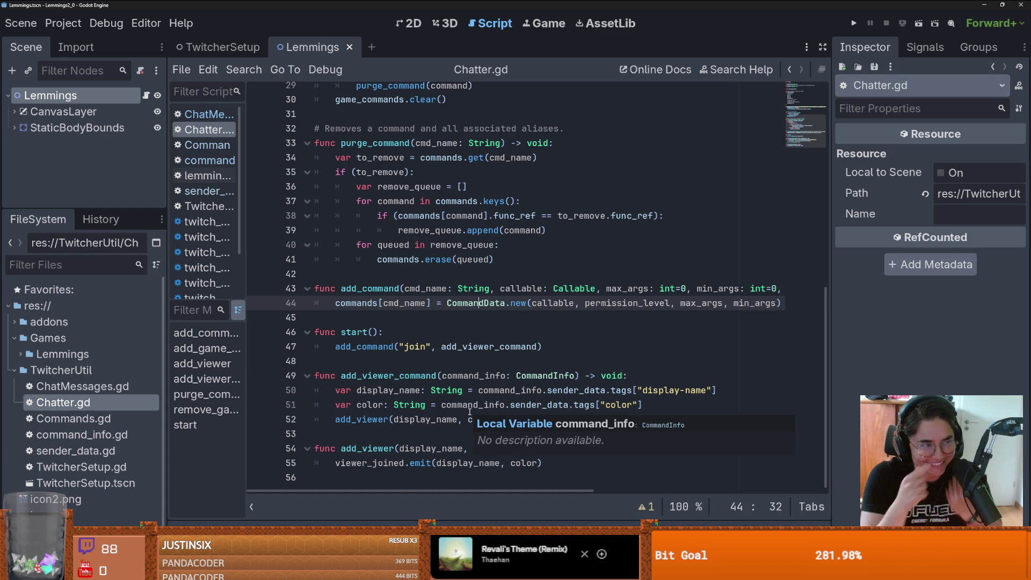
{"action": "left_click", "coordinate": [387, 330]}
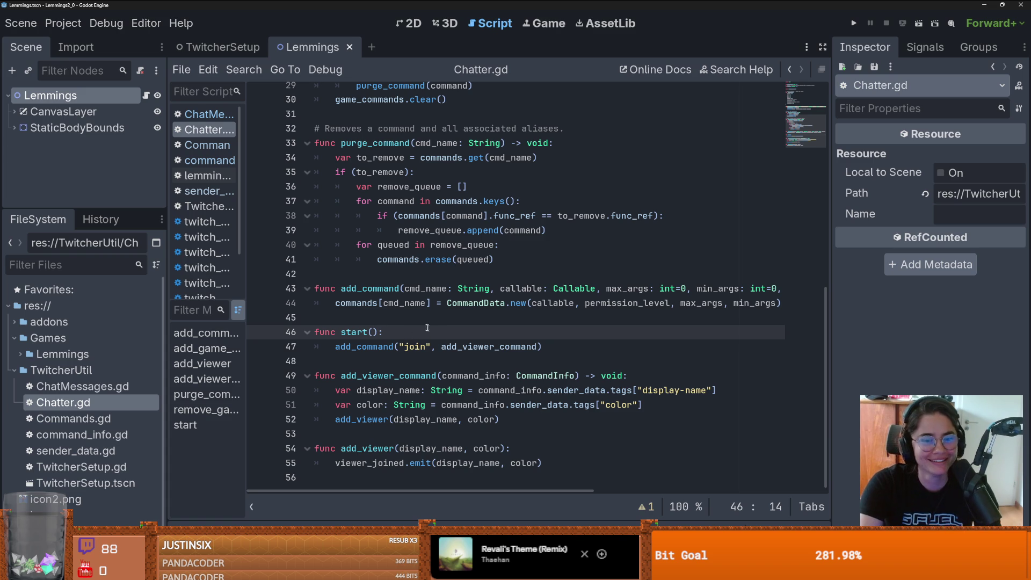
{"action": "left_click", "coordinate": [451, 323]}
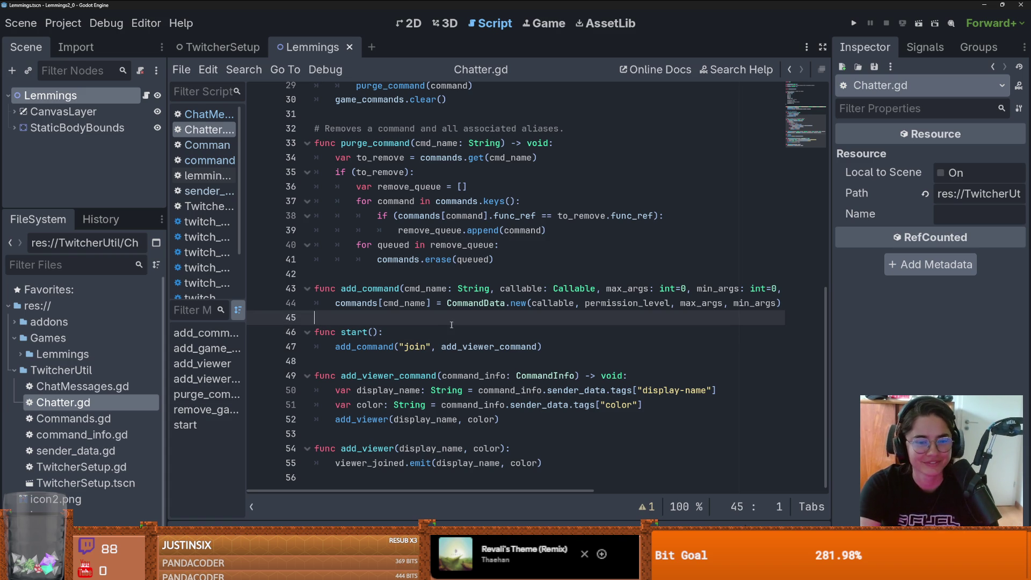
{"action": "double_click", "coordinate": [477, 346]}
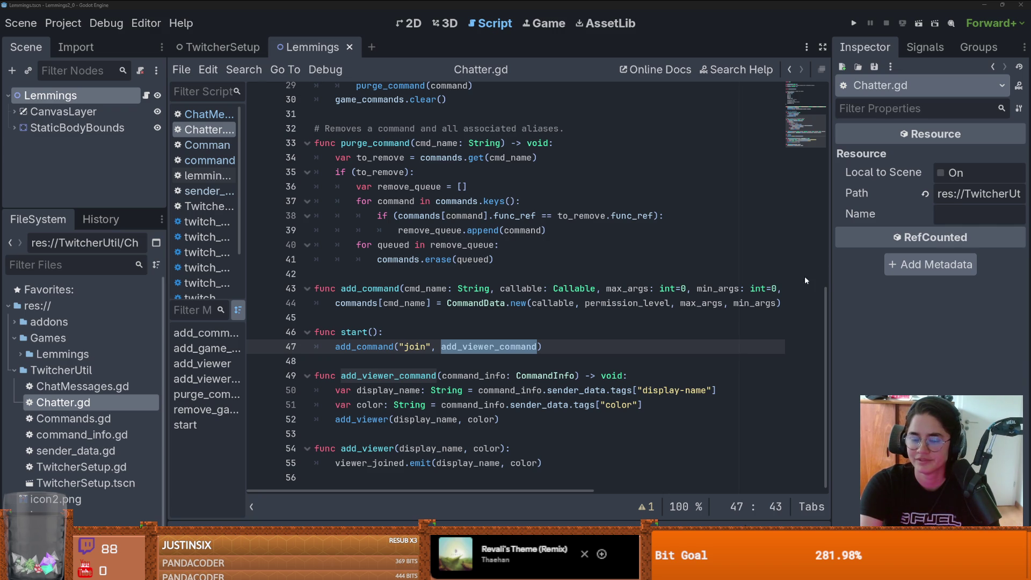
{"action": "left_click", "coordinate": [456, 330]}
{"action": "double_click", "coordinate": [355, 290]}
{"action": "scroll", "coordinate": [356, 290], "scroll_direction": "up", "scroll_amount": 3}
{"action": "scroll", "coordinate": [356, 290], "scroll_direction": "down", "scroll_amount": 3}
{"action": "double_click", "coordinate": [353, 332]}
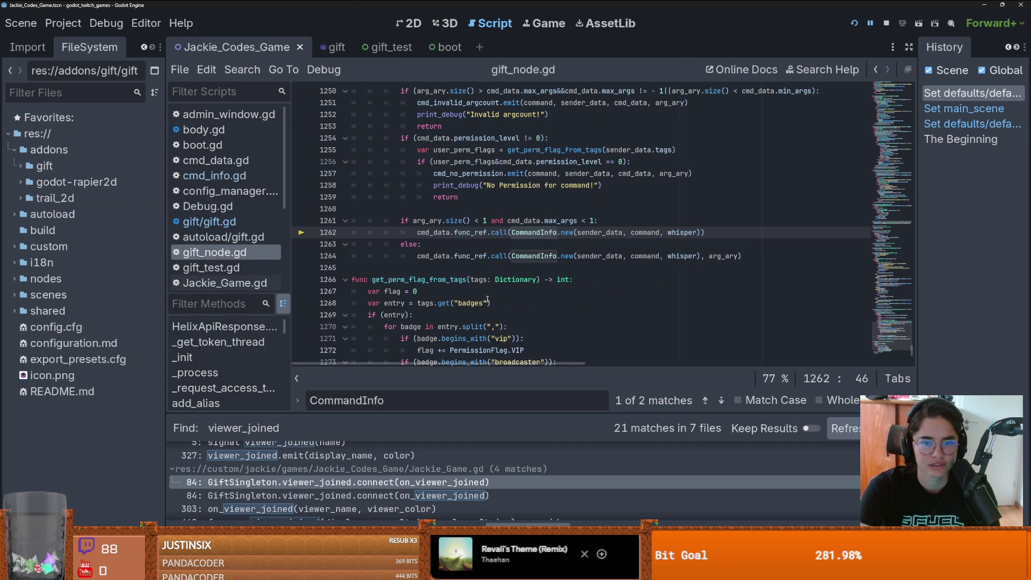
Step: Search gift_node.gd for 'start(' and view the Thread start documentation
{"action": "scroll", "coordinate": [488, 299], "scroll_direction": "down", "scroll_amount": 5}
{"action": "scroll", "coordinate": [515, 302], "scroll_direction": "up", "scroll_amount": 8}
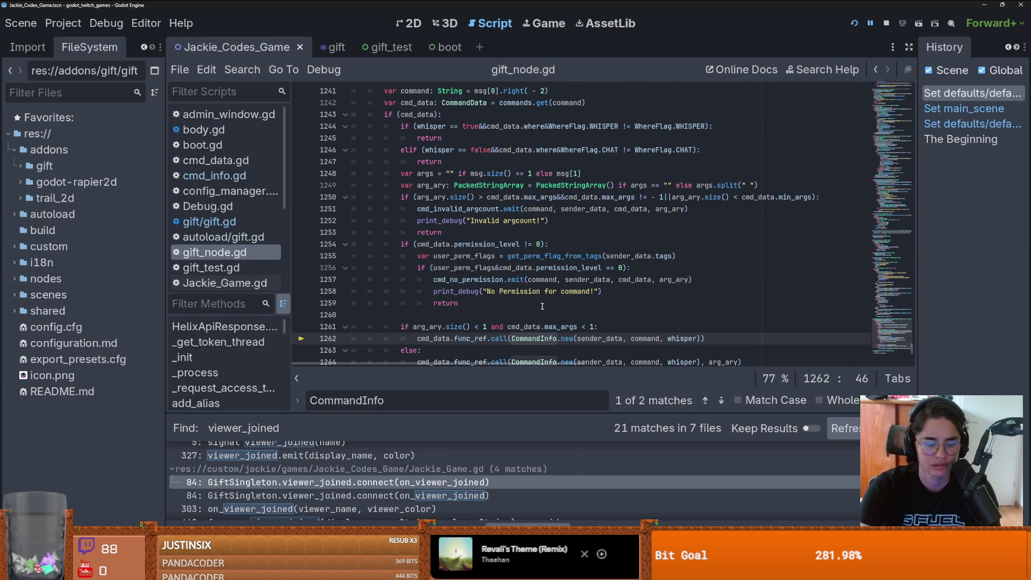
{"action": "key", "text": "ctrl+f"}
{"action": "type", "text": "start"}
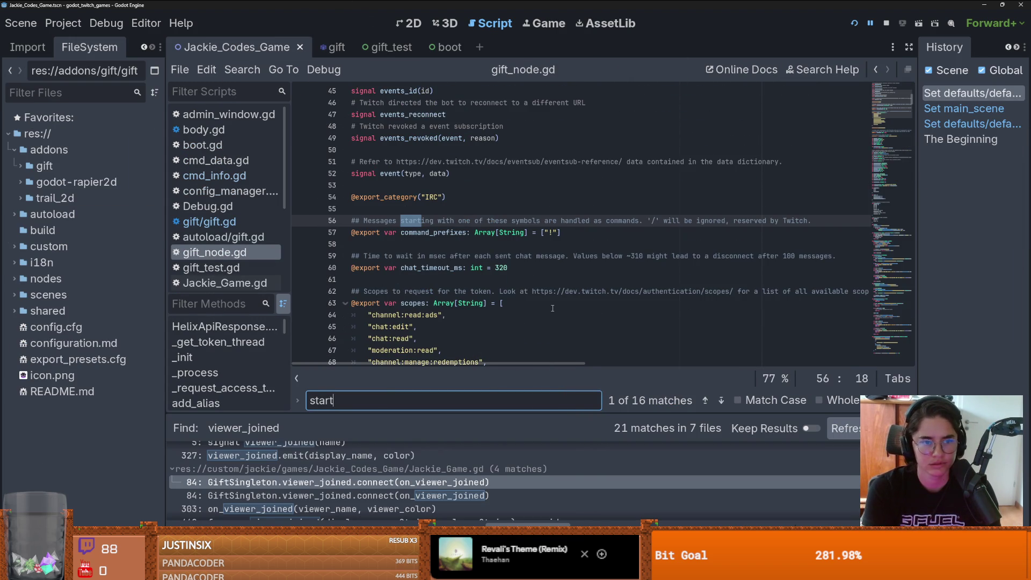
{"action": "type", "text": "("}
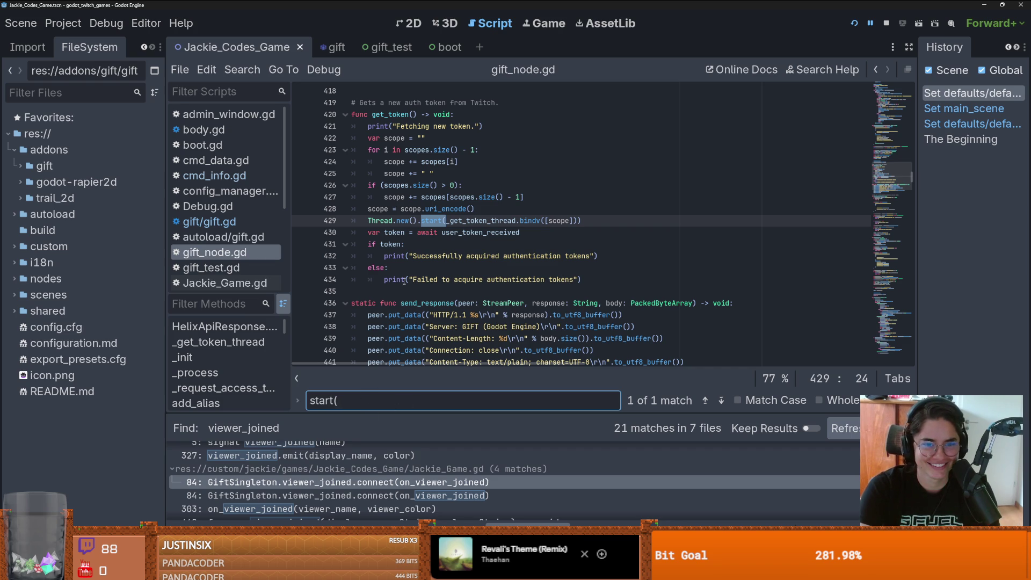
{"action": "scroll", "coordinate": [403, 280], "scroll_direction": "up", "scroll_amount": 1}
{"action": "left_click", "coordinate": [442, 258]}
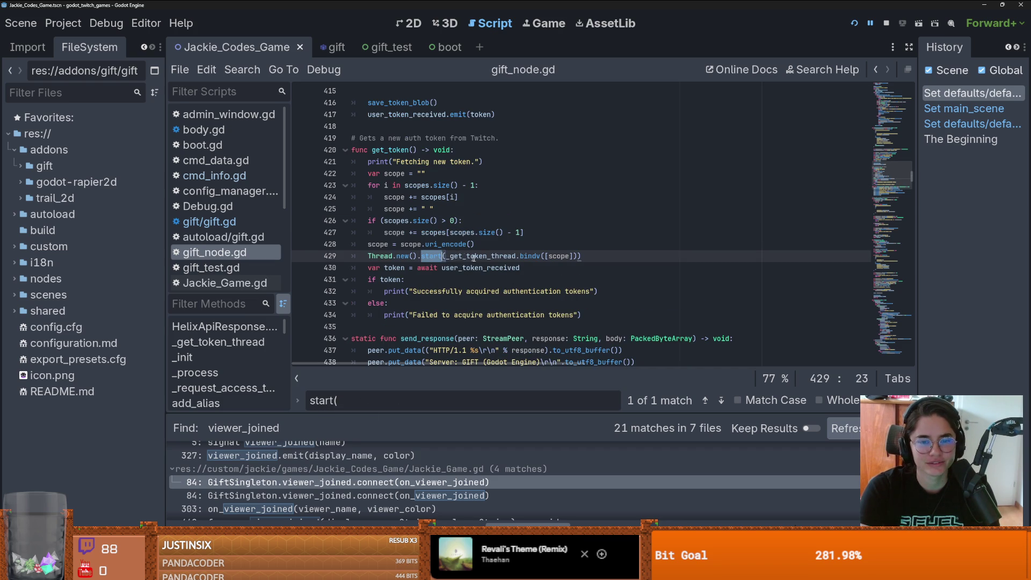
{"action": "left_click", "coordinate": [430, 255], "text": "ctrl"}
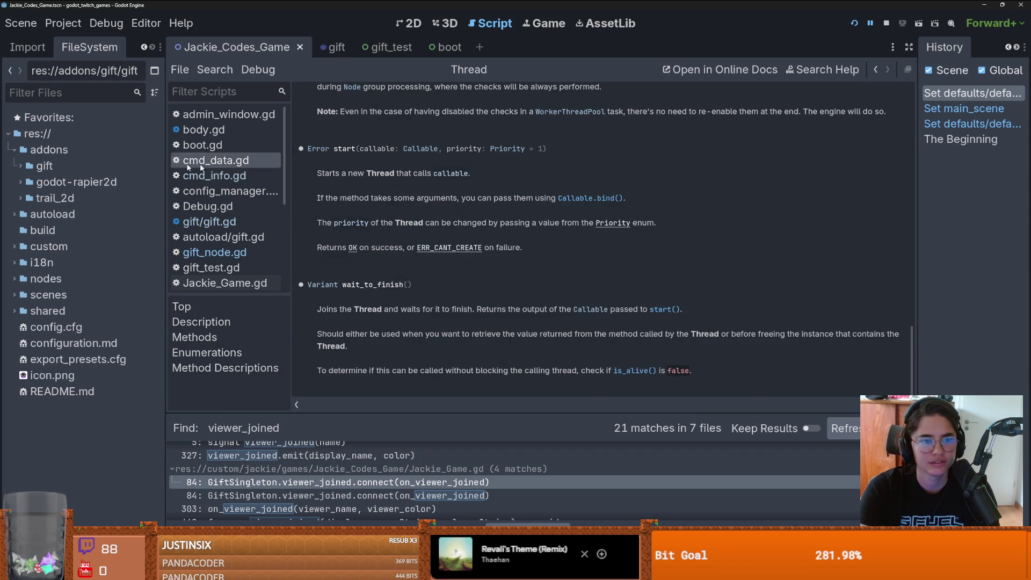
{"action": "left_click", "coordinate": [241, 251]}
Step: Open gift/gift.gd and read the add_custom_type documentation in EditorPlugin
{"action": "left_click", "coordinate": [215, 221]}
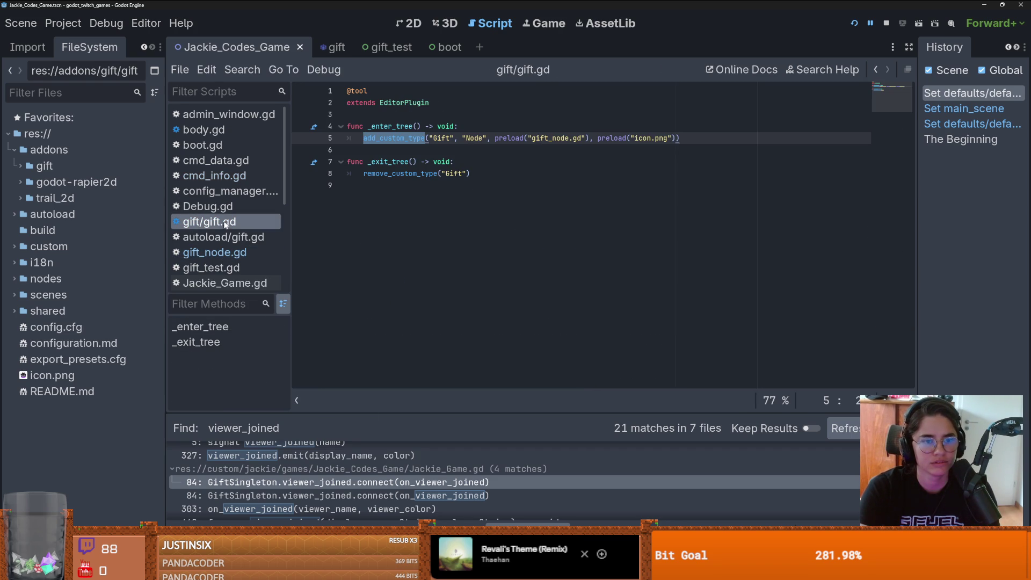
{"action": "left_click", "coordinate": [394, 138], "text": "ctrl"}
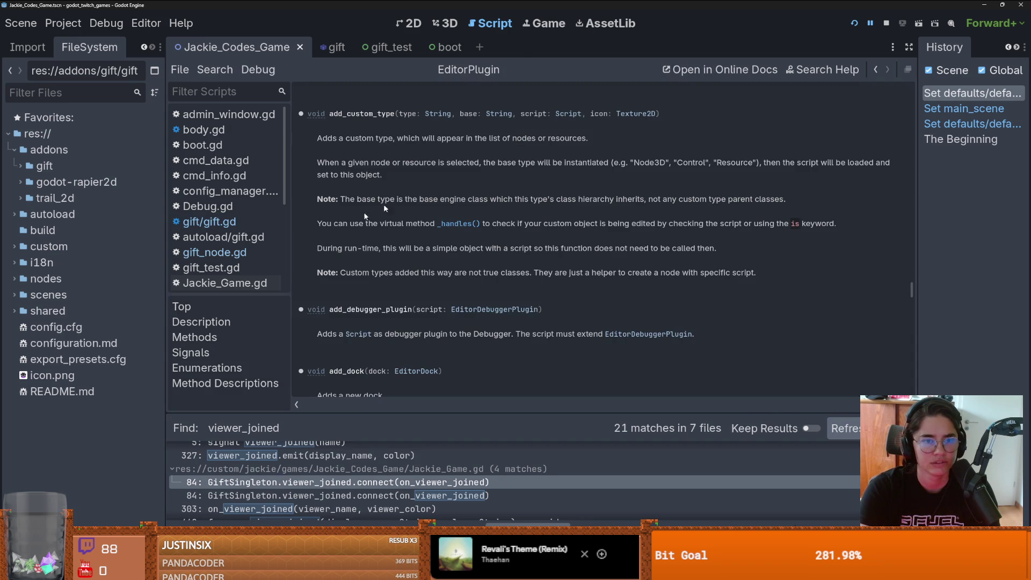
{"action": "scroll", "coordinate": [257, 239], "scroll_direction": "down", "scroll_amount": 2}
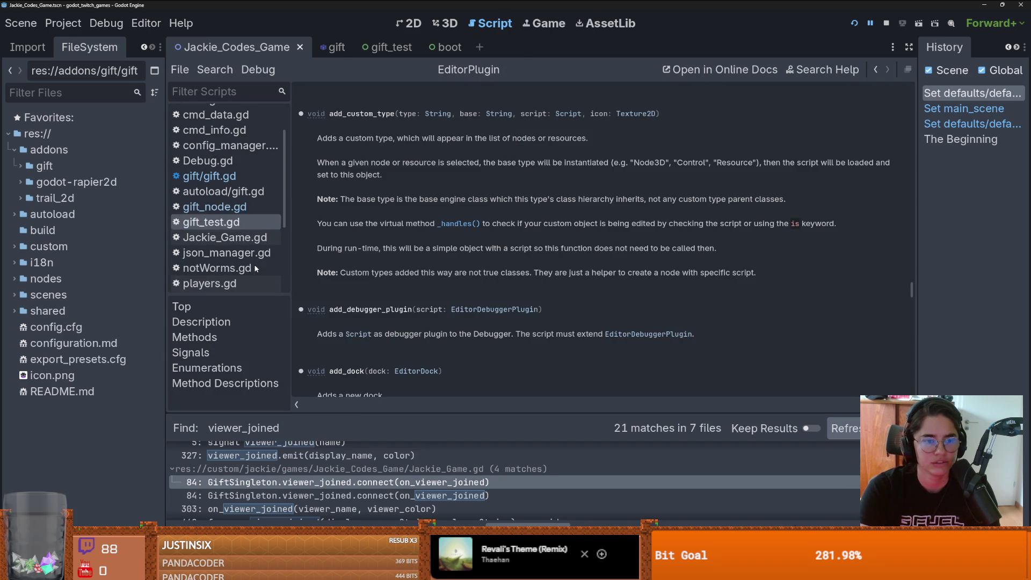
{"action": "left_click", "coordinate": [237, 177]}
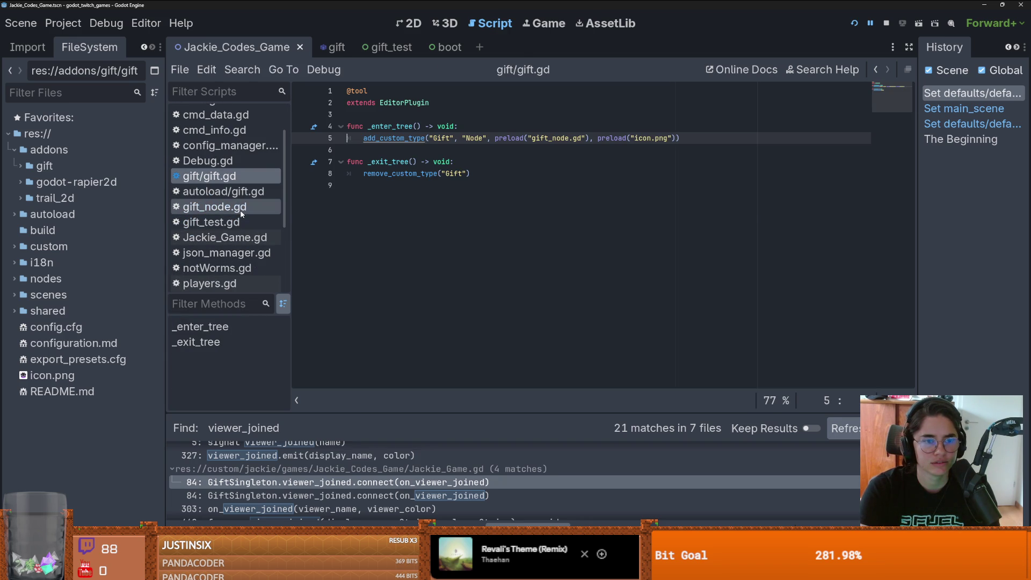